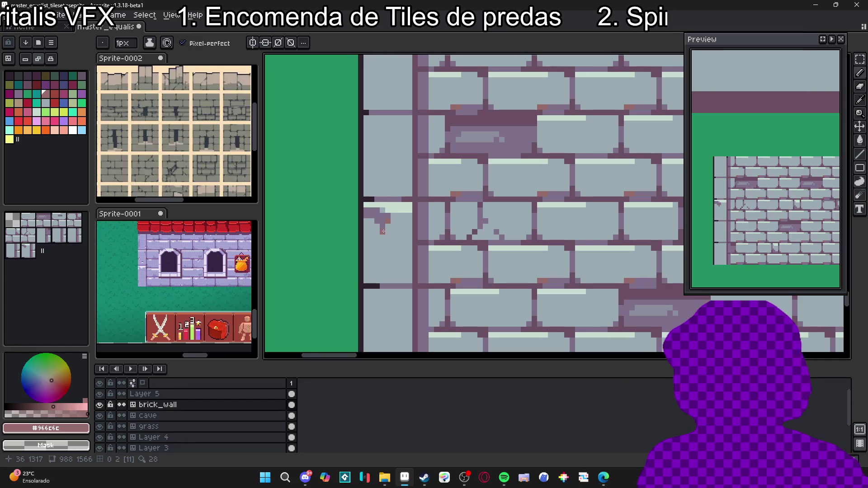
# - Sample the purple mortar and grey brick colours from the wall with the eyedropper
pyautogui.scroll(-3, 383, 238)
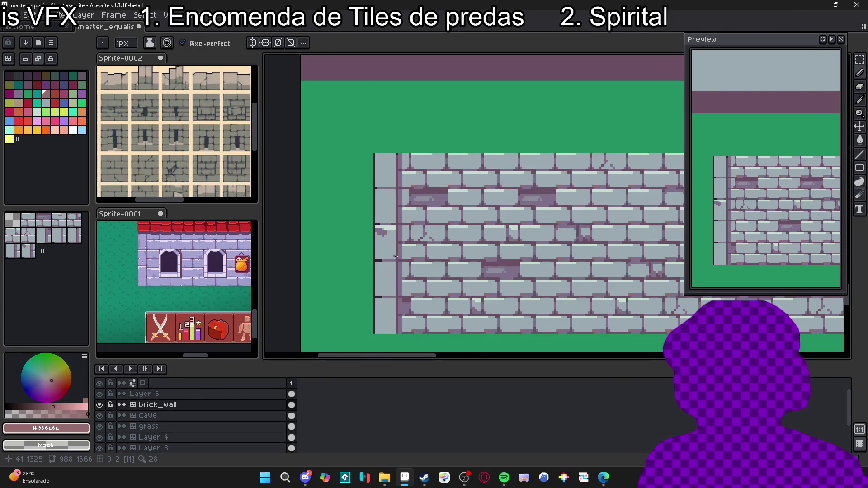
pyautogui.scroll(4, 382, 245)
pyautogui.keyDown('alt'); pyautogui.click(377, 199); pyautogui.keyUp('alt')
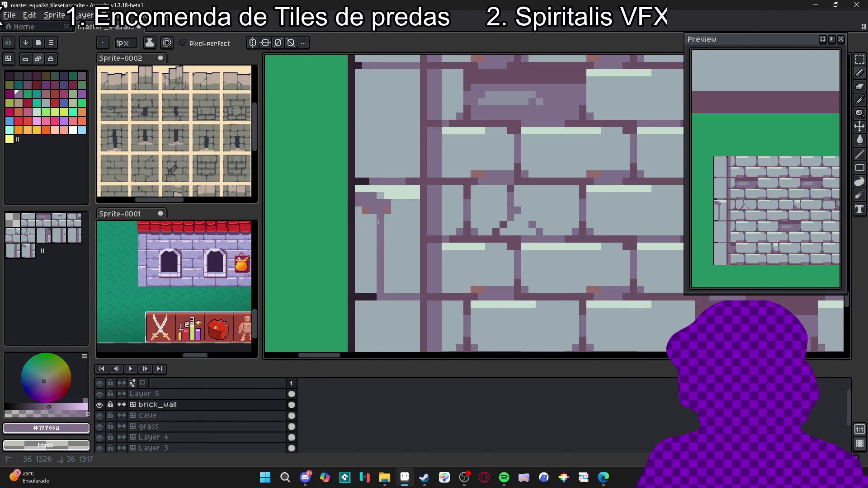
pyautogui.scroll(-4, 374, 280)
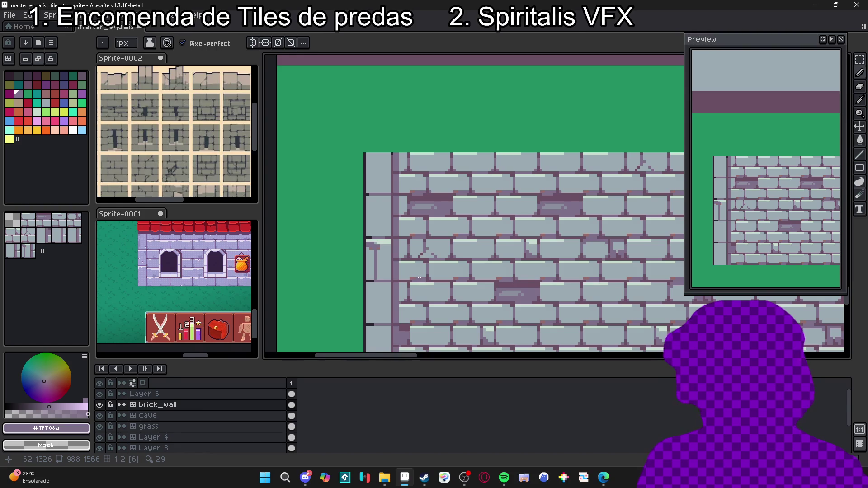
pyautogui.scroll(3, 384, 281)
pyautogui.keyDown('alt'); pyautogui.click(398, 285); pyautogui.keyUp('alt')
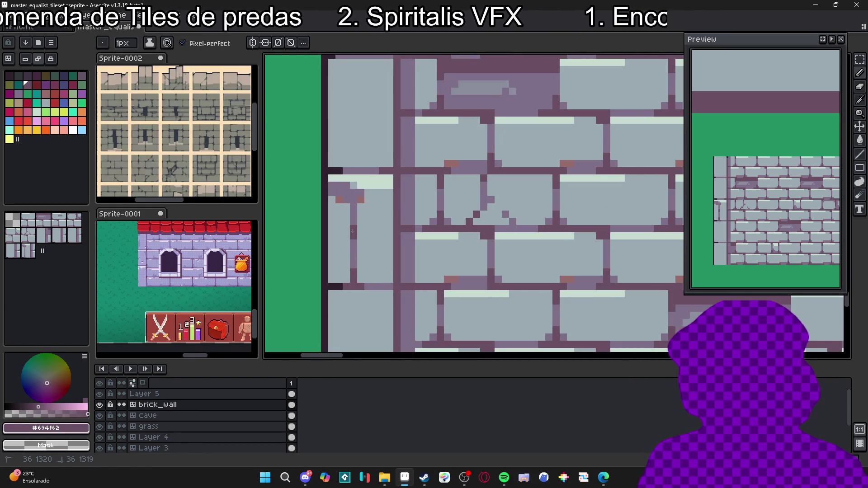
pyautogui.scroll(-1, 366, 251)
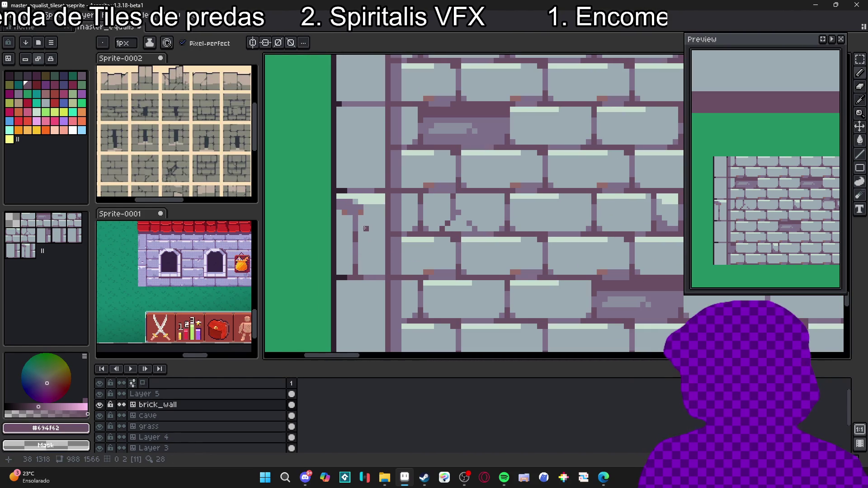
pyautogui.scroll(2, 366, 251)
pyautogui.keyDown('alt'); pyautogui.click(341, 187); pyautogui.keyUp('alt')
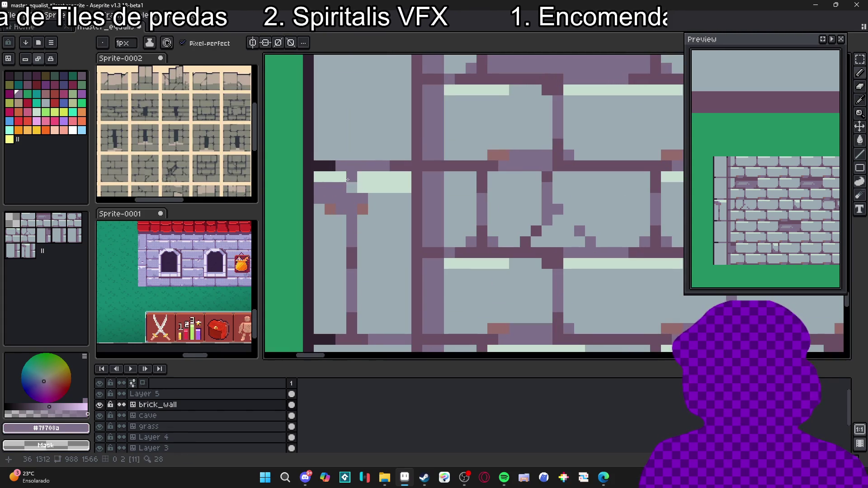
pyautogui.keyDown('alt'); pyautogui.click(351, 181); pyautogui.keyUp('alt')
pyautogui.scroll(-3, 357, 194)
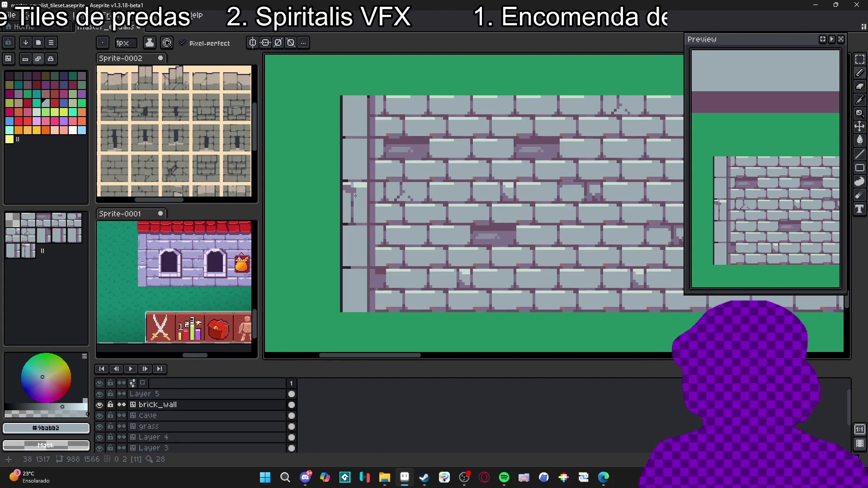
pyautogui.scroll(2, 359, 202)
pyautogui.keyDown('alt'); pyautogui.click(351, 181); pyautogui.keyUp('alt')
pyautogui.keyDown('alt'); pyautogui.click(344, 174); pyautogui.keyUp('alt')
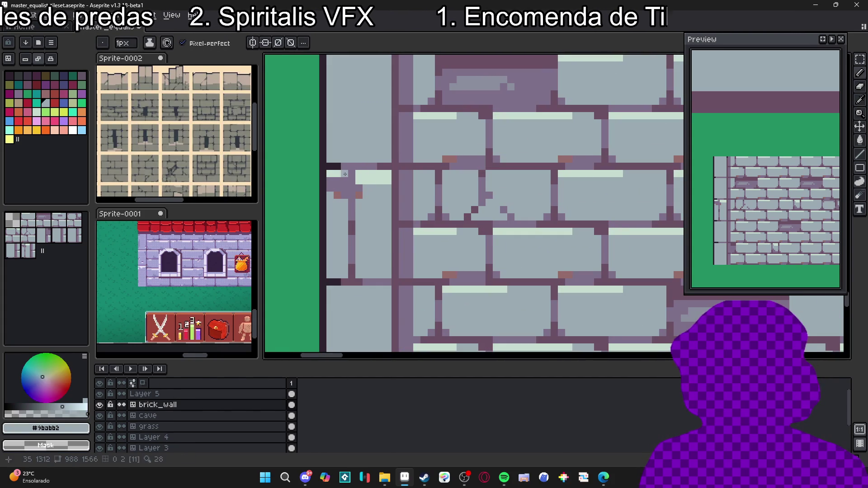
pyautogui.scroll(-2, 365, 214)
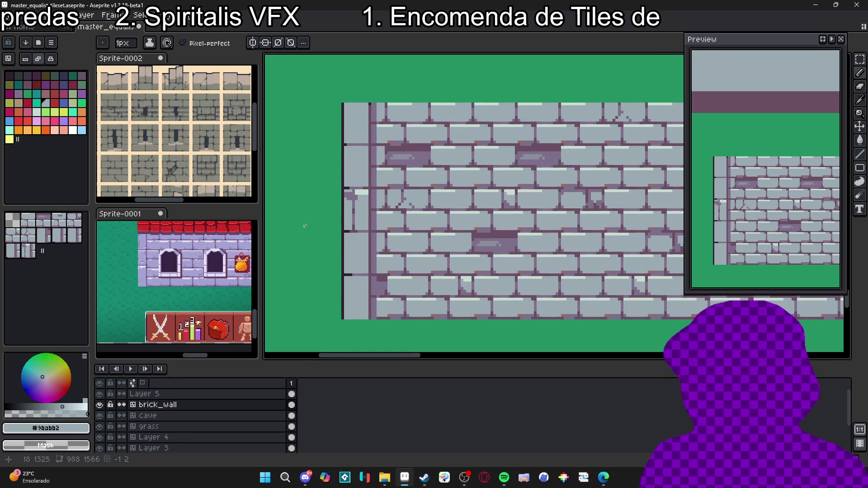
pyautogui.scroll(3, 355, 219)
pyautogui.keyDown('alt'); pyautogui.click(398, 229); pyautogui.keyUp('alt')
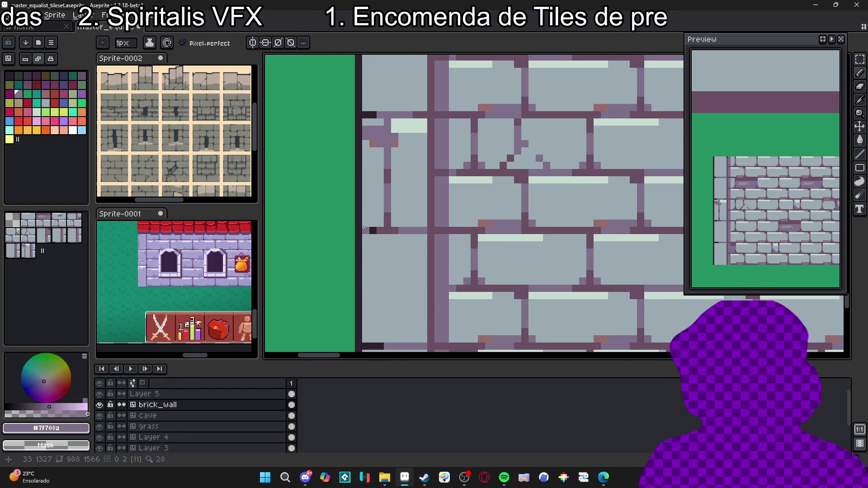
# - Draw near-black #2e222f pixels where the mortar line meets the left border column
pyautogui.keyDown('alt'); pyautogui.click(366, 226); pyautogui.keyUp('alt')
pyautogui.click(366, 224)
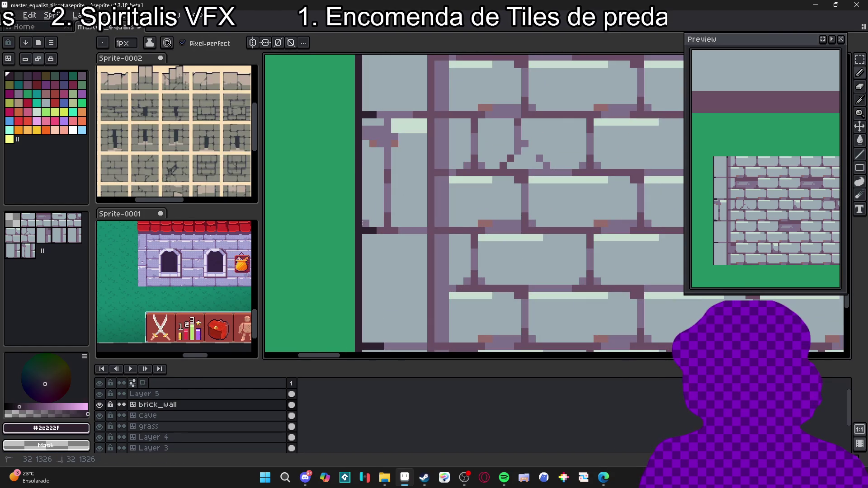
pyautogui.keyDown('alt'); pyautogui.click(394, 229); pyautogui.keyUp('alt')
pyautogui.scroll(-3, 388, 231)
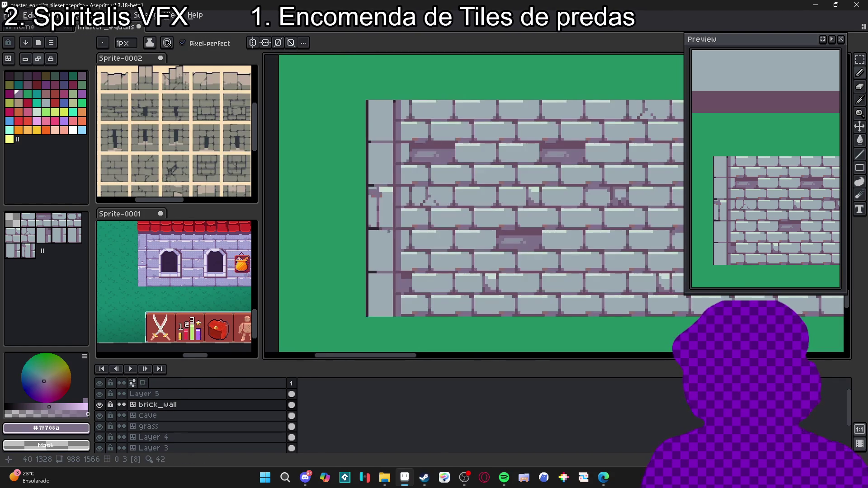
pyautogui.scroll(5, 388, 231)
pyautogui.keyDown('alt'); pyautogui.click(357, 222); pyautogui.keyUp('alt')
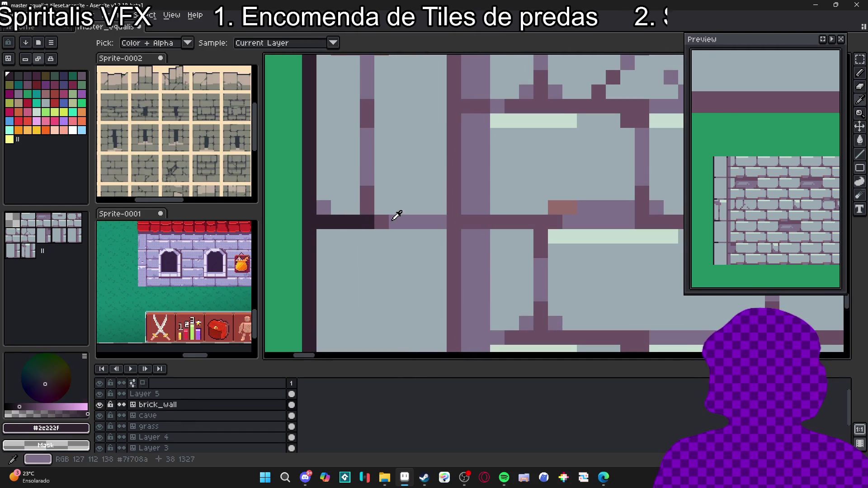
pyautogui.keyDown('alt'); pyautogui.click(396, 216); pyautogui.keyUp('alt')
pyautogui.click(323, 222)
pyautogui.scroll(-1, 353, 229)
pyautogui.keyDown('alt'); pyautogui.click(342, 218); pyautogui.keyUp('alt')
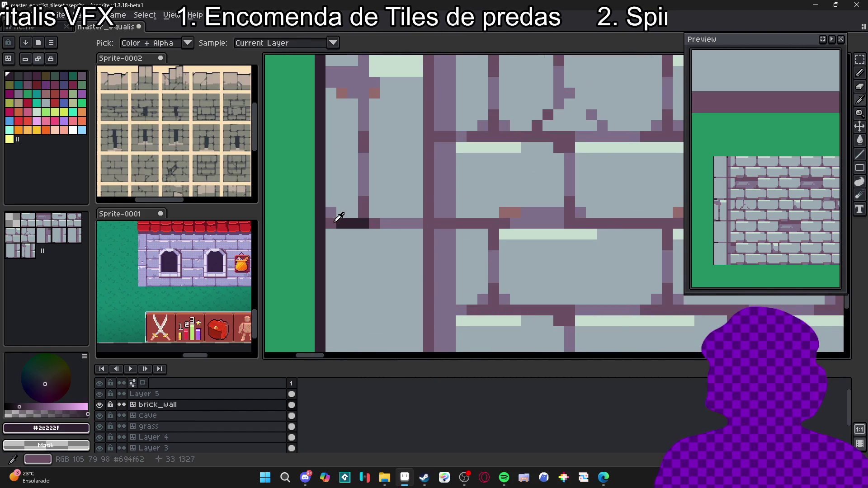
pyautogui.click(331, 212)
pyautogui.click(341, 212)
# - Re-pick the near-black outline colour, switch tools with E, and inspect the edge
pyautogui.keyDown('alt'); pyautogui.click(331, 224); pyautogui.keyUp('alt')
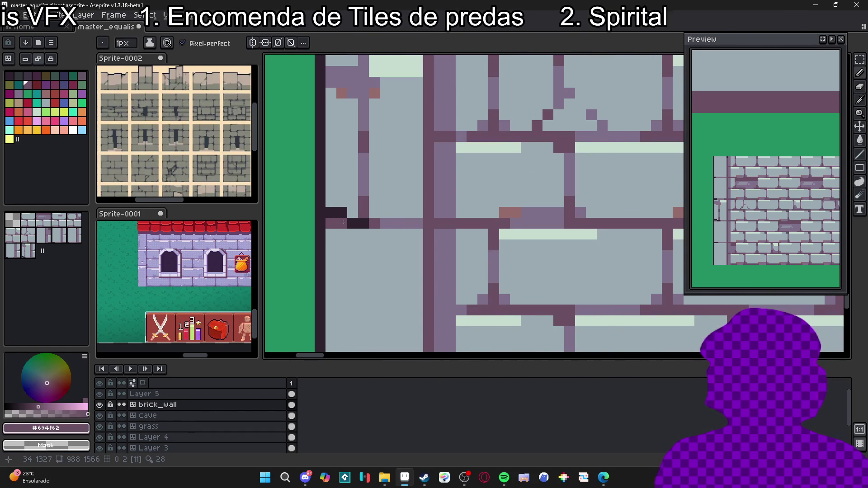
pyautogui.scroll(-3, 343, 222)
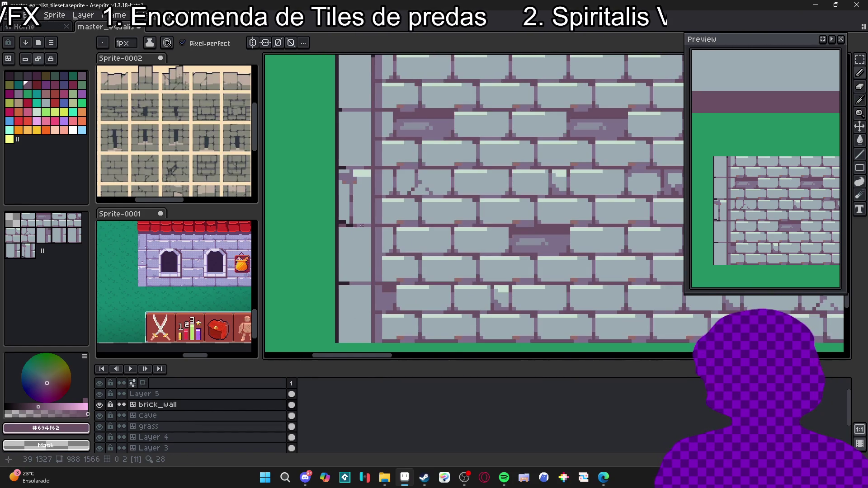
pyautogui.scroll(1, 348, 226)
pyautogui.keyDown('alt'); pyautogui.click(347, 224); pyautogui.keyUp('alt')
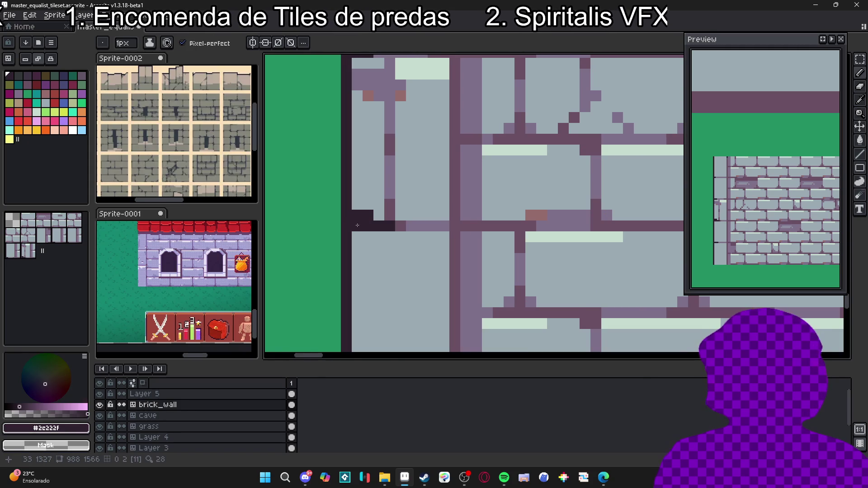
pyautogui.scroll(1, 345, 226)
pyautogui.press('e')
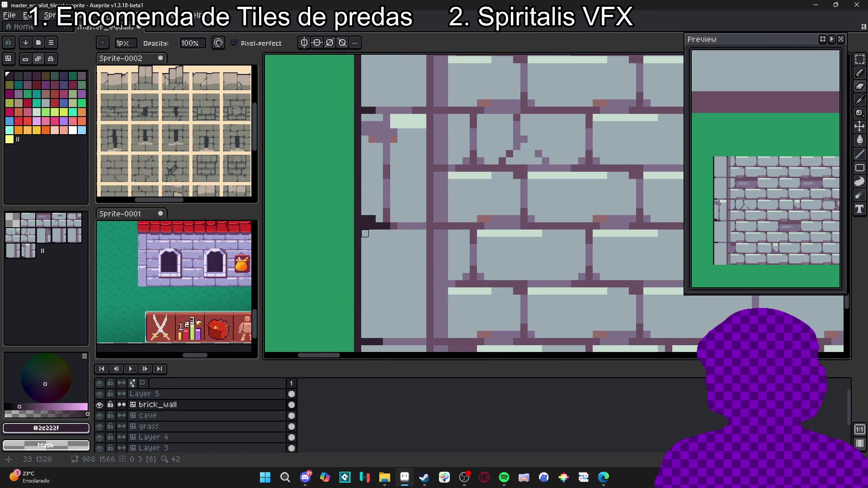
pyautogui.scroll(-3, 357, 226)
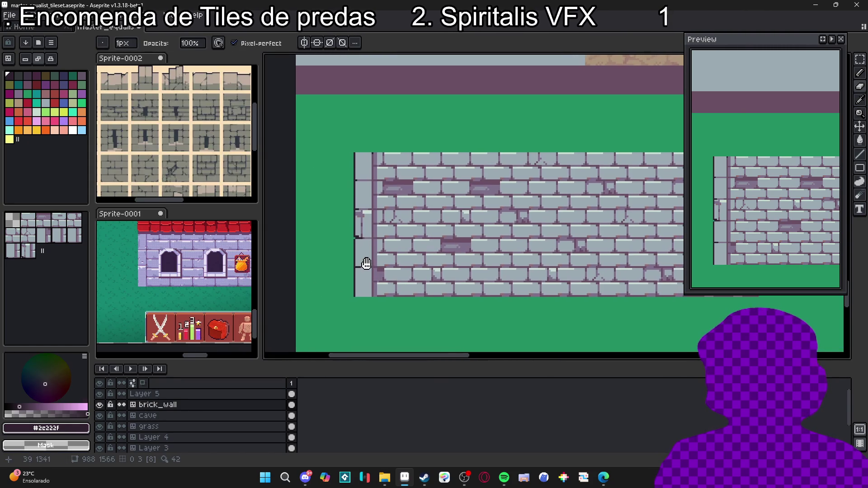
pyautogui.scroll(-1, 375, 266)
pyautogui.scroll(2, 360, 239)
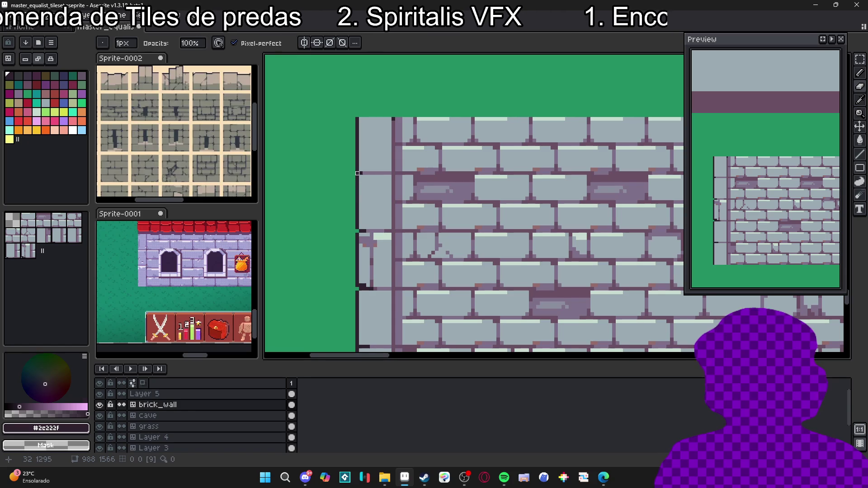
pyautogui.scroll(-2, 360, 244)
pyautogui.scroll(1, 364, 237)
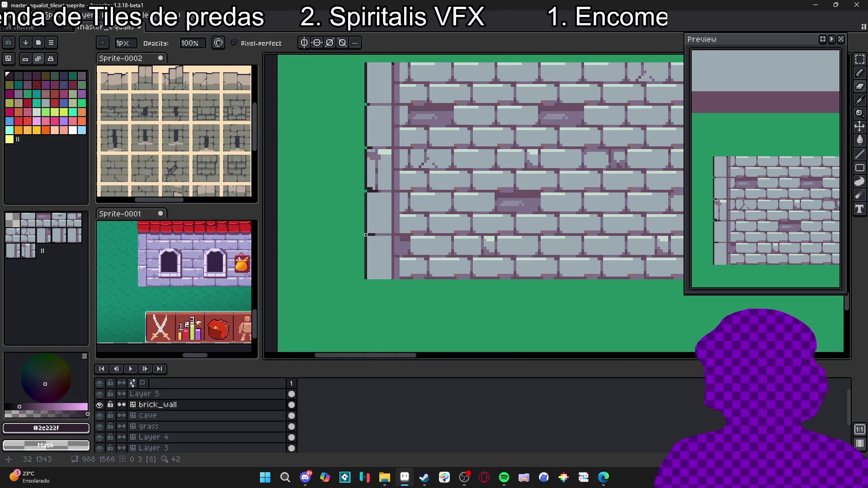
pyautogui.scroll(-2, 366, 235)
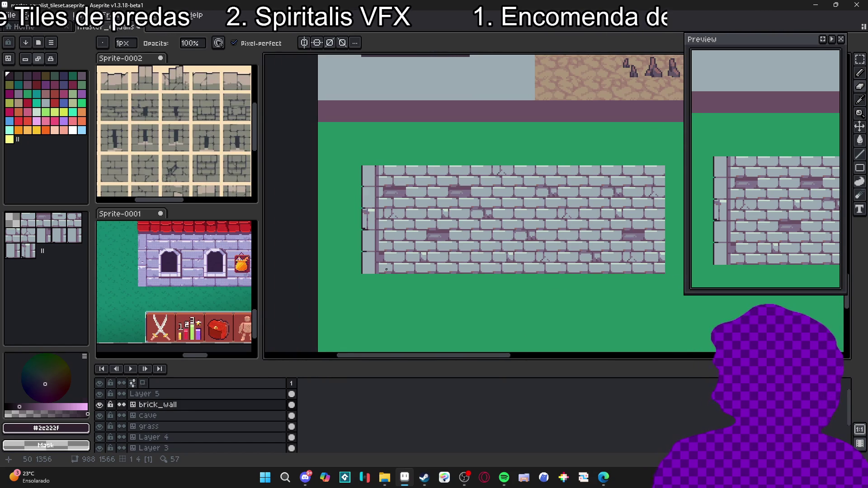
pyautogui.scroll(4, 387, 218)
# - Paint an L-shaped reddish accent patch on the wall's left brick
pyautogui.keyDown('alt'); pyautogui.click(387, 224); pyautogui.keyUp('alt')
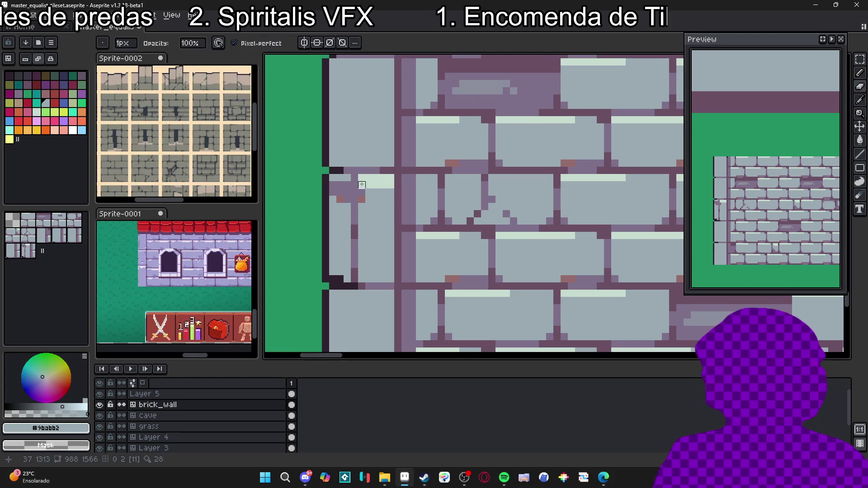
pyautogui.keyDown('alt'); pyautogui.click(390, 188); pyautogui.keyUp('alt')
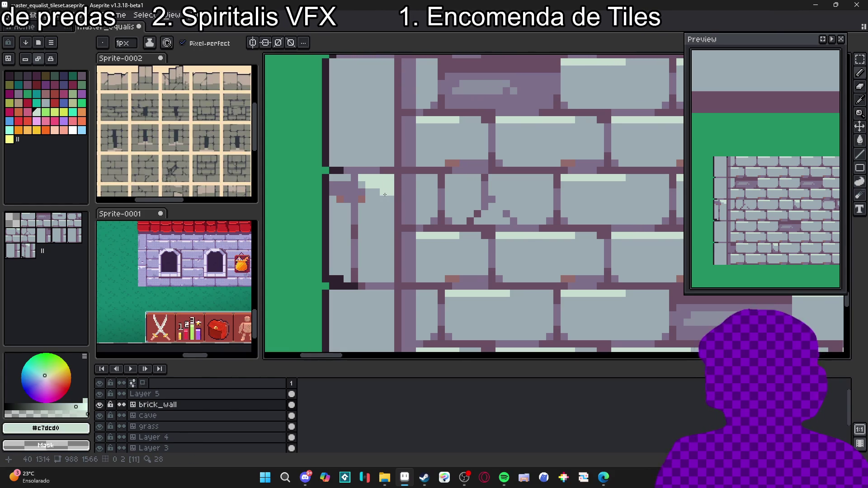
pyautogui.scroll(-2, 391, 222)
pyautogui.scroll(2, 390, 223)
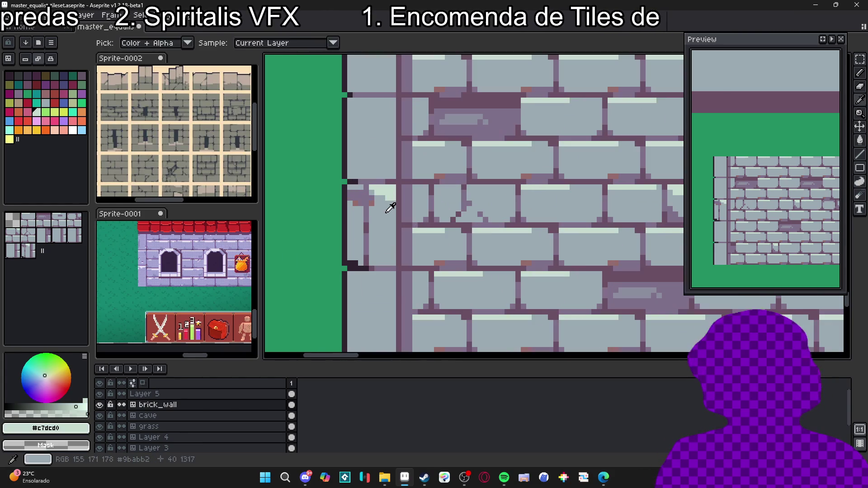
pyautogui.keyDown('alt'); pyautogui.click(387, 200); pyautogui.keyUp('alt')
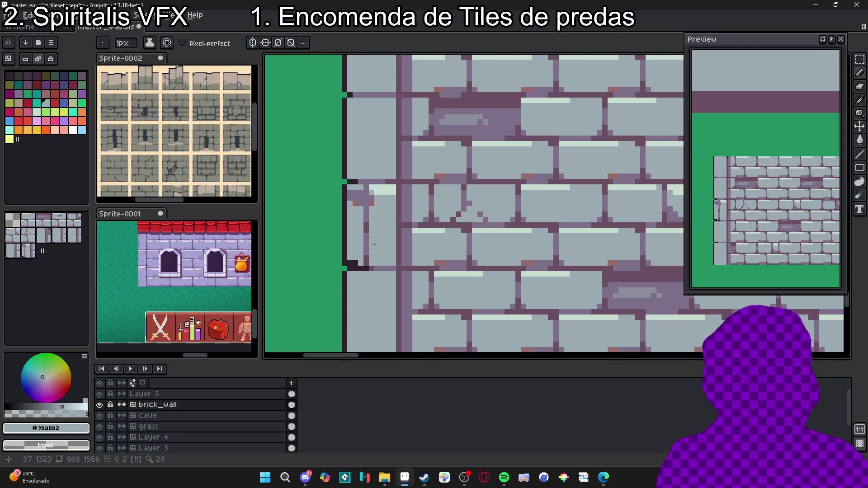
pyautogui.scroll(-2, 376, 248)
pyautogui.scroll(3, 377, 229)
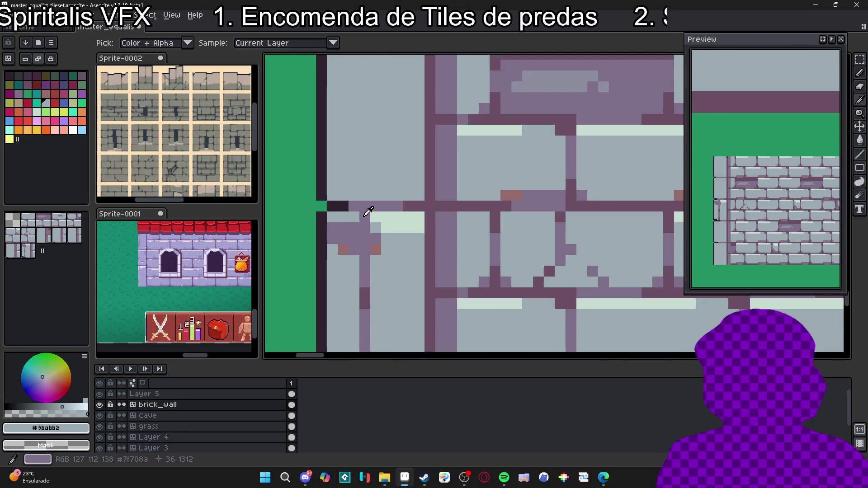
pyautogui.keyDown('alt'); pyautogui.click(356, 235); pyautogui.keyUp('alt')
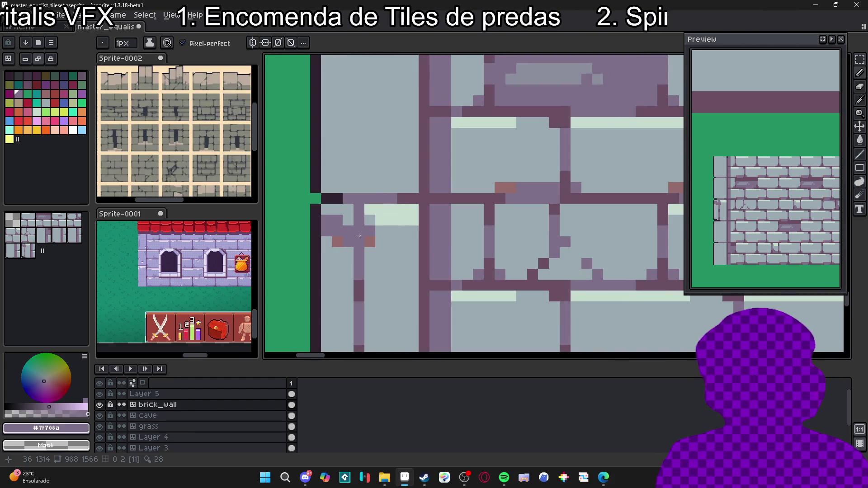
pyautogui.keyDown('alt'); pyautogui.click(337, 242); pyautogui.keyUp('alt')
pyautogui.moveTo(369, 252); pyautogui.dragTo(380, 242)
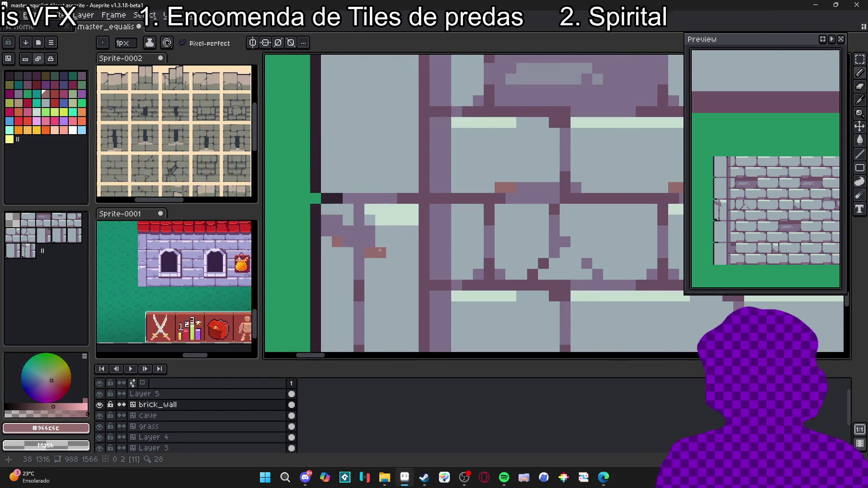
# - Inspect the brick wall up close, then save master_equalist_tileset.aseprite
pyautogui.scroll(-6, 375, 236)
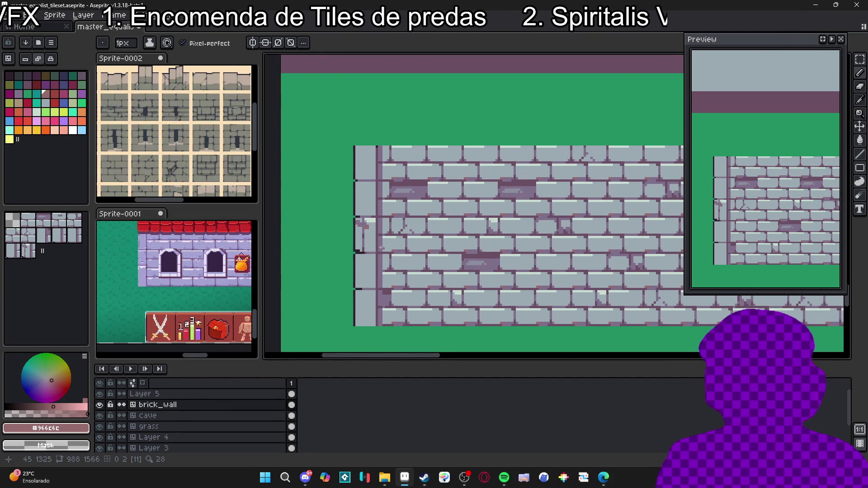
pyautogui.scroll(3, 370, 232)
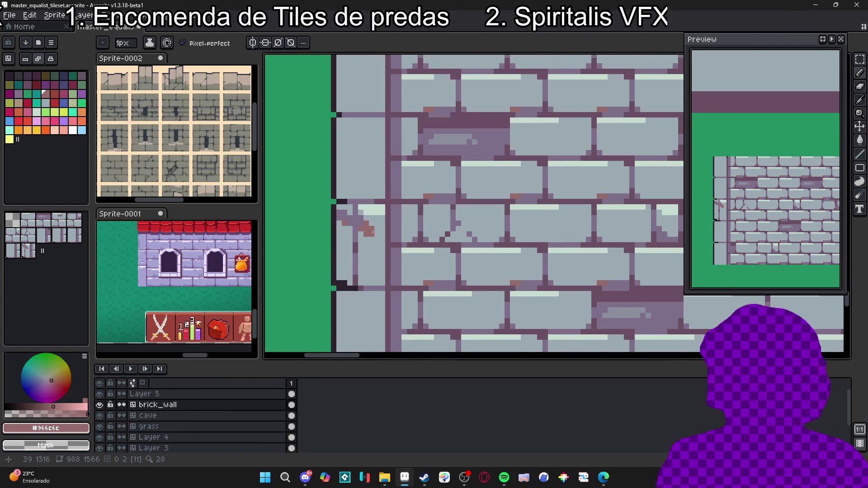
pyautogui.scroll(-2, 395, 249)
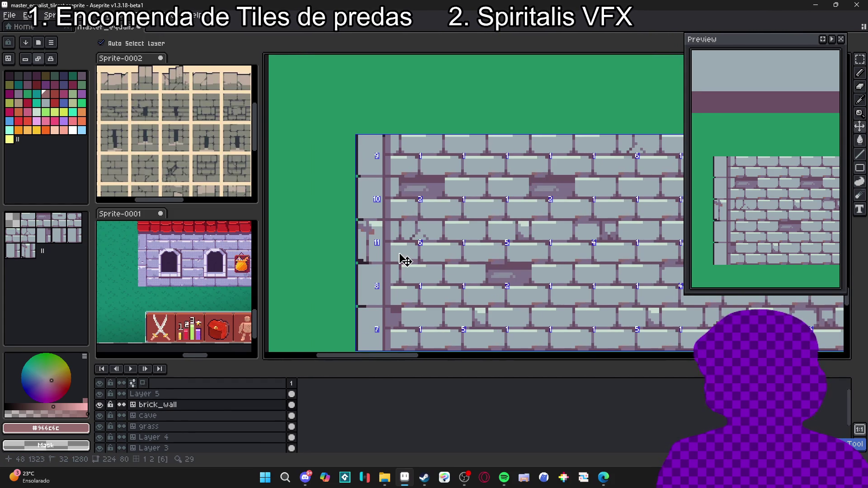
pyautogui.scroll(-1, 385, 225)
pyautogui.scroll(3, 385, 225)
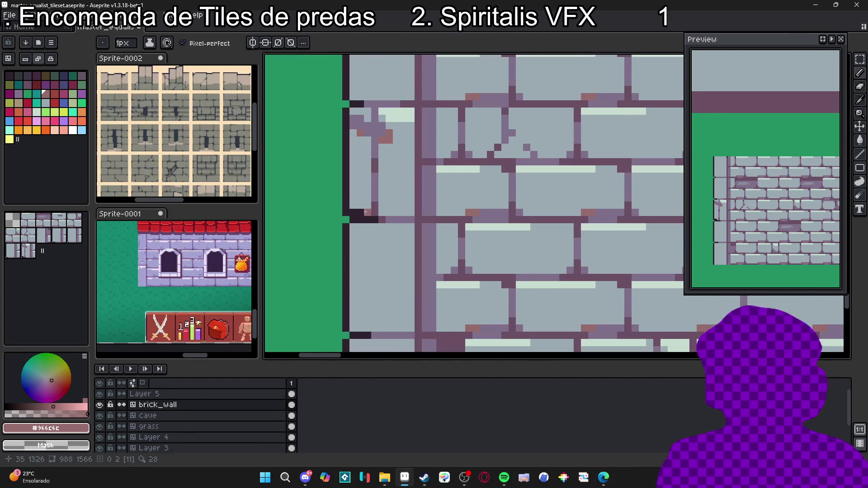
pyautogui.scroll(-3, 365, 206)
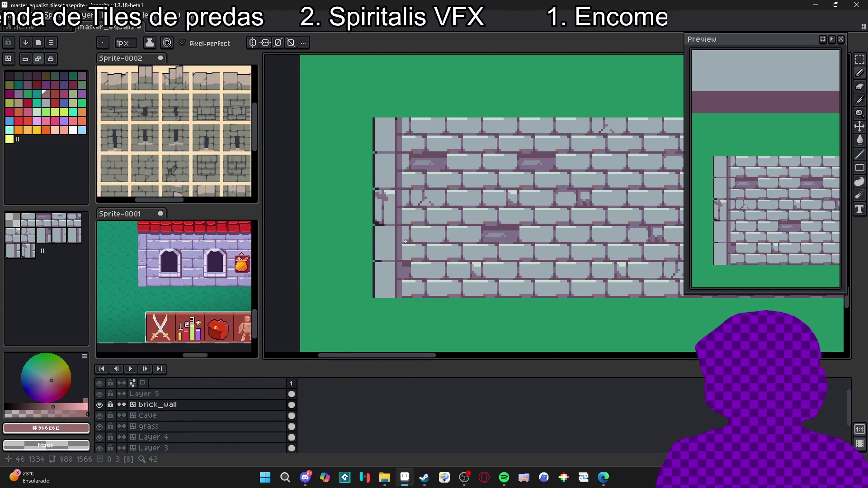
pyautogui.hscroll(2, 444, 250)
pyautogui.hotkey('ctrl', 's')
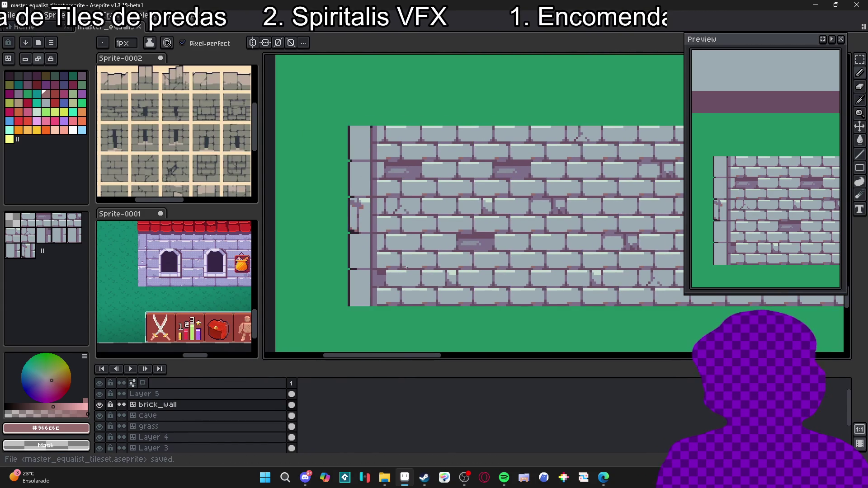
# - Zoom into the wall's lower-left corner and turn on the tile grid overlay
pyautogui.hscroll(3, 385, 220)
pyautogui.scroll(-1, 385, 220)
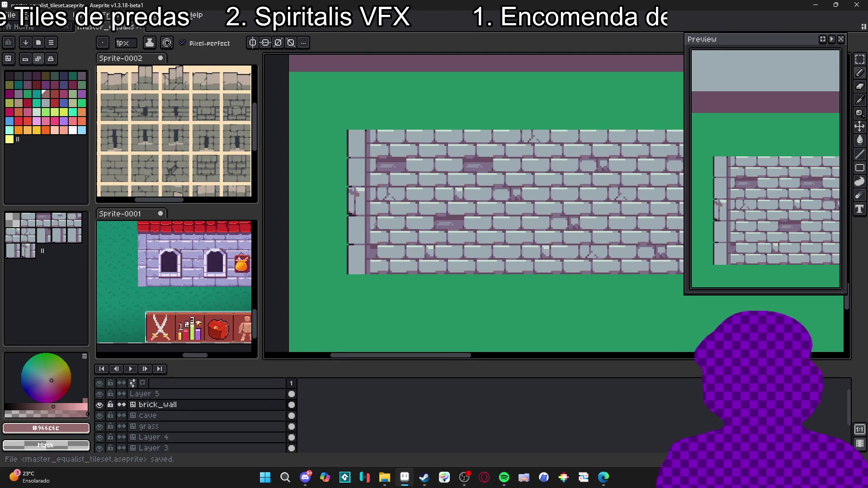
pyautogui.hscroll(2, 374, 225)
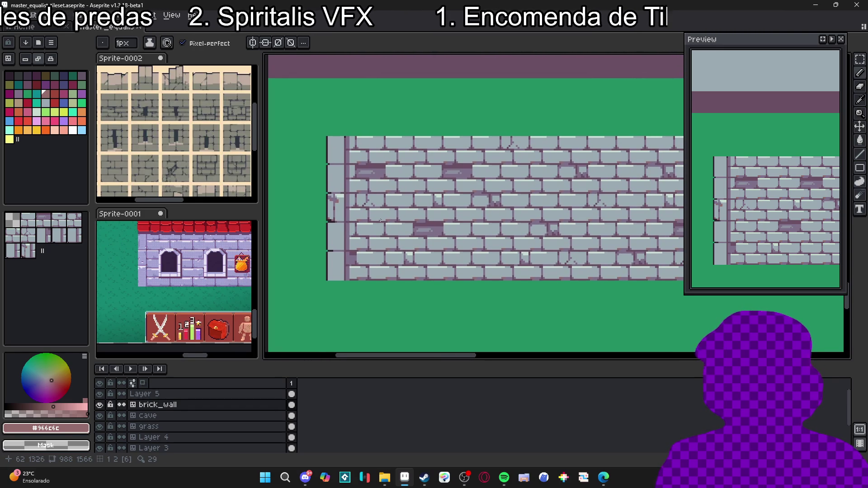
pyautogui.scroll(4, 344, 203)
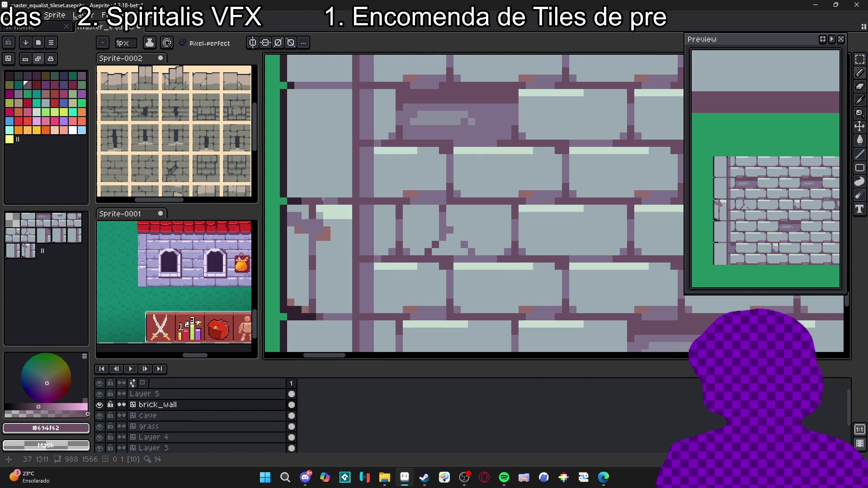
pyautogui.scroll(-8, 342, 198)
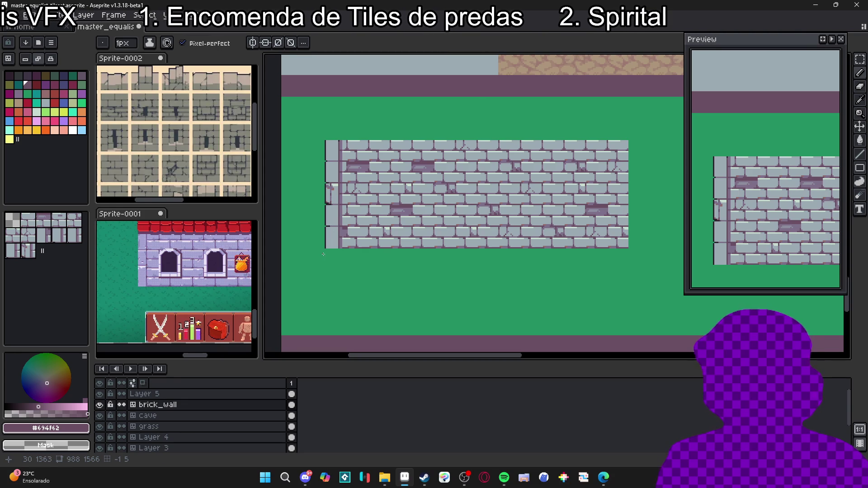
pyautogui.scroll(5, 327, 267)
pyautogui.keyDown('alt'); pyautogui.click(321, 283); pyautogui.keyUp('alt')
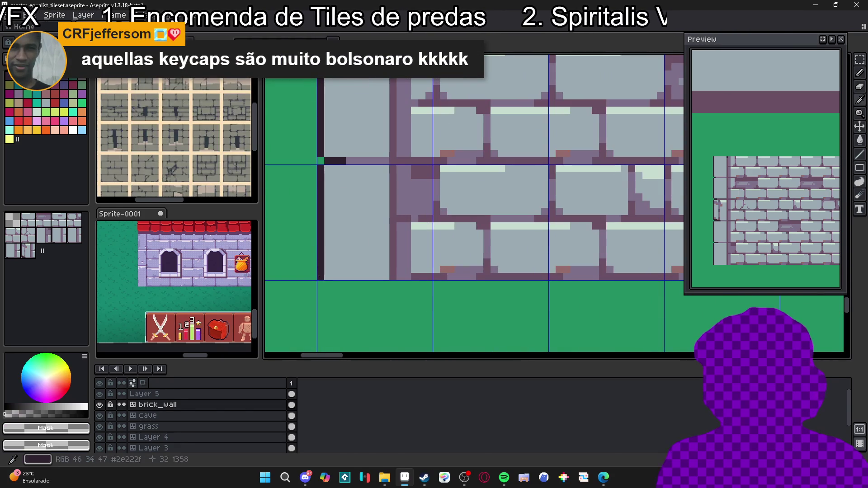
# - Draw a dark #2c222f outline row under the left pillar's bottom edge
pyautogui.keyDown('alt'); pyautogui.click(320, 276); pyautogui.keyUp('alt')
pyautogui.click(320, 291)
pyautogui.click(392, 284)
pyautogui.moveTo(390, 293)
pyautogui.mouseDown()
pyautogui.moveTo(321, 291)
pyautogui.moveTo(389, 284)
pyautogui.mouseUp()
# - Fix the row's corner and stray pixels using #9babb2 as the secondary colour, then zoom out
pyautogui.keyDown('alt'); pyautogui.click(343, 253); pyautogui.keyUp('alt')
pyautogui.rightClick(392, 284)
pyautogui.rightClick(321, 291)
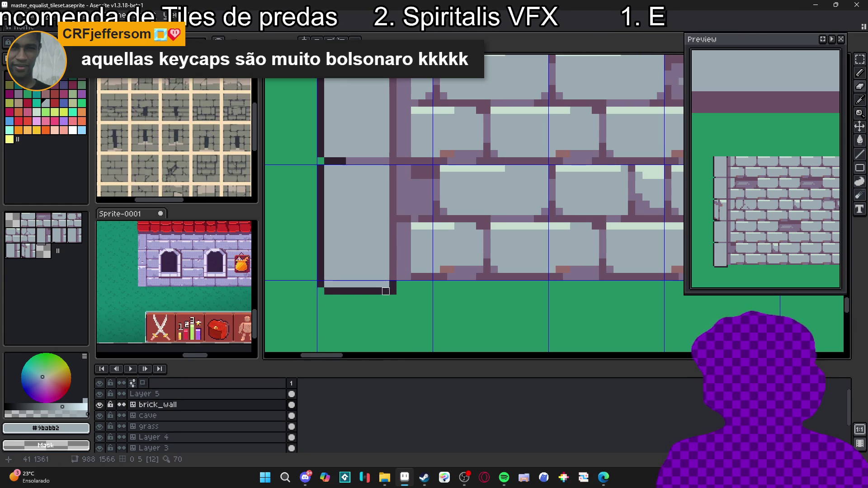
pyautogui.rightClick(378, 291)
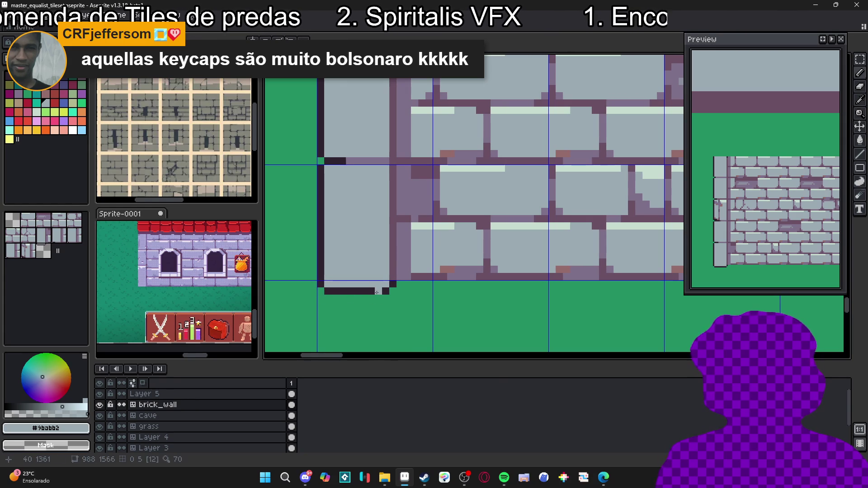
pyautogui.keyDown('alt'); pyautogui.click(391, 284); pyautogui.keyUp('alt')
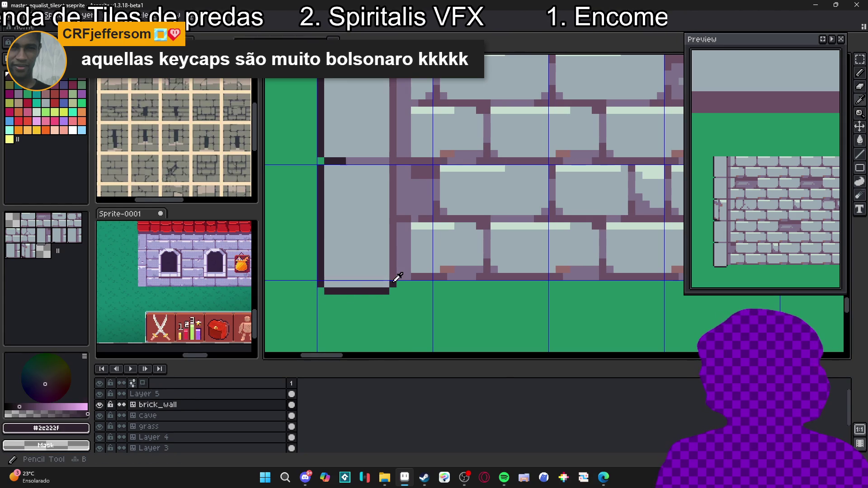
pyautogui.scroll(-3, 391, 277)
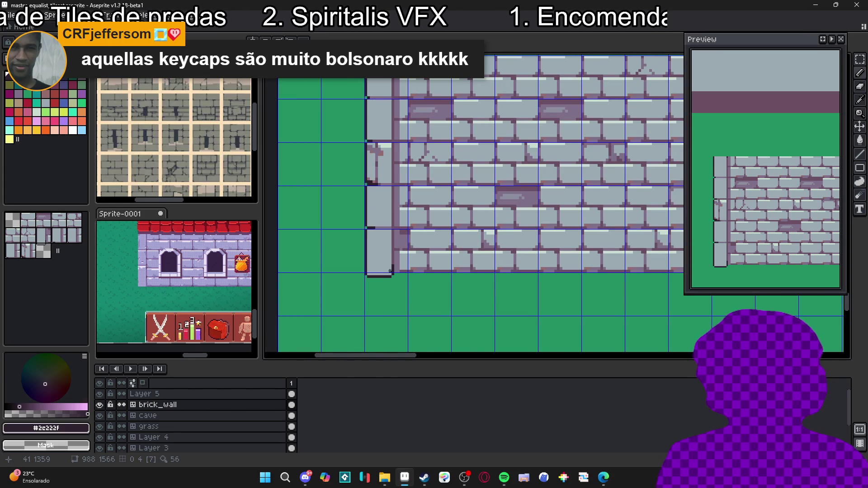
pyautogui.scroll(-2, 357, 248)
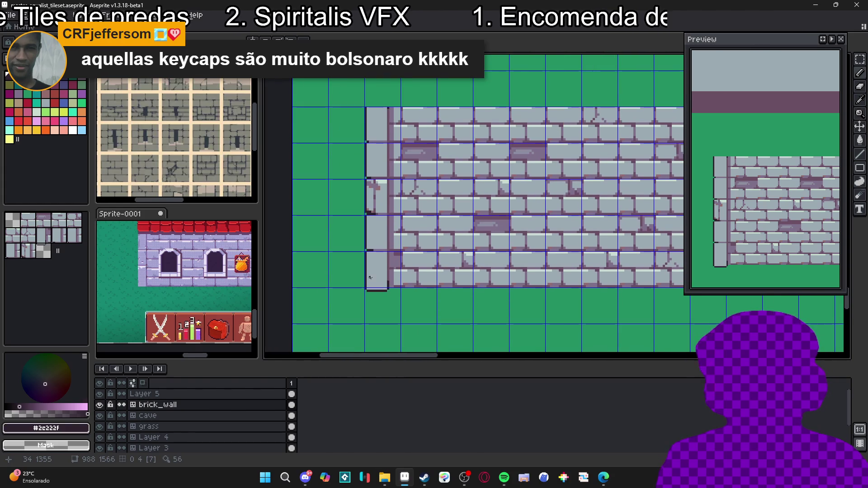
pyautogui.scroll(-1, 356, 243)
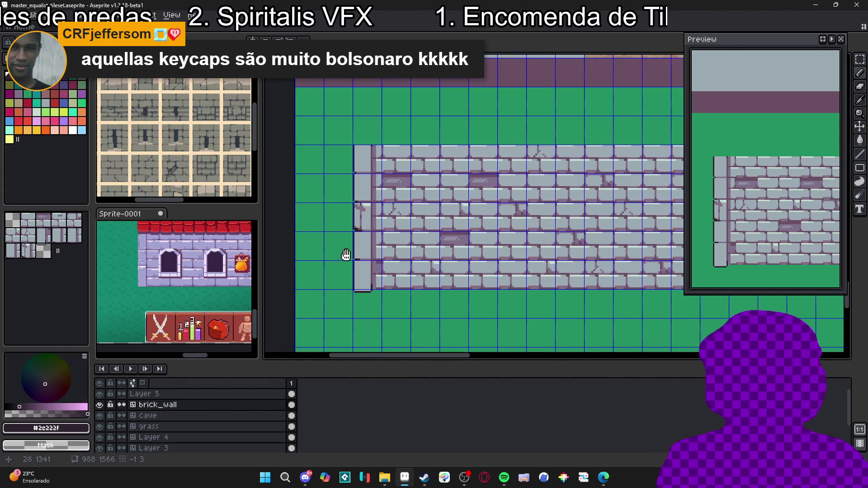
pyautogui.scroll(-1, 353, 246)
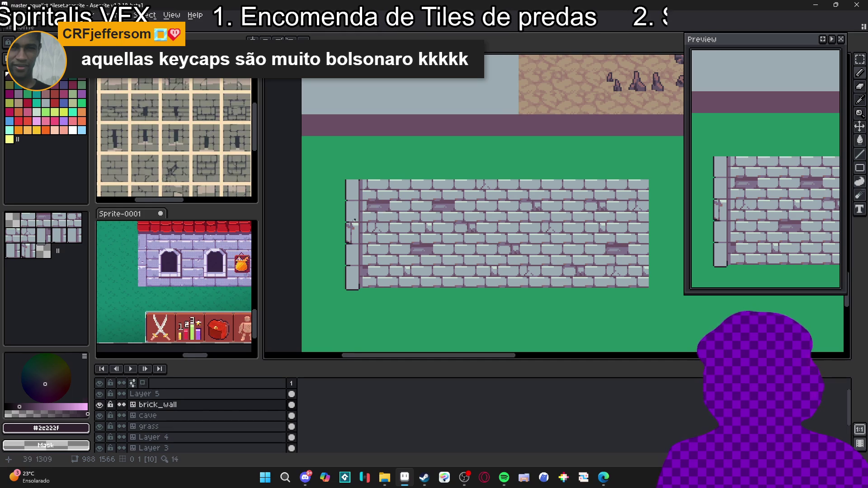
pyautogui.scroll(2, 355, 212)
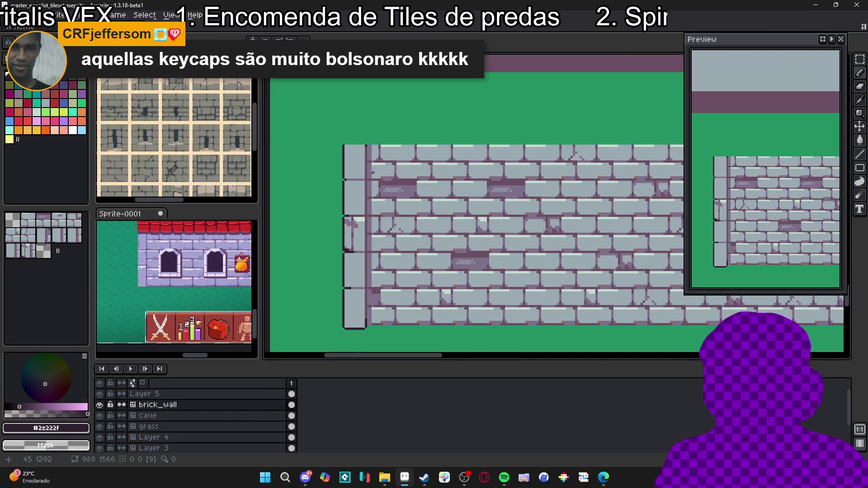
# - Sample the mortar colour #7f708a, try a tan mark on the pillar stone, then undo it
pyautogui.scroll(-2, 373, 173)
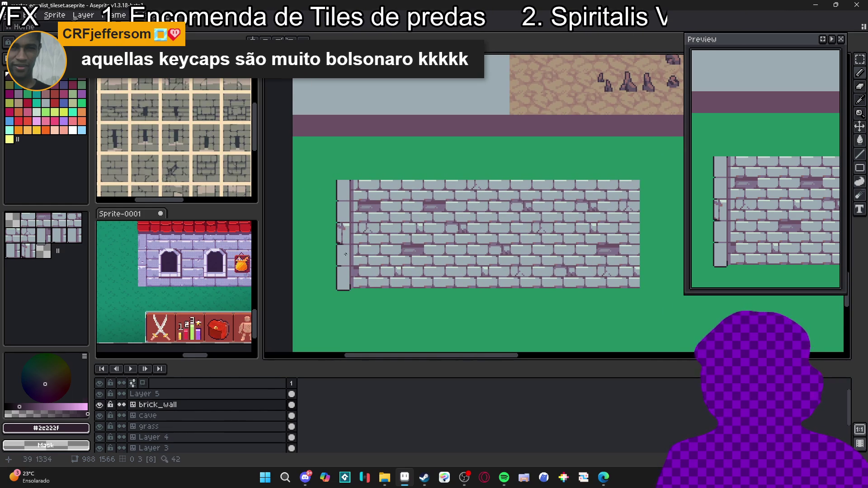
pyautogui.scroll(4, 344, 206)
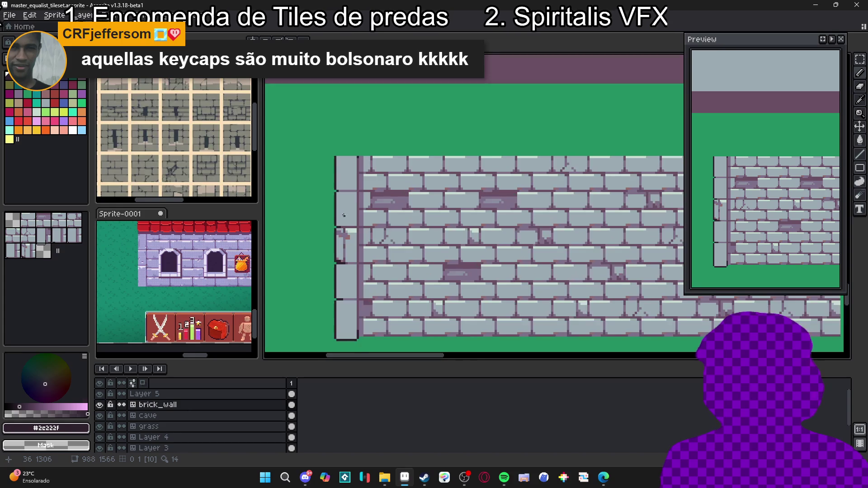
pyautogui.keyDown('alt'); pyautogui.click(378, 222); pyautogui.keyUp('alt')
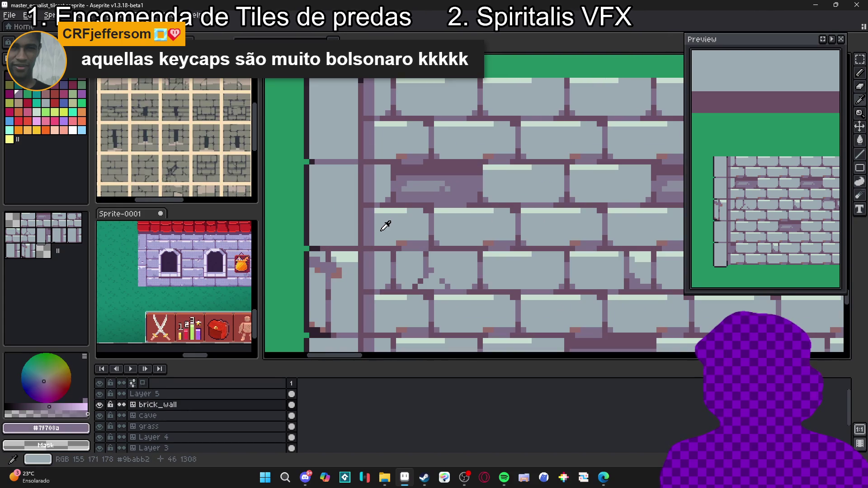
pyautogui.keyDown('alt'); pyautogui.click(374, 225); pyautogui.keyUp('alt')
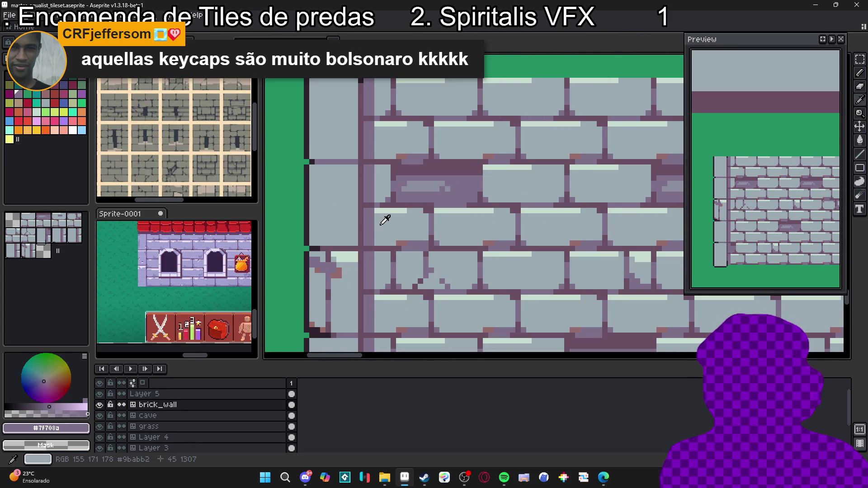
pyautogui.click(19, 103)
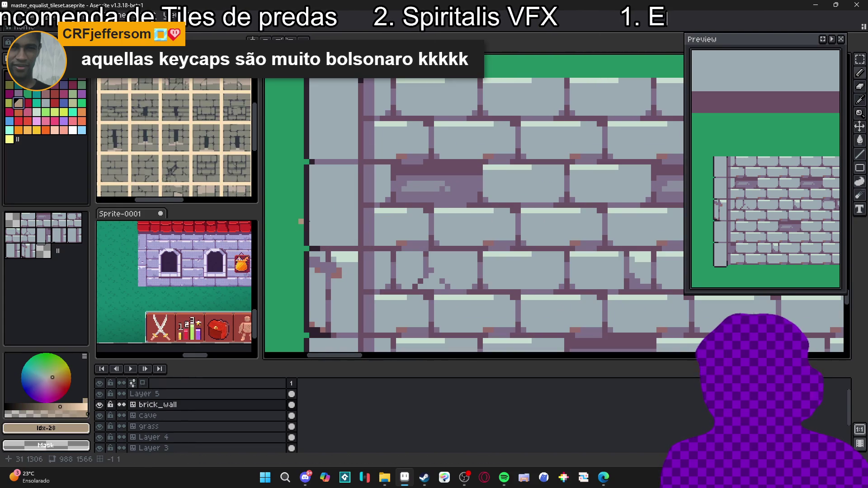
pyautogui.click(336, 207)
pyautogui.click(336, 196)
pyautogui.click(329, 193)
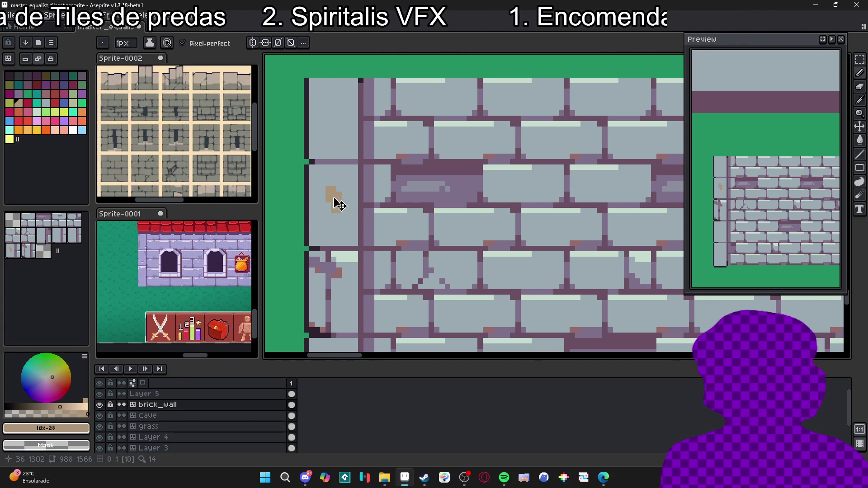
pyautogui.press('v')
pyautogui.hotkey('ctrl', 'z')
pyautogui.hotkey('ctrl', 'z')
pyautogui.hotkey('ctrl', 'z')
# - Draw a thin 1px purple mortar crack down the upper pillar stone, discarding a 2px attempt
pyautogui.press('i')
pyautogui.click(367, 224)
pyautogui.press('b')
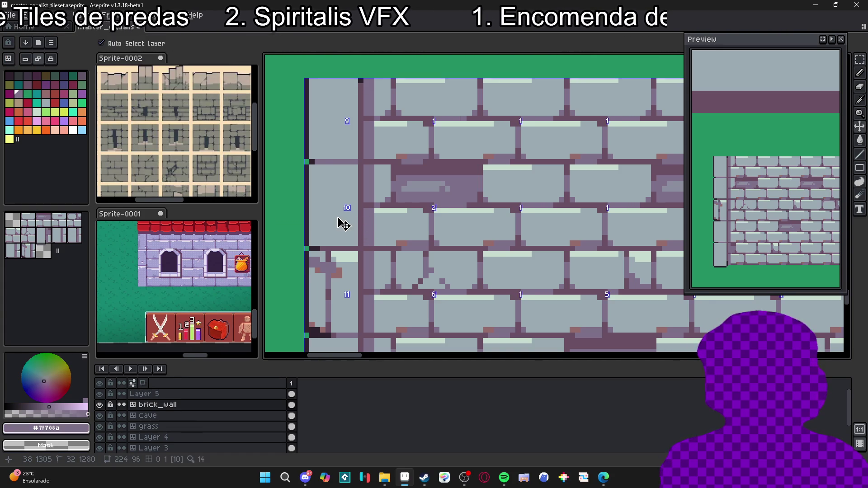
pyautogui.press('+')
pyautogui.click(336, 208)
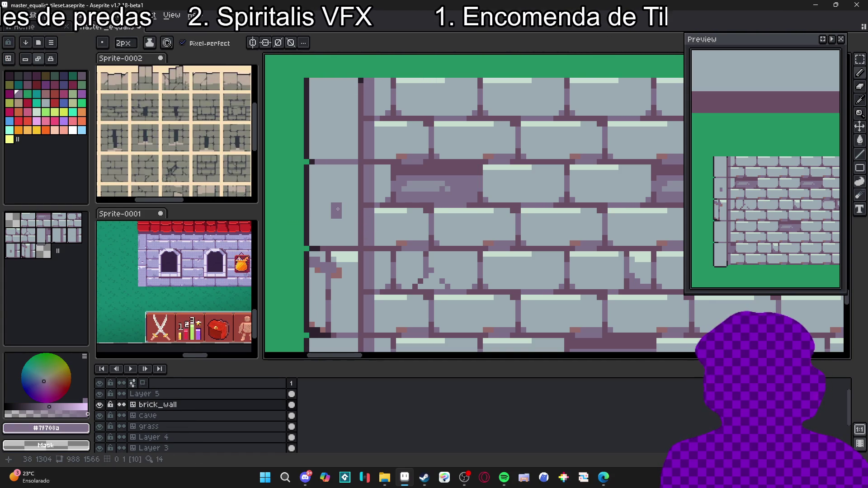
pyautogui.hotkey('ctrl', 'z')
pyautogui.press('-')
pyautogui.moveTo(333, 186); pyautogui.dragTo(344, 227)
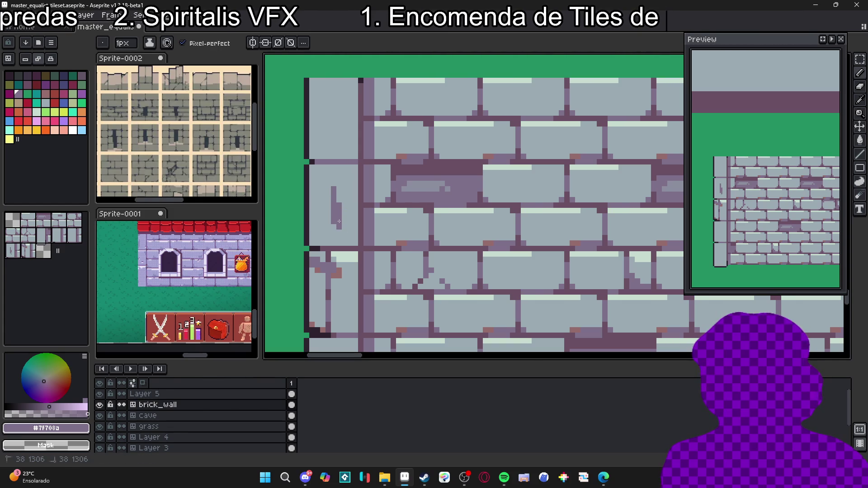
pyautogui.scroll(-5, 314, 197)
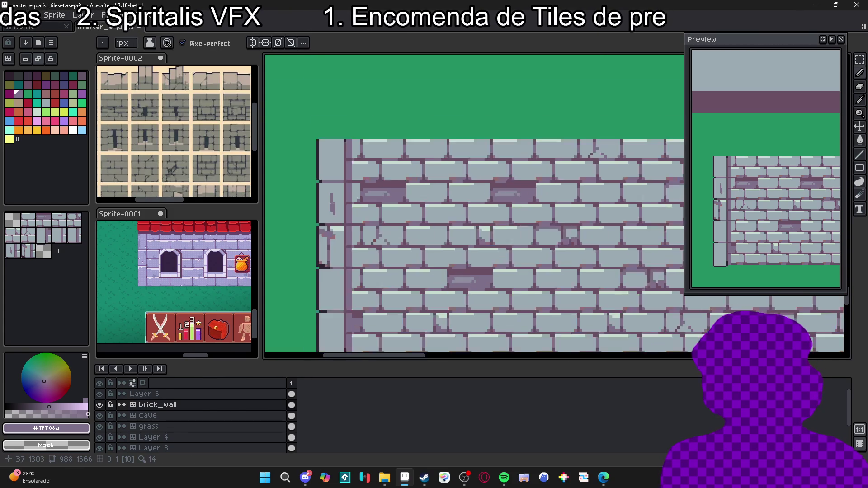
pyautogui.moveTo(340, 217)
pyautogui.mouseDown()
pyautogui.moveTo(333, 185)
pyautogui.moveTo(340, 191)
pyautogui.mouseUp()
pyautogui.moveTo(328, 234); pyautogui.dragTo(334, 232)
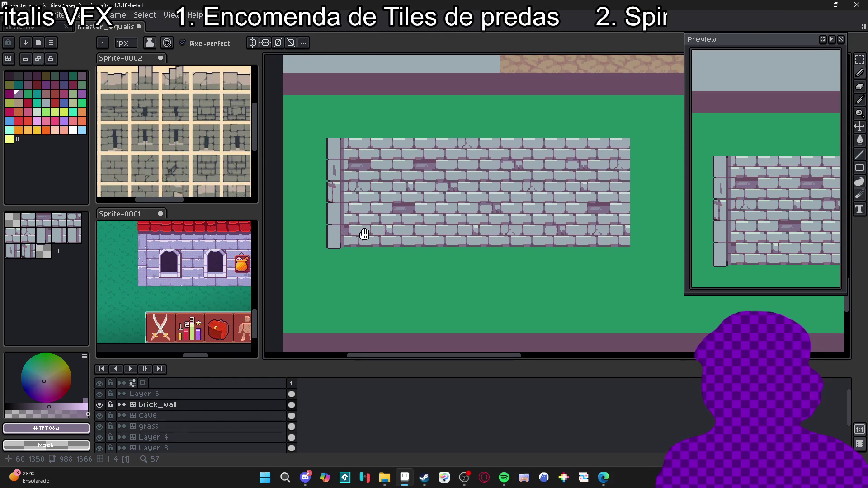
# - Paint over the stray reddish and dark pixels on the left brick in light grey #9babb2
pyautogui.moveTo(365, 234); pyautogui.dragTo(356, 238)
pyautogui.press('v')
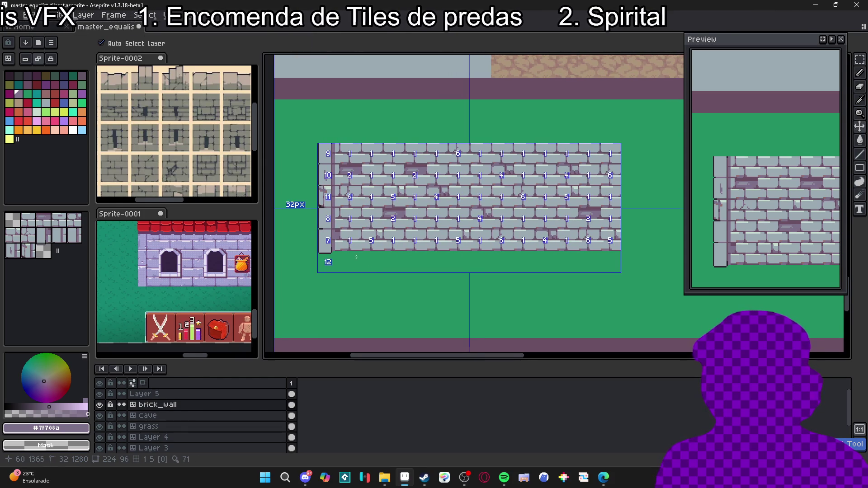
pyautogui.press('b')
pyautogui.scroll(3, 327, 197)
pyautogui.scroll(2, 327, 196)
pyautogui.keyDown('alt'); pyautogui.click(326, 196); pyautogui.keyUp('alt')
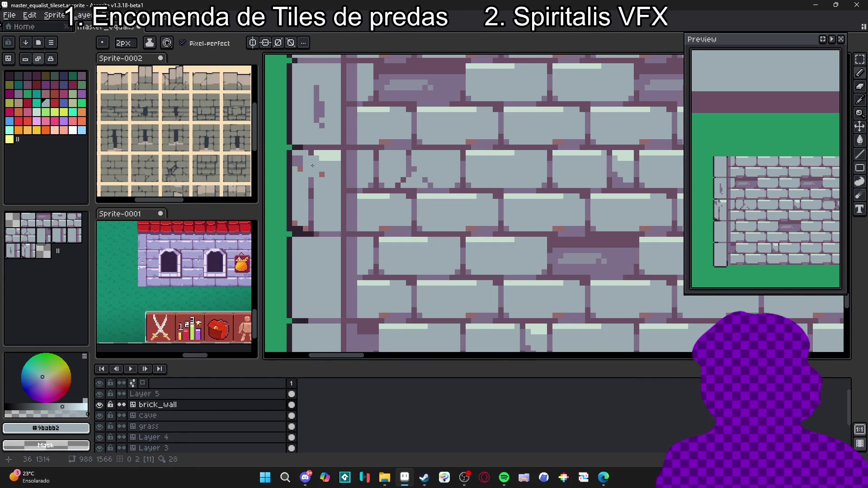
pyautogui.moveTo(302, 165)
pyautogui.mouseDown()
pyautogui.moveTo(310, 192)
pyautogui.moveTo(306, 224)
pyautogui.mouseUp()
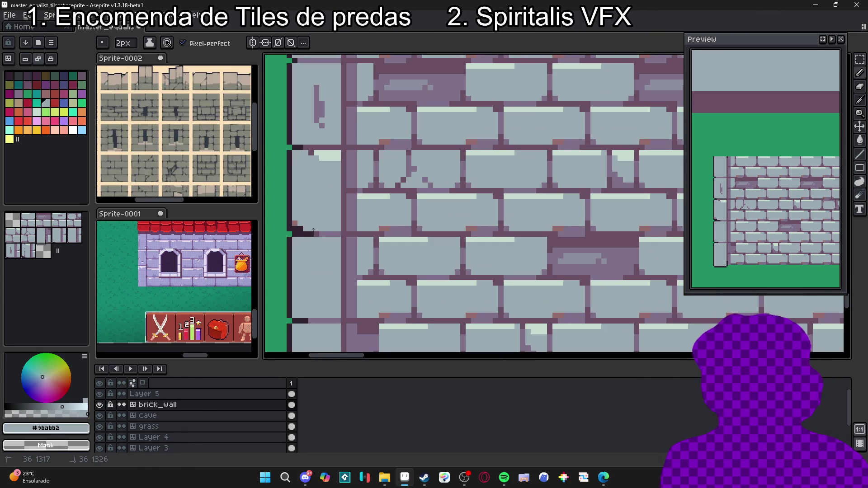
# - Add 1px #c7dcd0 highlight pixels along the left brick's top edge
pyautogui.press('-')
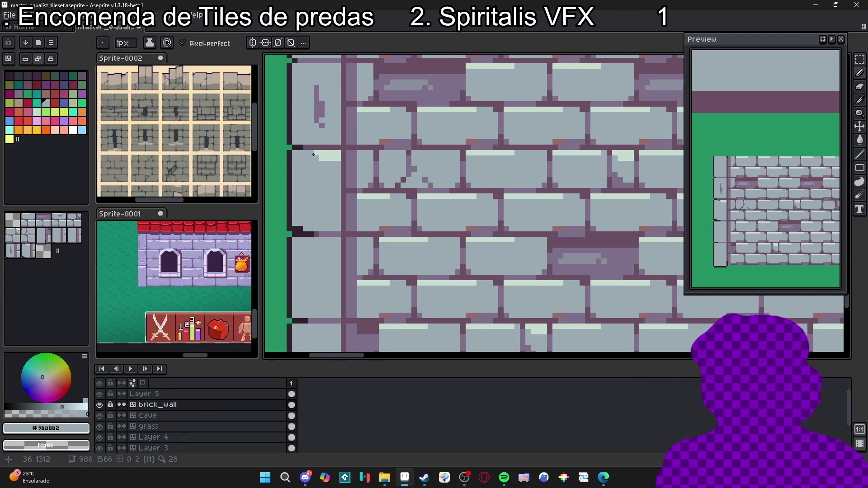
pyautogui.keyDown('alt'); pyautogui.click(314, 154); pyautogui.keyUp('alt')
pyautogui.click(301, 156)
pyautogui.click(316, 156)
pyautogui.scroll(-1, 320, 187)
pyautogui.scroll(1, 338, 208)
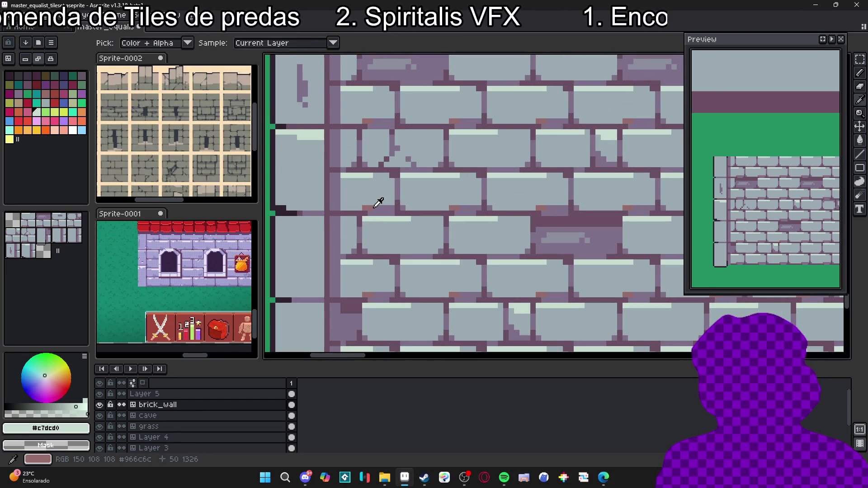
pyautogui.keyDown('alt'); pyautogui.click(340, 208); pyautogui.keyUp('alt')
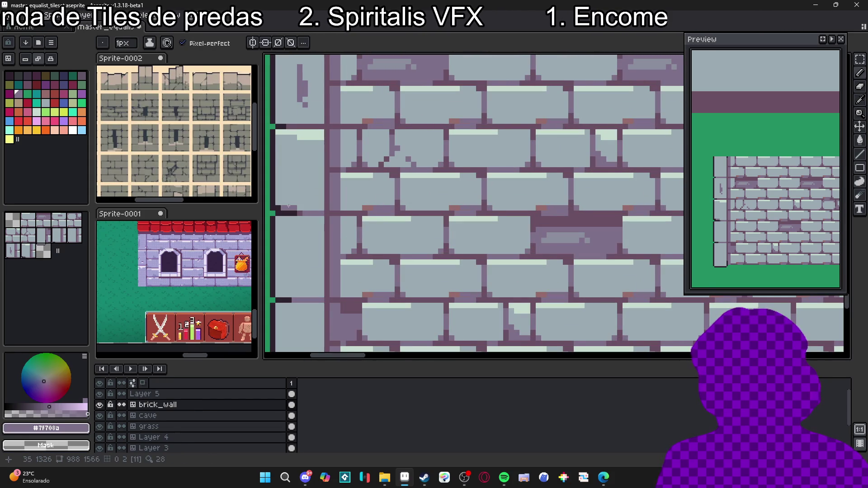
pyautogui.keyDown('alt'); pyautogui.click(296, 206); pyautogui.keyUp('alt')
pyautogui.keyDown('alt'); pyautogui.click(285, 206); pyautogui.keyUp('alt')
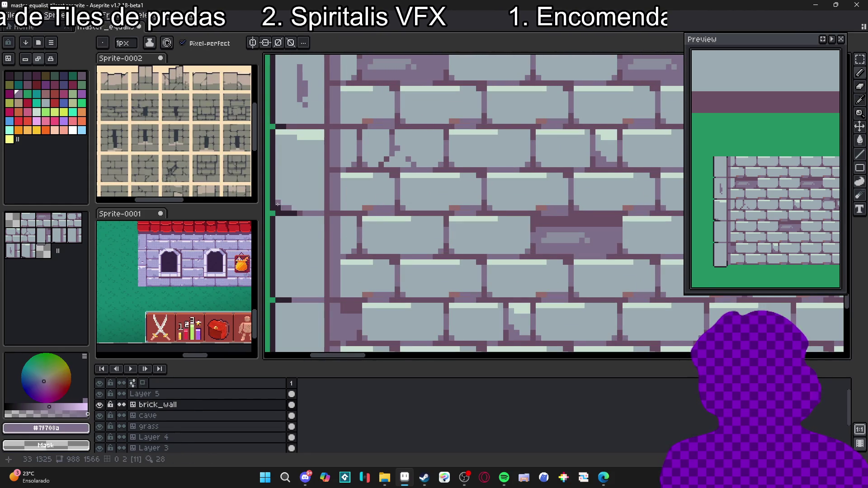
pyautogui.scroll(-2, 328, 224)
pyautogui.scroll(-1, 338, 230)
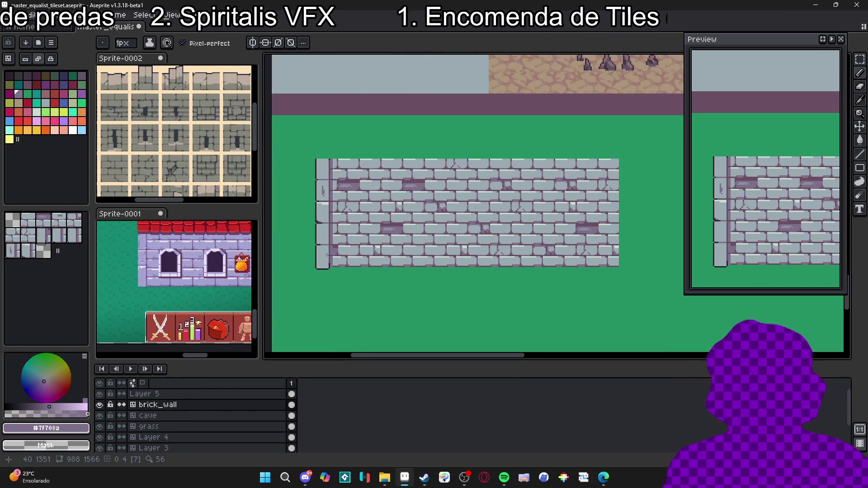
pyautogui.scroll(1, 329, 199)
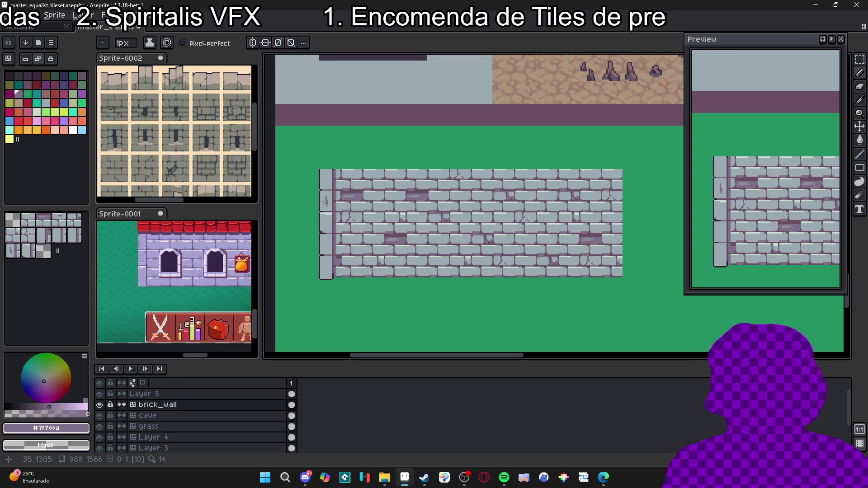
pyautogui.moveTo(336, 175)
pyautogui.mouseDown()
pyautogui.moveTo(310, 191)
pyautogui.moveTo(353, 212)
pyautogui.moveTo(336, 244)
pyautogui.moveTo(325, 242)
pyautogui.moveTo(331, 212)
pyautogui.moveTo(351, 216)
pyautogui.mouseUp()
pyautogui.scroll(-1, 342, 236)
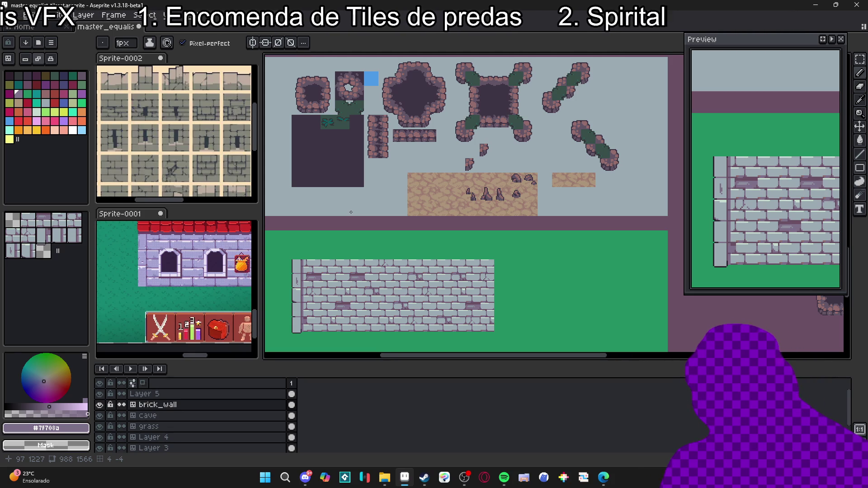
pyautogui.moveTo(351, 212)
pyautogui.mouseDown()
pyautogui.moveTo(337, 174)
pyautogui.moveTo(381, 232)
pyautogui.moveTo(329, 240)
pyautogui.moveTo(340, 241)
pyautogui.moveTo(314, 260)
pyautogui.moveTo(330, 215)
pyautogui.moveTo(342, 236)
pyautogui.mouseUp()
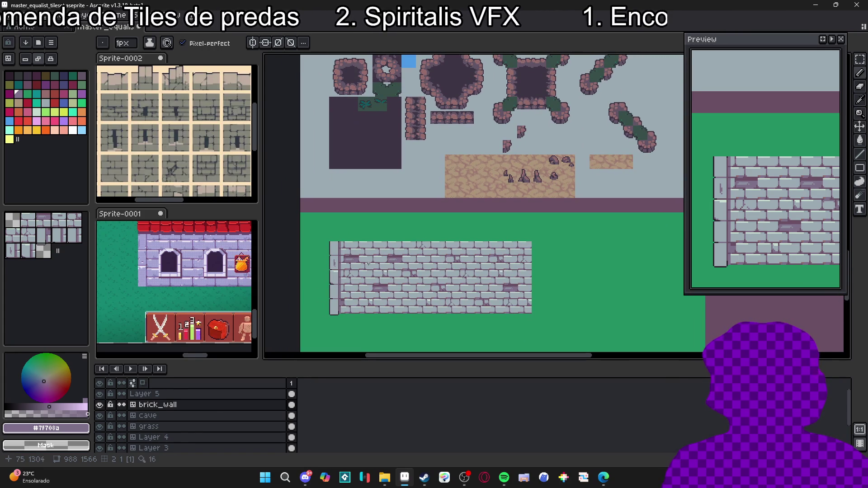
pyautogui.moveTo(406, 267); pyautogui.dragTo(372, 275)
pyautogui.press('v')
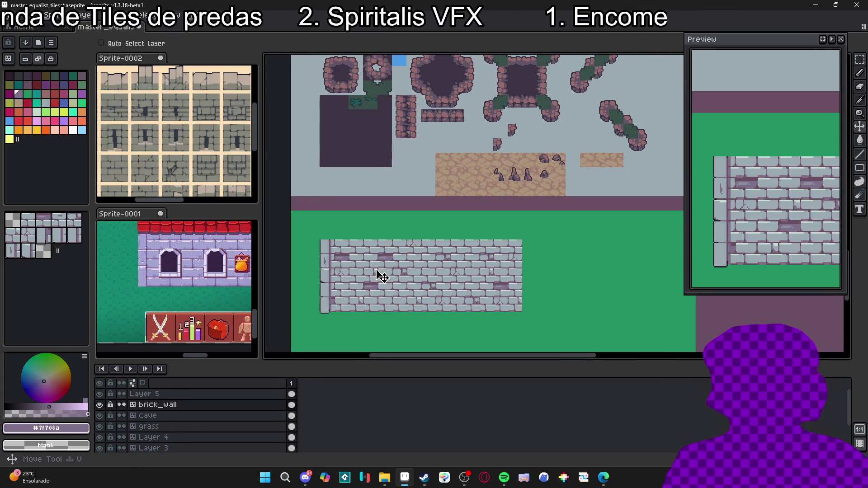
pyautogui.hotkey('ctrl', "'")
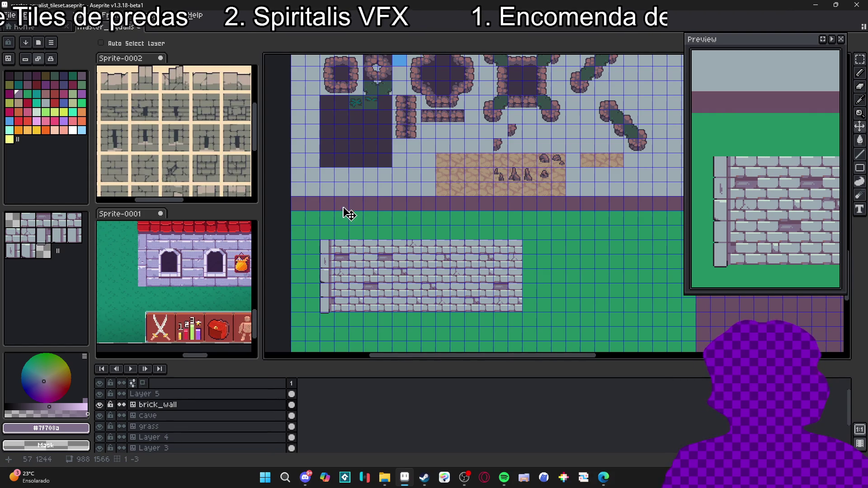
pyautogui.moveTo(341, 226); pyautogui.dragTo(335, 241)
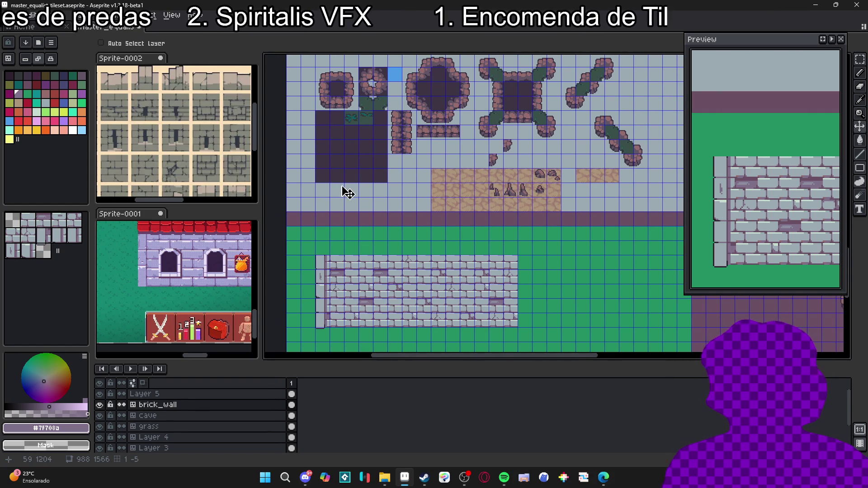
pyautogui.moveTo(345, 194); pyautogui.dragTo(340, 195)
pyautogui.scroll(-5, 374, 195)
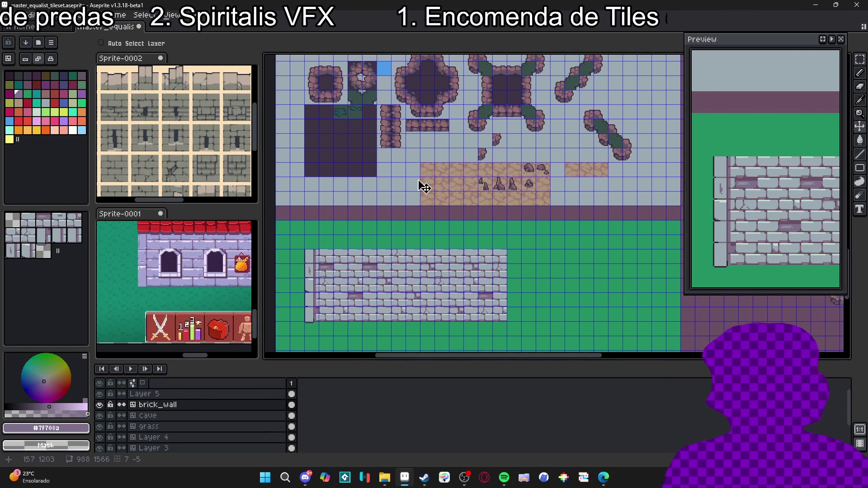
pyautogui.moveTo(364, 202); pyautogui.dragTo(380, 239)
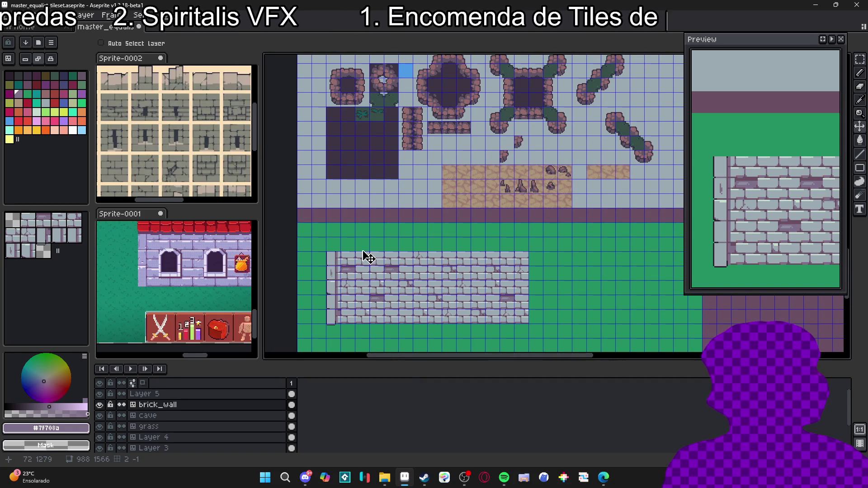
pyautogui.scroll(1, 370, 262)
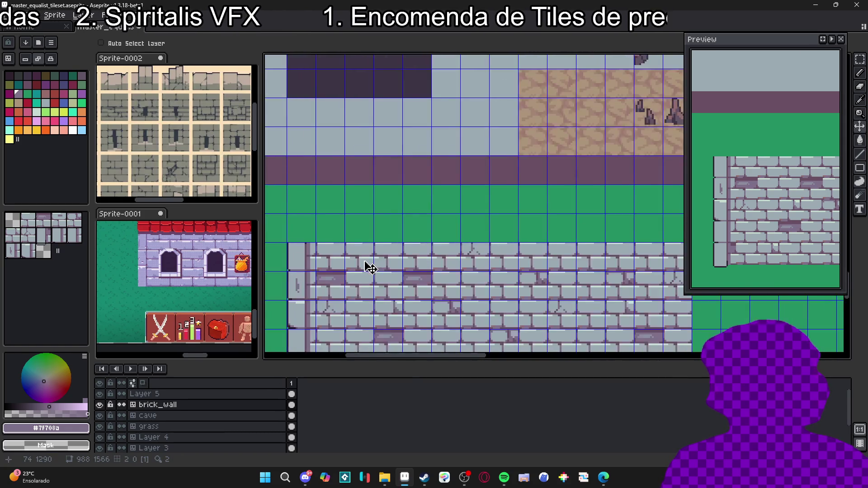
pyautogui.scroll(1, 368, 264)
pyautogui.scroll(-4, 365, 253)
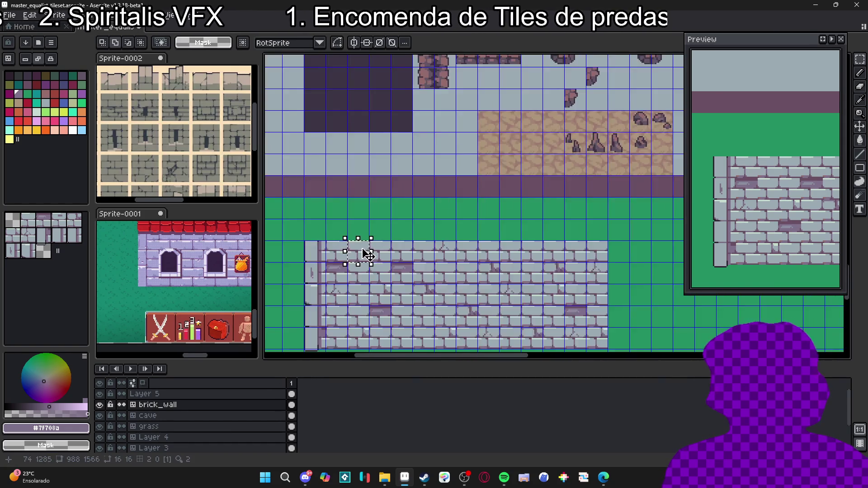
pyautogui.scroll(2, 367, 254)
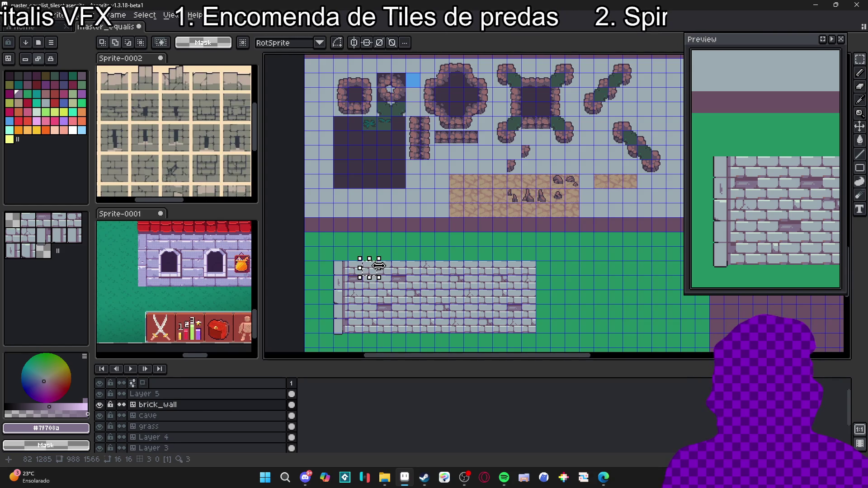
pyautogui.press('v')
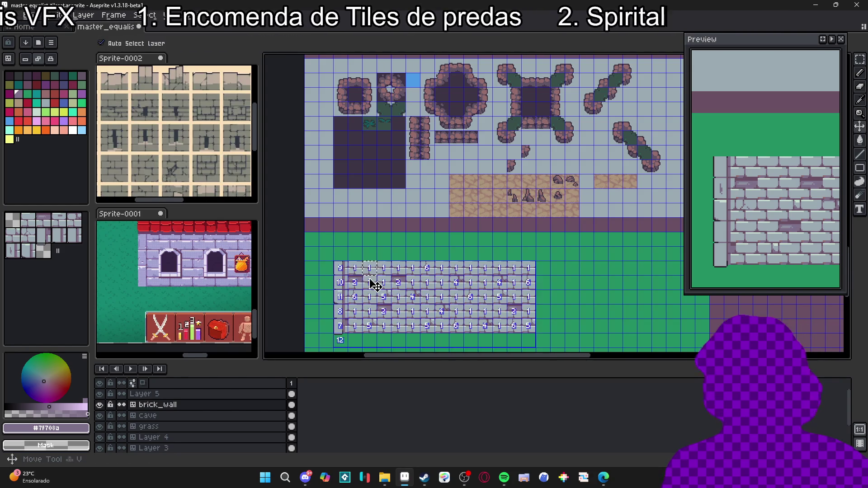
pyautogui.scroll(2, 370, 278)
pyautogui.click(28, 221)
pyautogui.press('b')
pyautogui.scroll(-4, 426, 299)
pyautogui.scroll(-1, 478, 299)
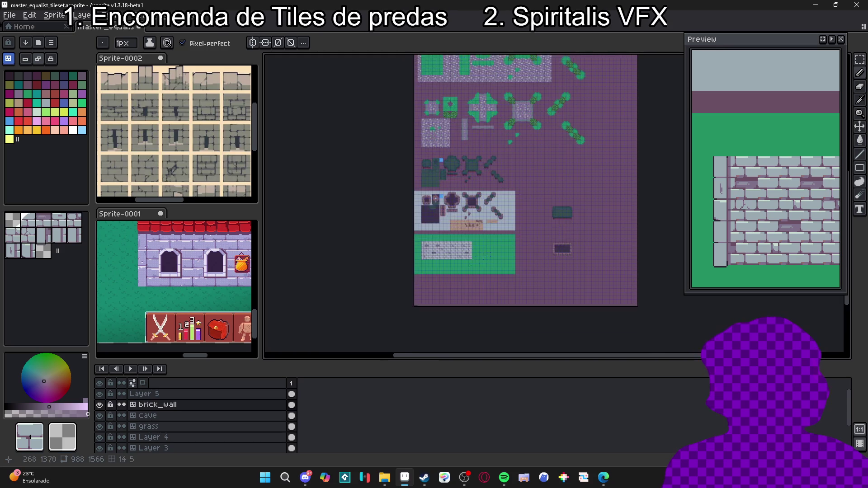
# - Stretch Layer 2's green ground block down to 319 px tall and commit it
pyautogui.scroll(5, 452, 289)
pyautogui.keyDown('ctrl'); pyautogui.click(433, 256); pyautogui.keyUp('ctrl')
pyautogui.scroll(-1, 433, 256)
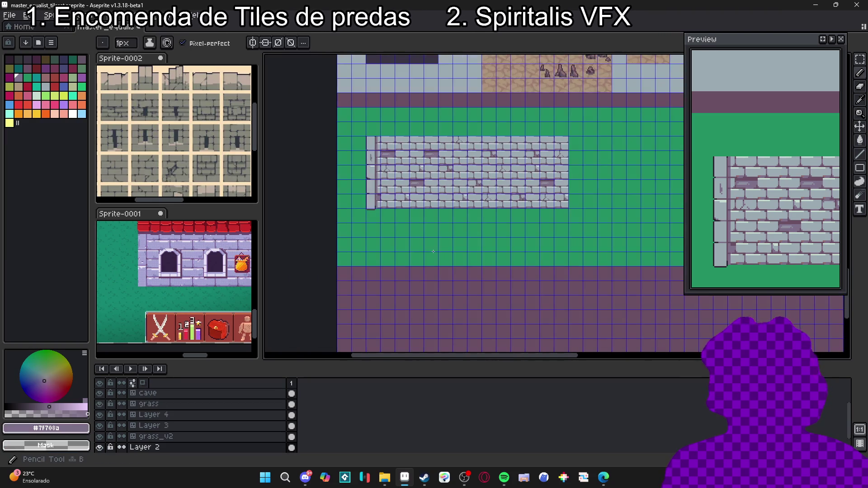
pyautogui.scroll(-1, 435, 260)
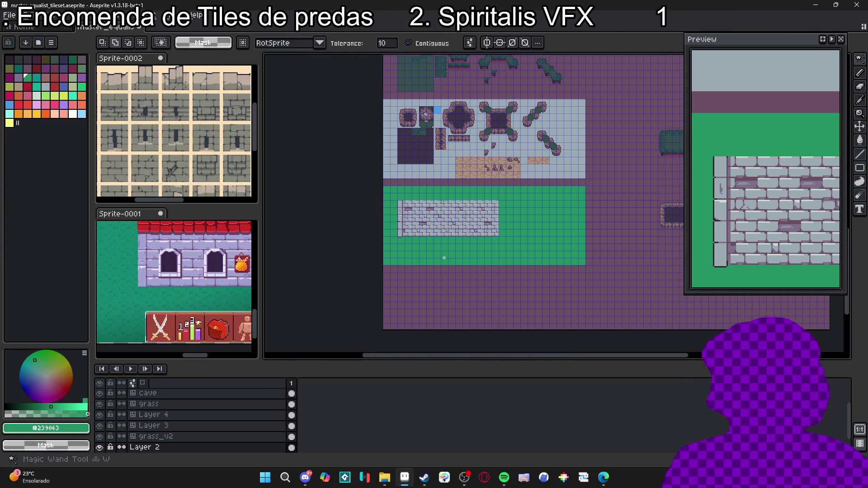
pyautogui.moveTo(484, 266)
pyautogui.mouseDown()
pyautogui.moveTo(488, 316)
pyautogui.moveTo(509, 333)
pyautogui.mouseUp()
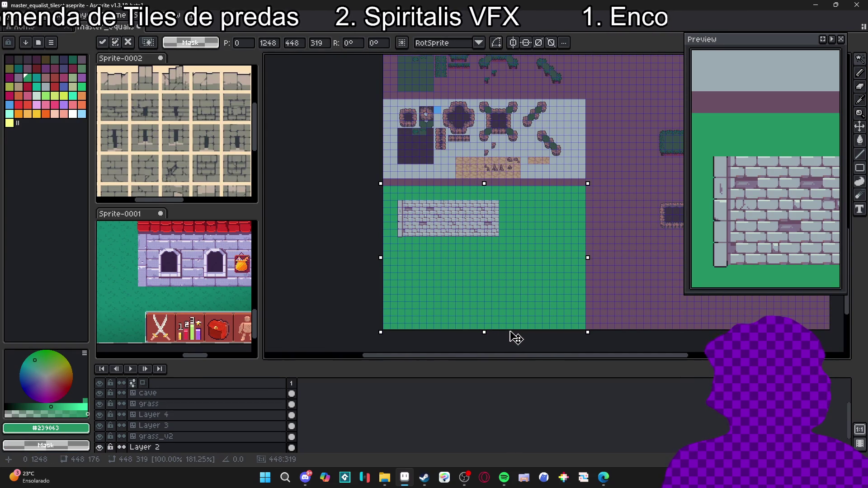
pyautogui.click(450, 153)
pyautogui.scroll(2, 402, 122)
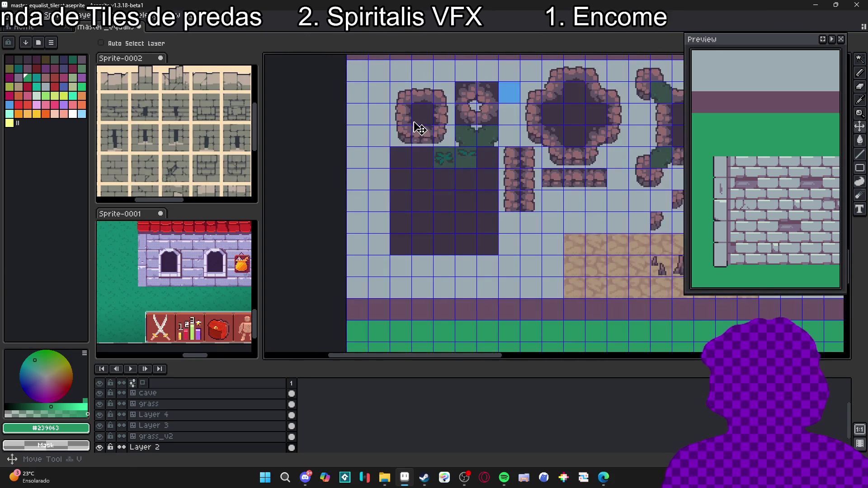
# - Activate the cave layer, toggle its visibility, and show the tile index numbers
pyautogui.keyDown('ctrl'); pyautogui.click(420, 130); pyautogui.keyUp('ctrl')
pyautogui.press('m')
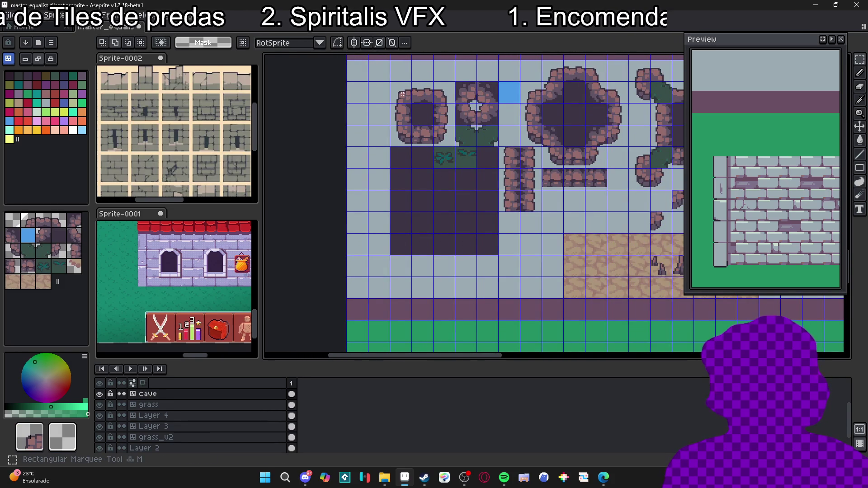
pyautogui.scroll(-2, 401, 94)
pyautogui.scroll(1, 416, 112)
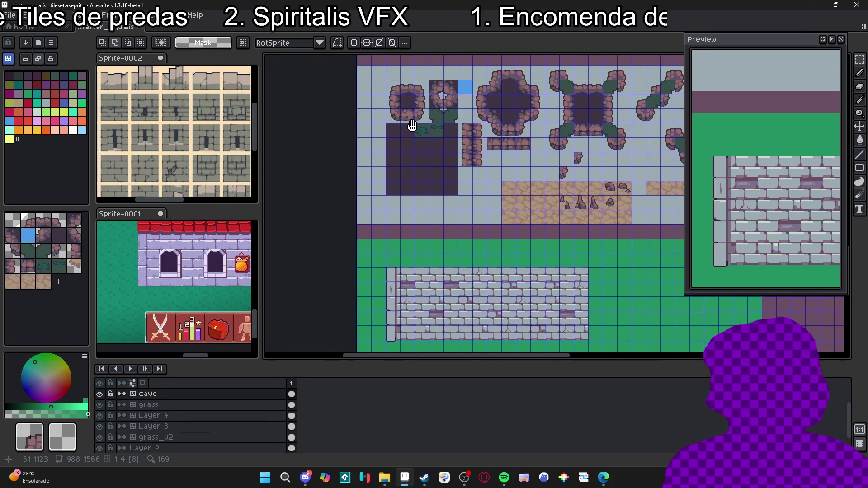
pyautogui.moveTo(412, 126); pyautogui.dragTo(409, 115)
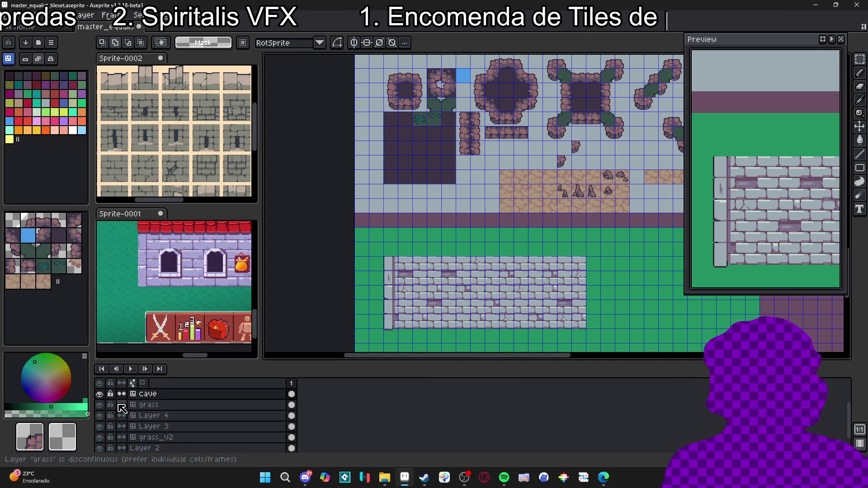
pyautogui.doubleClick(104, 395)
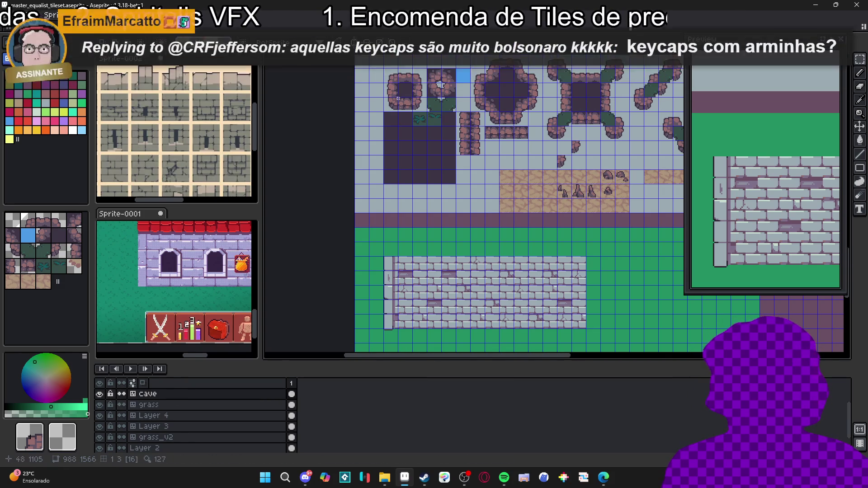
pyautogui.press('v')
pyautogui.press('m')
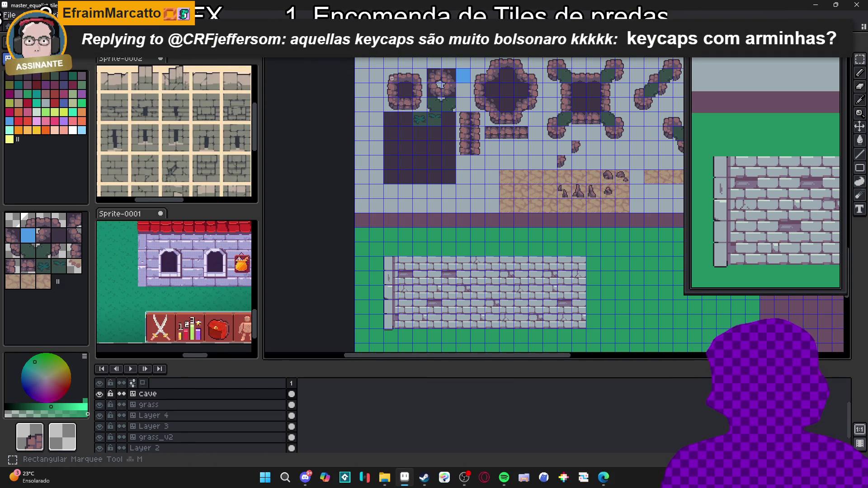
# - Select the small round and large cave pit tiles, then scroll down to the grass
pyautogui.moveTo(391, 78)
pyautogui.mouseDown()
pyautogui.moveTo(412, 109)
pyautogui.moveTo(428, 113)
pyautogui.mouseUp()
pyautogui.moveTo(479, 66)
pyautogui.mouseDown()
pyautogui.moveTo(542, 112)
pyautogui.moveTo(485, 118)
pyautogui.mouseUp()
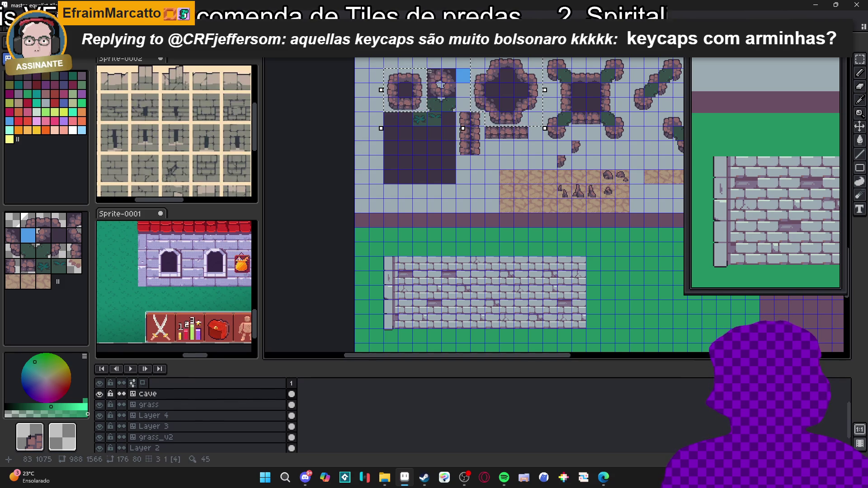
pyautogui.scroll(-3, 459, 236)
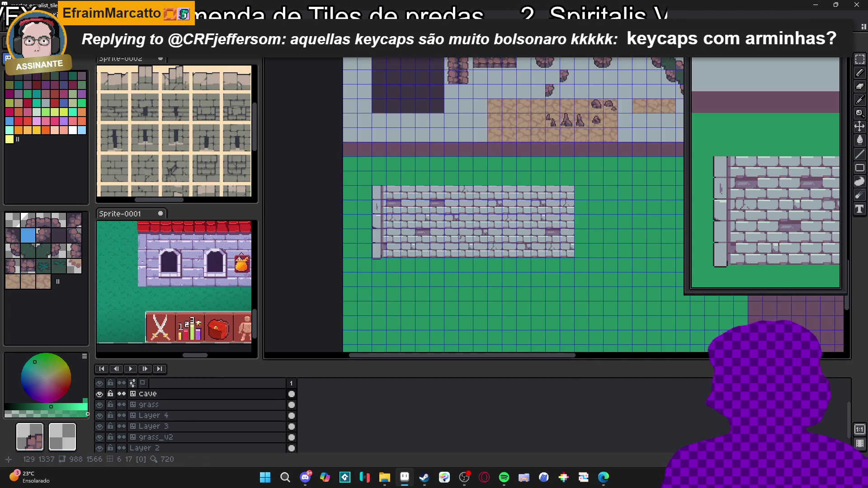
pyautogui.scroll(3, 459, 236)
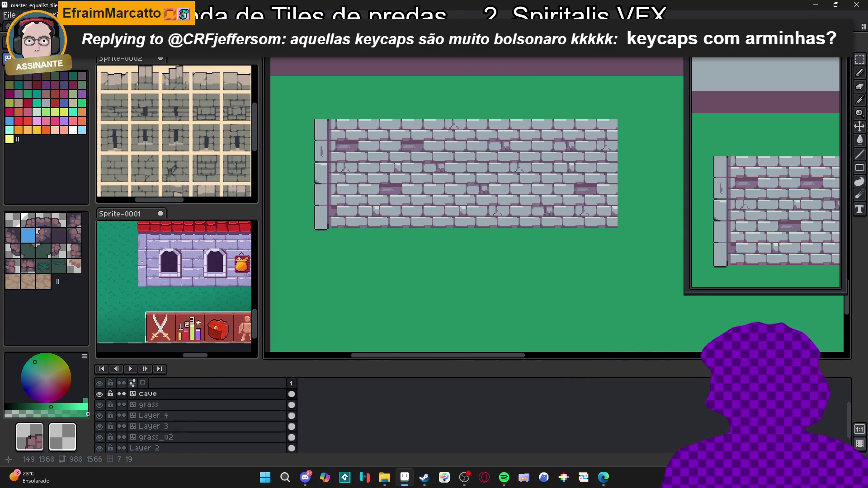
pyautogui.scroll(-1, 456, 224)
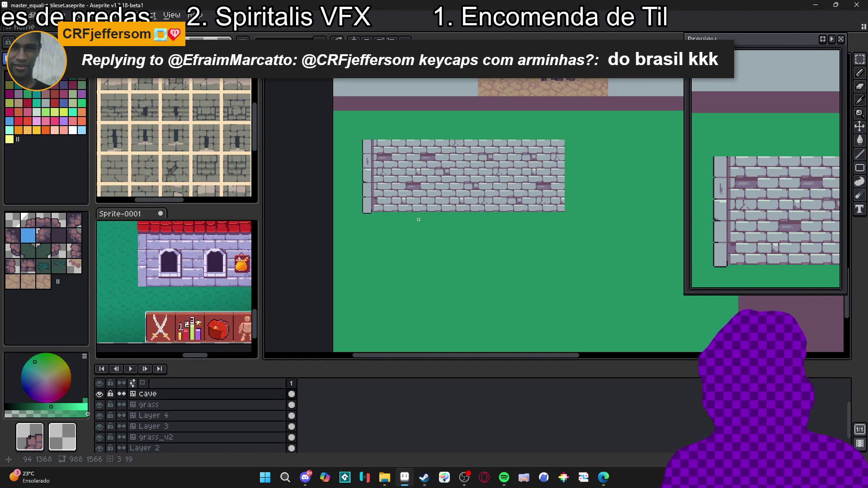
# - Show the tile grid and paste the cave pits below the brick wall, committing them
pyautogui.hotkey('ctrl', "'")
pyautogui.hotkey('ctrl', 'v')
pyautogui.moveTo(425, 218)
pyautogui.mouseDown()
pyautogui.moveTo(471, 236)
pyautogui.moveTo(500, 300)
pyautogui.moveTo(480, 292)
pyautogui.mouseUp()
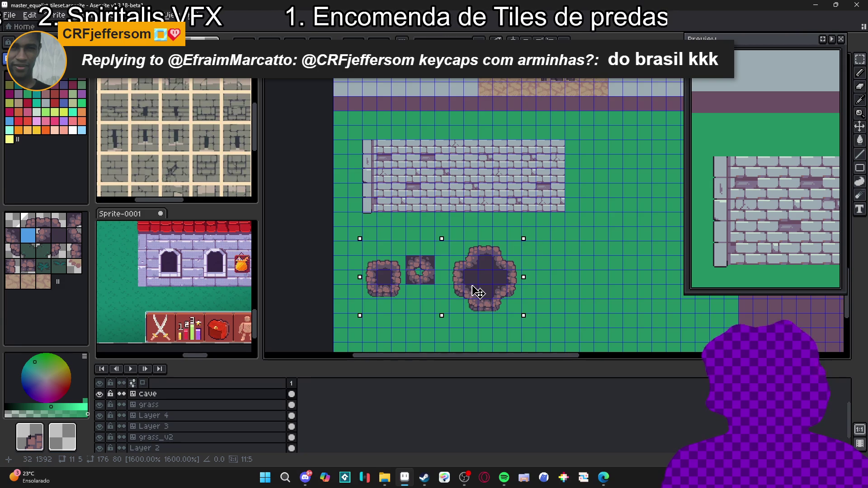
pyautogui.press('Return')
pyautogui.scroll(-2, 380, 136)
pyautogui.scroll(1, 377, 110)
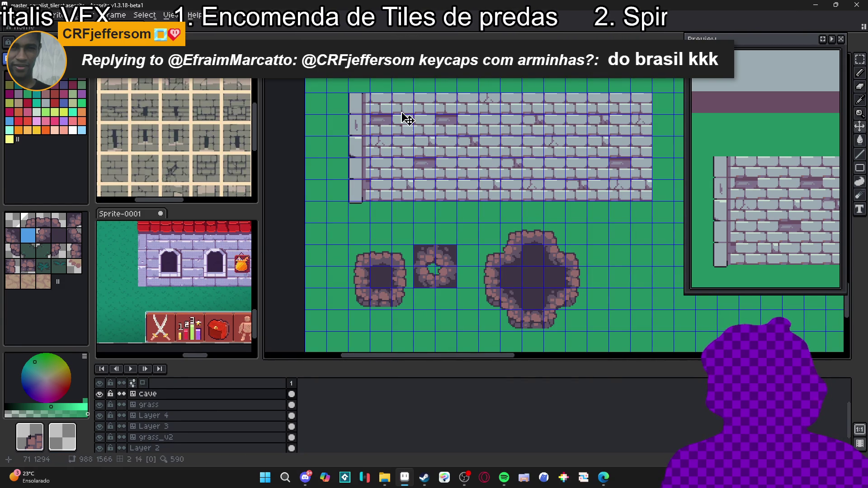
# - Clear the brick pieces below the wall and bring the cave tiles into view on the cave layer
pyautogui.press('m')
pyautogui.moveTo(366, 234)
pyautogui.mouseDown()
pyautogui.moveTo(433, 284)
pyautogui.moveTo(578, 324)
pyautogui.mouseUp()
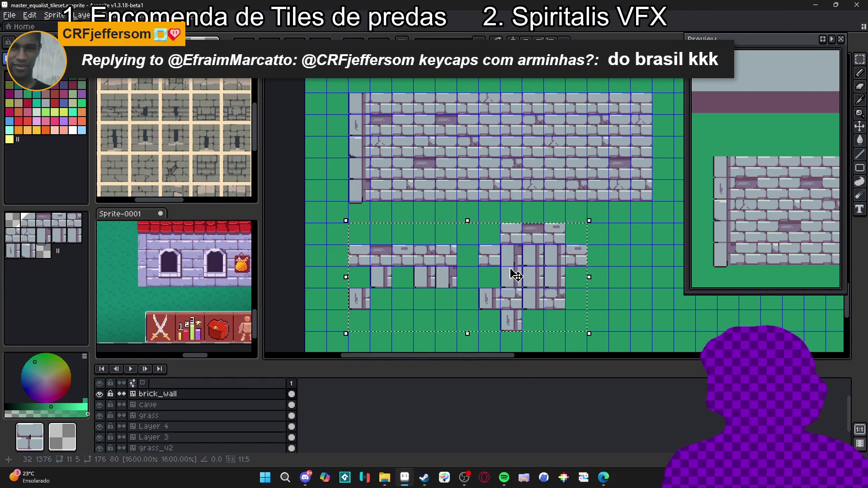
pyautogui.hotkey('ctrl', 'd')
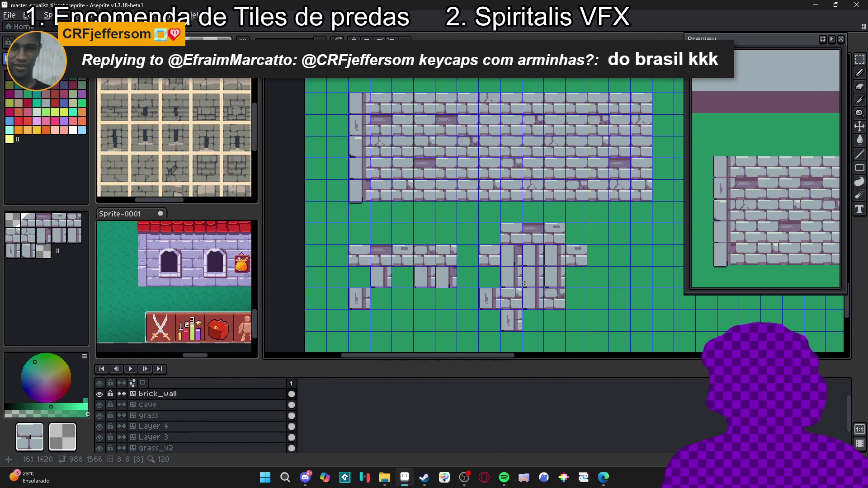
pyautogui.hotkey('ctrl', 'z')
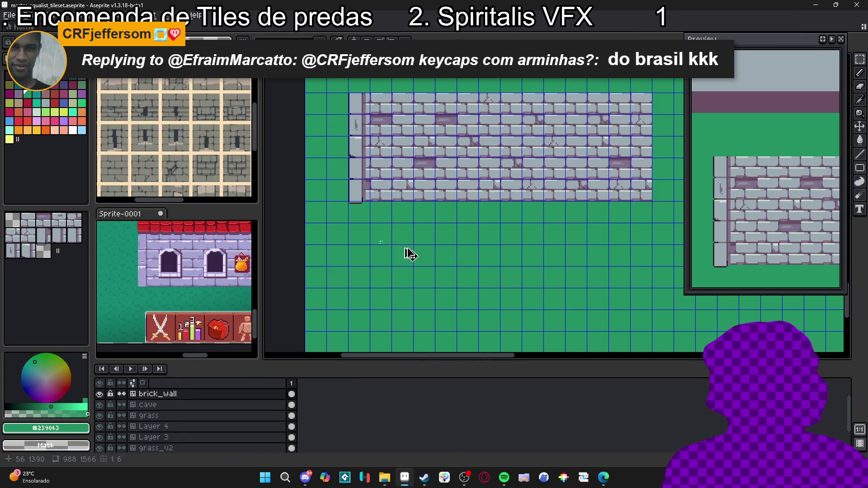
pyautogui.scroll(-2, 499, 286)
pyautogui.scroll(2, 482, 260)
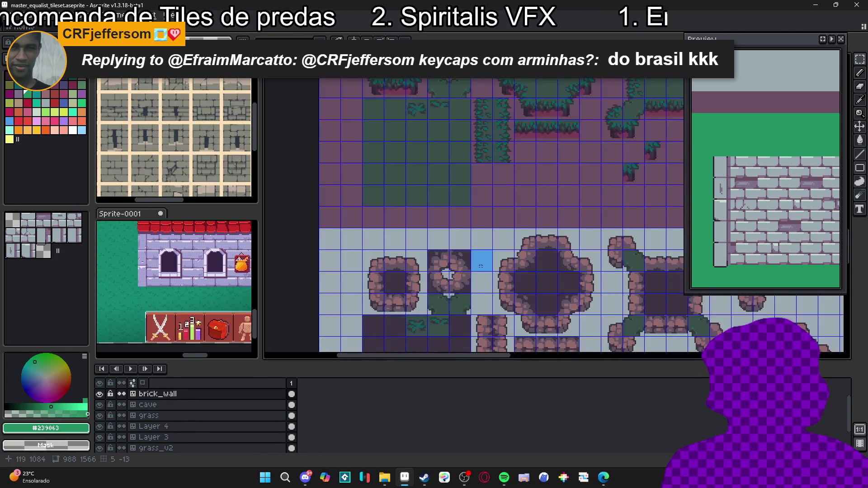
pyautogui.hscroll(5, 482, 260)
pyautogui.press('m')
pyautogui.hotkey('alt', 'Down')
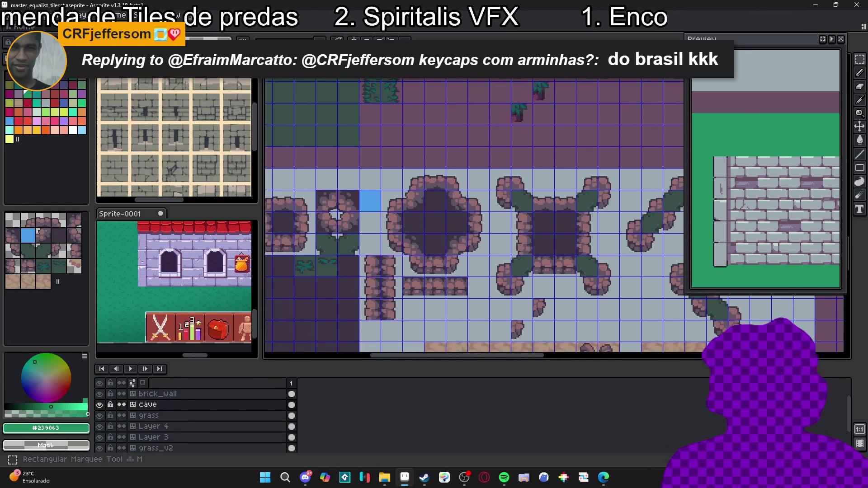
# - Select the small cave pit, the ring tile and the large cave pit on the cave layer
pyautogui.hscroll(-3, 497, 226)
pyautogui.moveTo(312, 188)
pyautogui.mouseDown()
pyautogui.moveTo(316, 239)
pyautogui.moveTo(366, 242)
pyautogui.mouseUp()
pyautogui.moveTo(376, 191); pyautogui.dragTo(409, 221)
pyautogui.moveTo(441, 165); pyautogui.dragTo(526, 240)
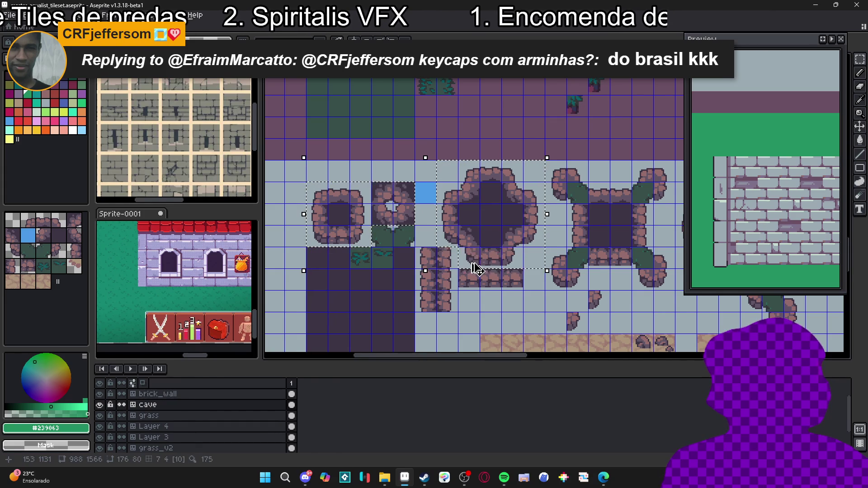
pyautogui.scroll(-3, 528, 257)
pyautogui.scroll(3, 452, 182)
# - Paste the three pits onto the brick_wall layer and drag them below the wall
pyautogui.hotkey('alt', 'Up')
pyautogui.hotkey('ctrl', 'v')
pyautogui.moveTo(498, 209)
pyautogui.mouseDown()
pyautogui.moveTo(491, 248)
pyautogui.moveTo(513, 240)
pyautogui.moveTo(537, 254)
pyautogui.moveTo(622, 255)
pyautogui.moveTo(603, 242)
pyautogui.moveTo(610, 225)
pyautogui.mouseUp()
pyautogui.scroll(1, 488, 243)
pyautogui.scroll(-2, 610, 225)
pyautogui.hscroll(2, 568, 231)
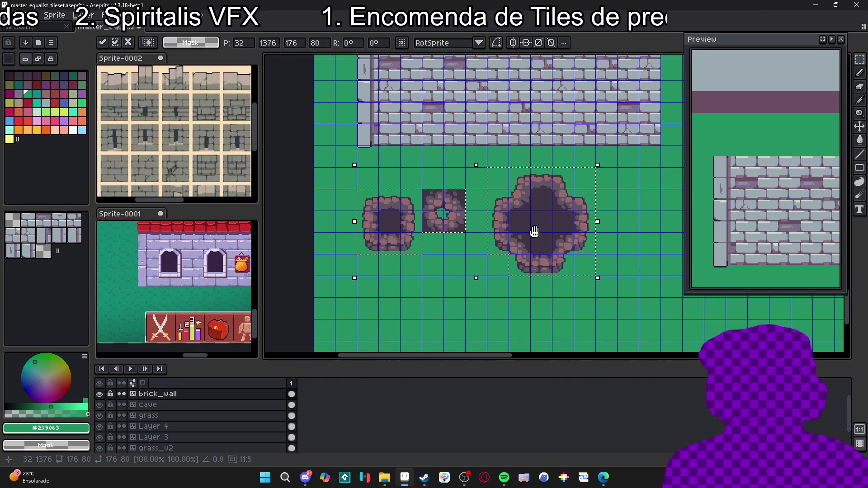
# - Re-paste the cave pits in tile mode, align them on the grid below the wall, and commit them
pyautogui.press('Escape')
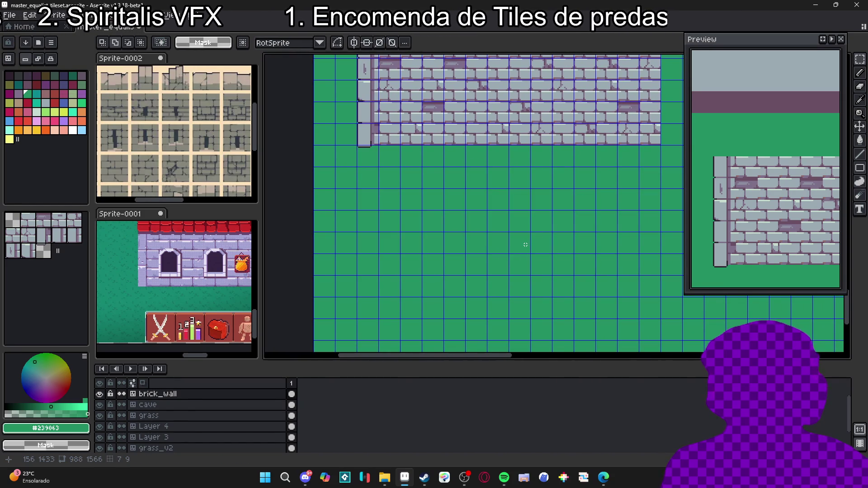
pyautogui.scroll(-2, 462, 177)
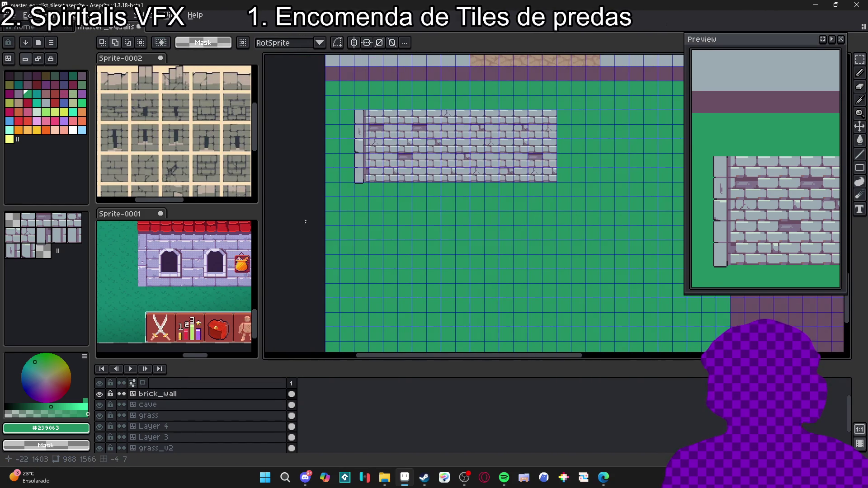
pyautogui.press('b')
pyautogui.press('Tab')
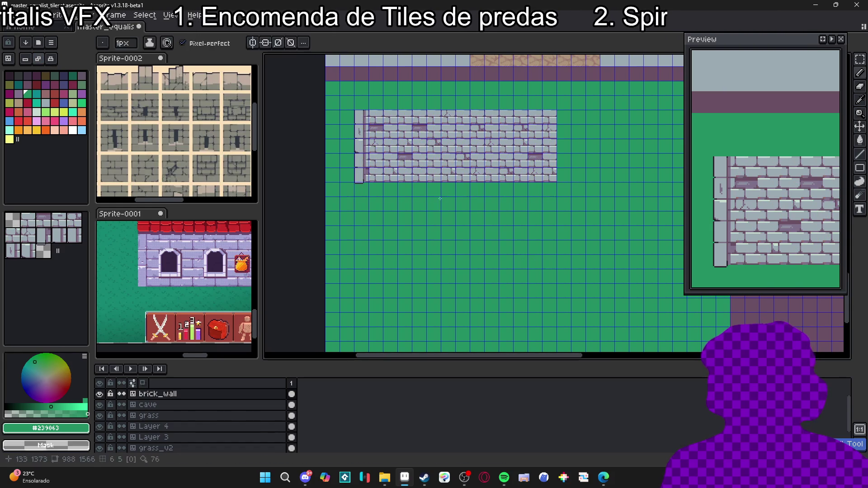
pyautogui.hotkey('ctrl', 'v')
pyautogui.moveTo(430, 213); pyautogui.dragTo(474, 252)
pyautogui.scroll(2, 423, 223)
pyautogui.moveTo(465, 285)
pyautogui.mouseDown()
pyautogui.moveTo(484, 248)
pyautogui.moveTo(481, 231)
pyautogui.moveTo(491, 231)
pyautogui.mouseUp()
pyautogui.scroll(1, 488, 241)
pyautogui.scroll(-1, 496, 238)
pyautogui.press('Return')
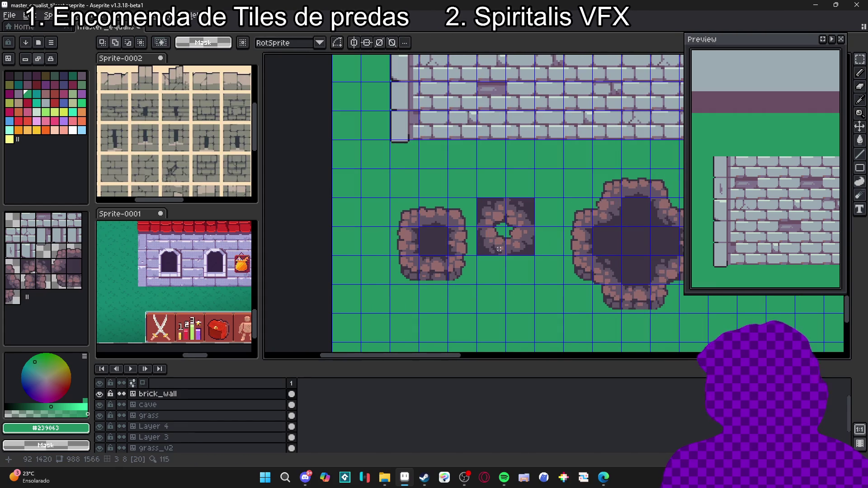
pyautogui.scroll(-1, 493, 231)
pyautogui.scroll(-1, 491, 221)
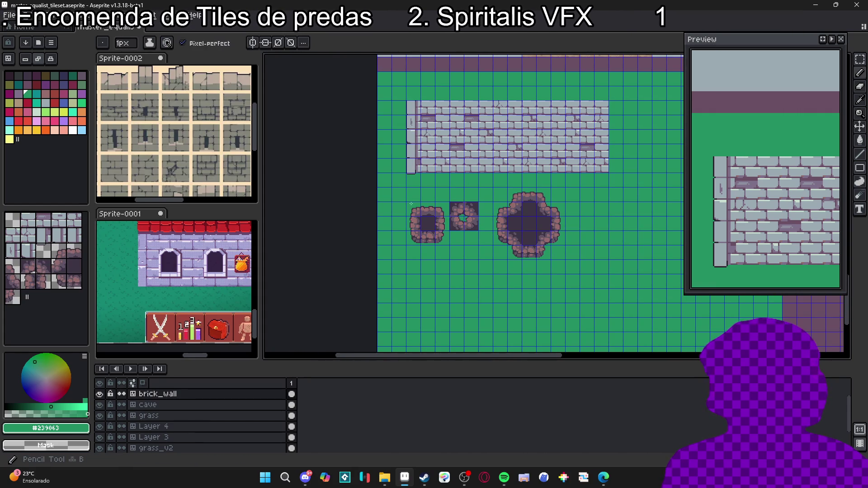
pyautogui.scroll(1, 433, 190)
pyautogui.scroll(1, 443, 172)
# - Draw a filled #7F708A purple rectangle over the leftmost pit
pyautogui.keyDown('alt'); pyautogui.click(491, 117); pyautogui.keyUp('alt')
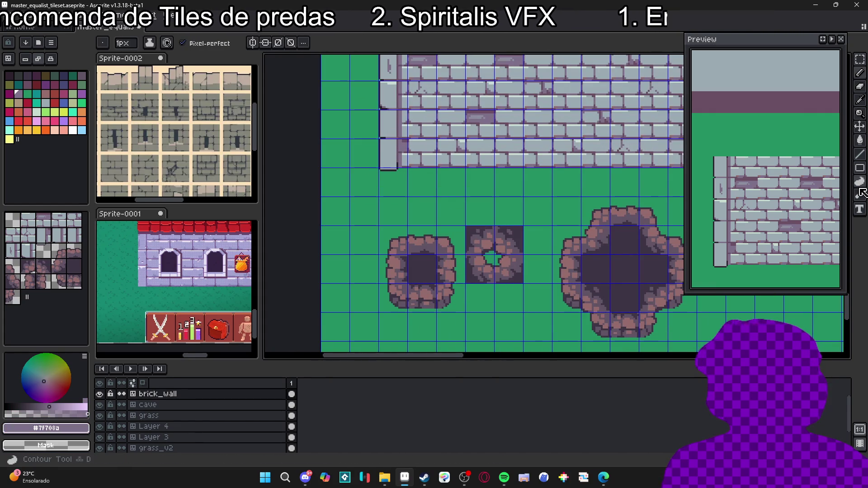
pyautogui.click(859, 168)
pyautogui.scroll(2, 383, 227)
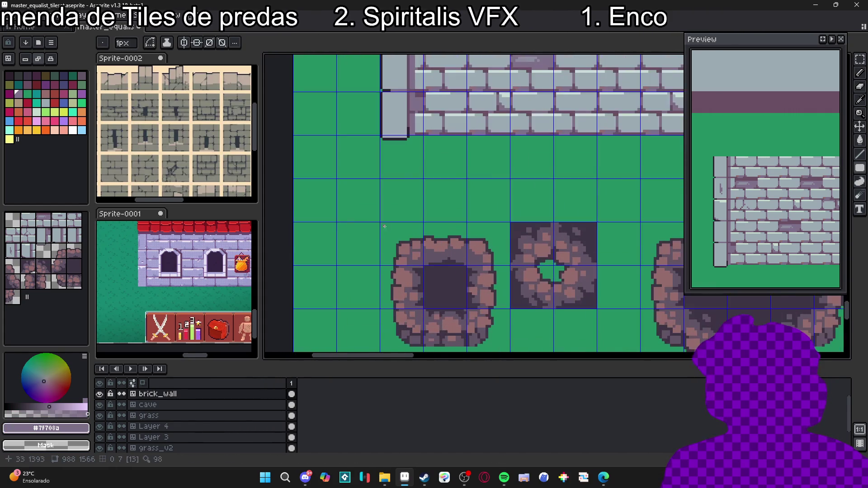
pyautogui.moveTo(400, 282); pyautogui.dragTo(551, 176)
pyautogui.scroll(-1, 543, 175)
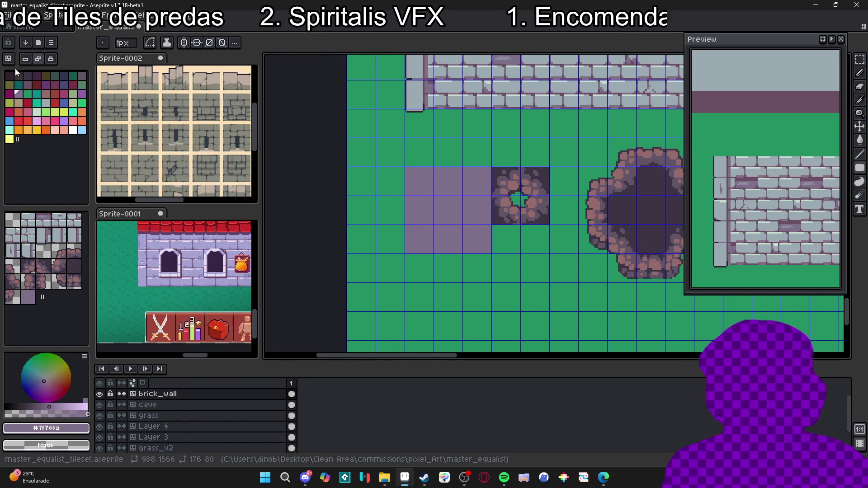
# - Revert the pits back to plain purple blocks
pyautogui.scroll(1, 397, 158)
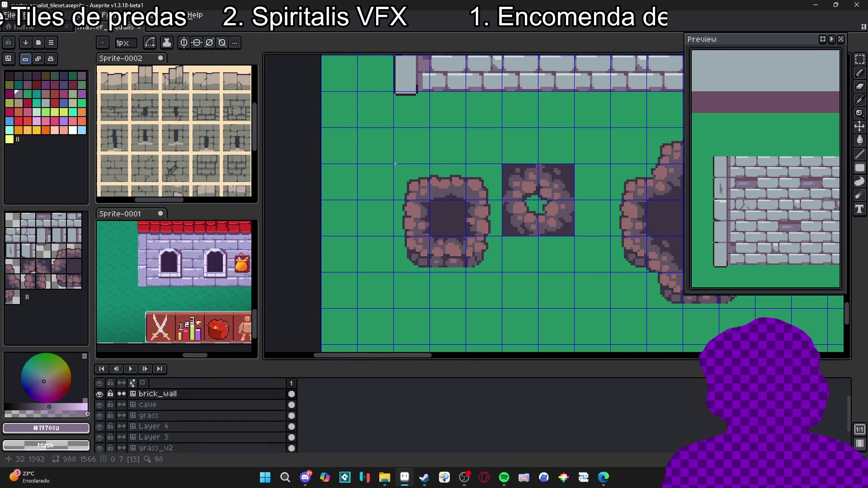
pyautogui.hotkey('ctrl', 'z')
pyautogui.scroll(-1, 459, 278)
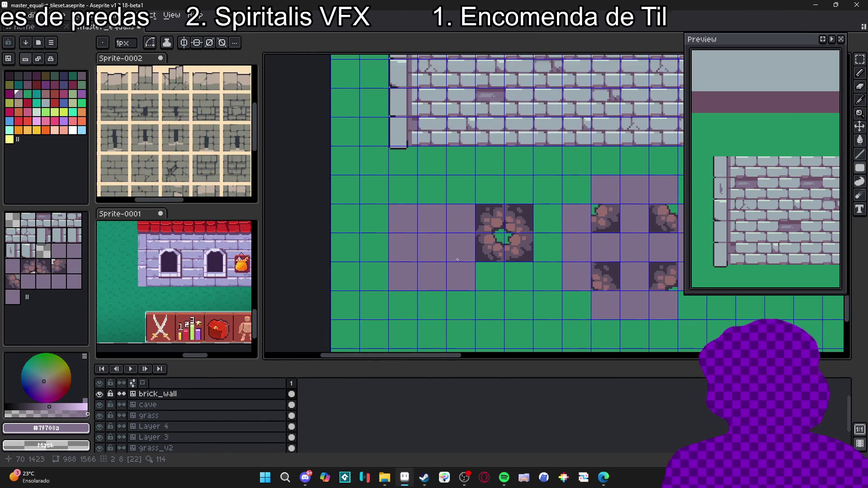
pyautogui.scroll(-2, 459, 278)
pyautogui.scroll(1, 446, 145)
pyautogui.press('v')
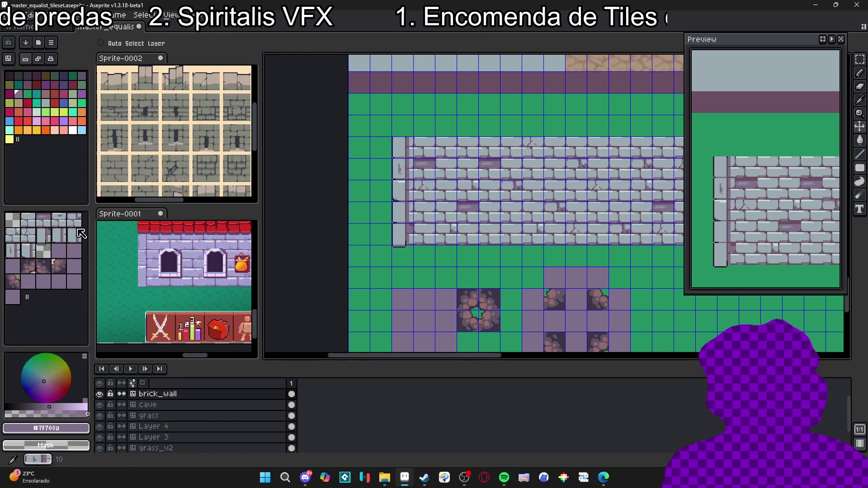
# - Paint plain brick tile rows under the left and right purple blocks
pyautogui.click(28, 220)
pyautogui.scroll(-3, 500, 169)
pyautogui.press('b')
pyautogui.moveTo(399, 211); pyautogui.dragTo(441, 211)
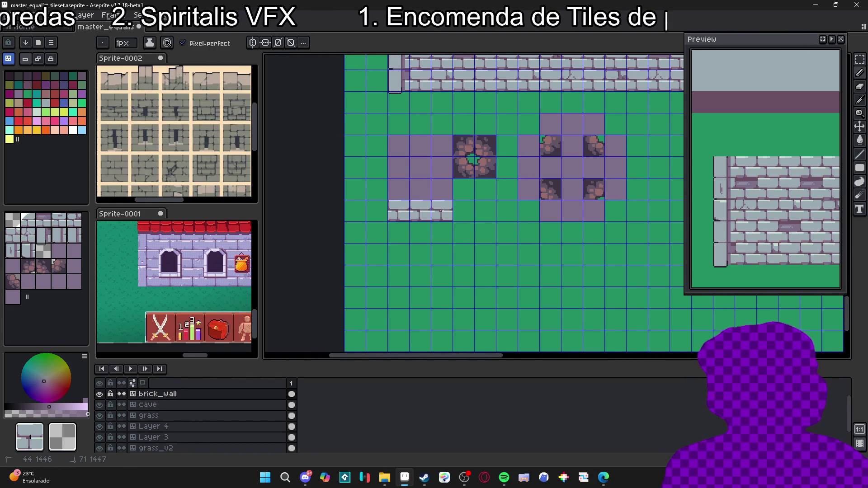
pyautogui.click(529, 210)
pyautogui.moveTo(551, 232); pyautogui.dragTo(601, 226)
pyautogui.click(615, 211)
pyautogui.scroll(2, 616, 189)
pyautogui.scroll(2, 411, 164)
# - Cap the brick rows with the wall-edge tile sampled from the wall, fixing one misplaced tile
pyautogui.press('i')
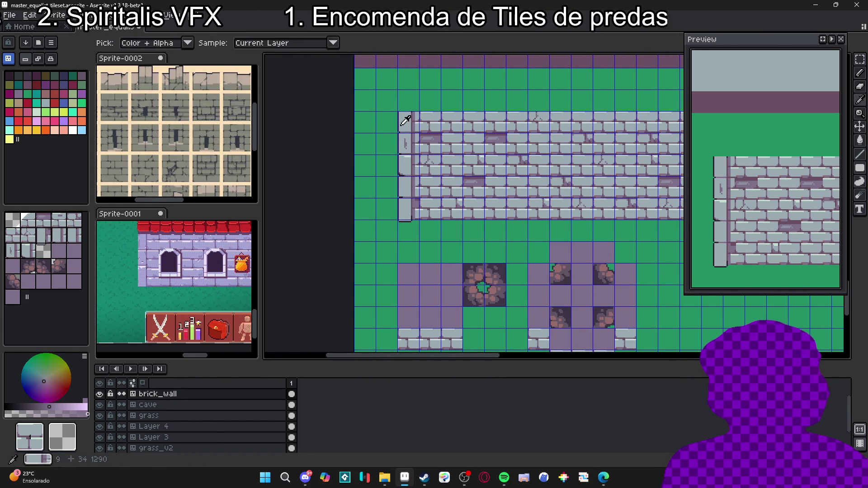
pyautogui.click(405, 121)
pyautogui.press('b')
pyautogui.scroll(-5, 452, 181)
pyautogui.click(480, 234)
pyautogui.scroll(3, 428, 107)
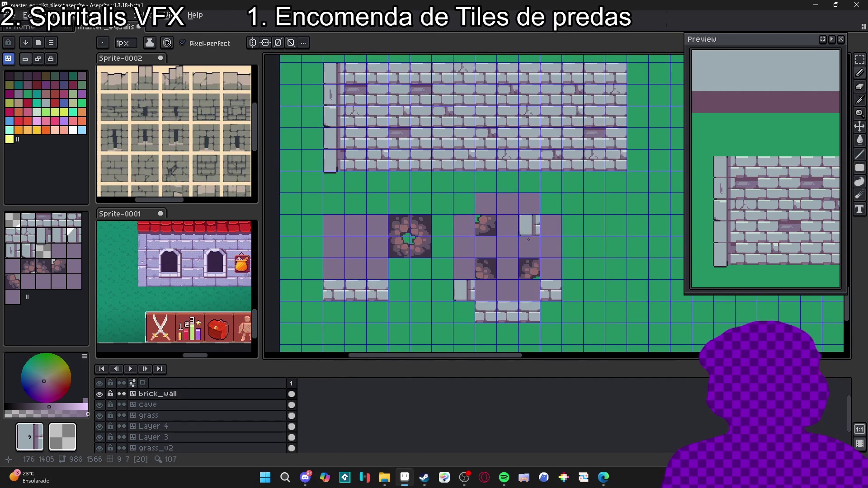
pyautogui.click(541, 277)
pyautogui.hotkey('ctrl', 'z')
pyautogui.click(518, 290)
pyautogui.scroll(3, 489, 273)
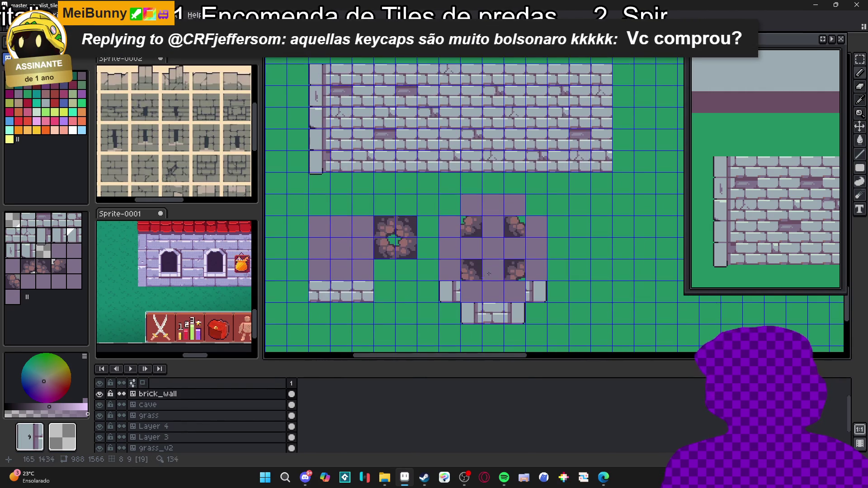
pyautogui.click(479, 213)
pyautogui.scroll(4, 476, 208)
pyautogui.scroll(-4, 427, 251)
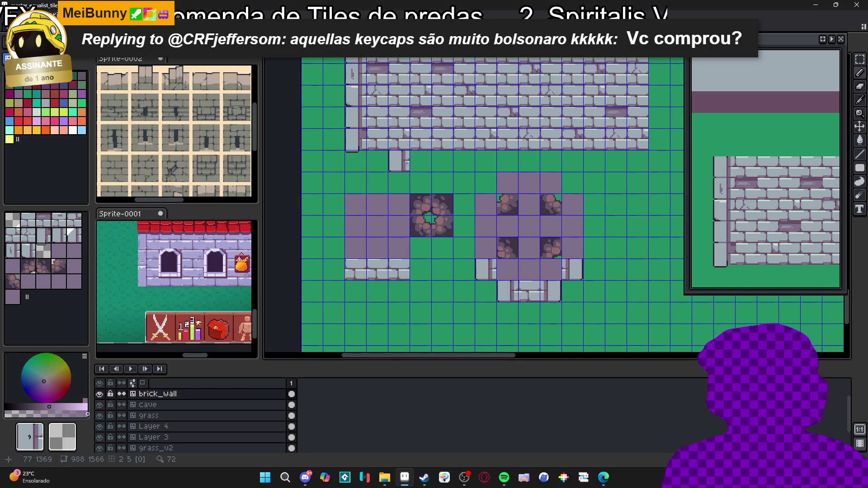
pyautogui.scroll(3, 407, 194)
pyautogui.scroll(-4, 407, 326)
pyautogui.scroll(-2, 392, 186)
pyautogui.moveTo(422, 222); pyautogui.dragTo(460, 336)
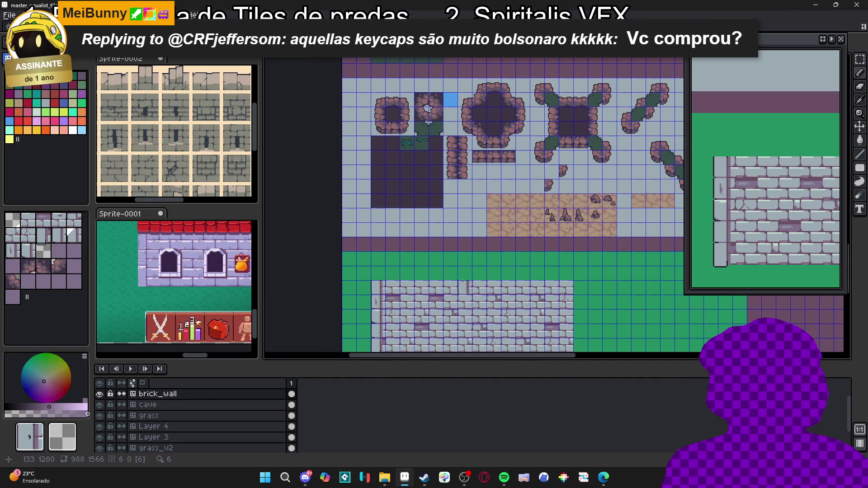
# - Stamp a stone pillar tile beside the brick wall and zoom around to inspect the tileset
pyautogui.moveTo(463, 280)
pyautogui.mouseDown()
pyautogui.moveTo(467, 208)
pyautogui.moveTo(478, 238)
pyautogui.moveTo(478, 274)
pyautogui.moveTo(462, 130)
pyautogui.mouseUp()
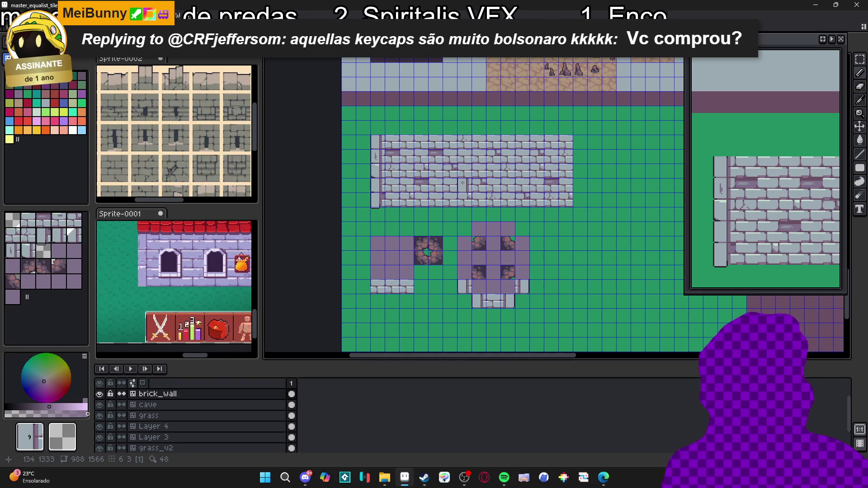
pyautogui.click(385, 233)
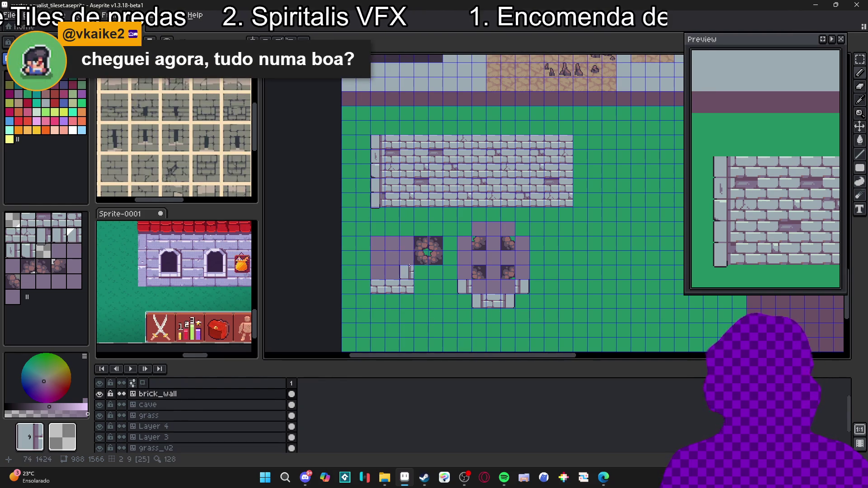
pyautogui.scroll(2, 406, 234)
pyautogui.scroll(-3, 448, 280)
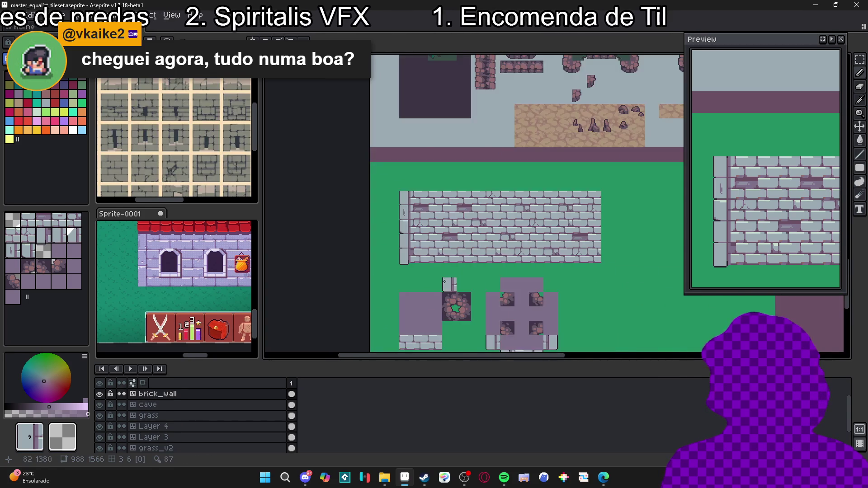
pyautogui.scroll(2, 448, 277)
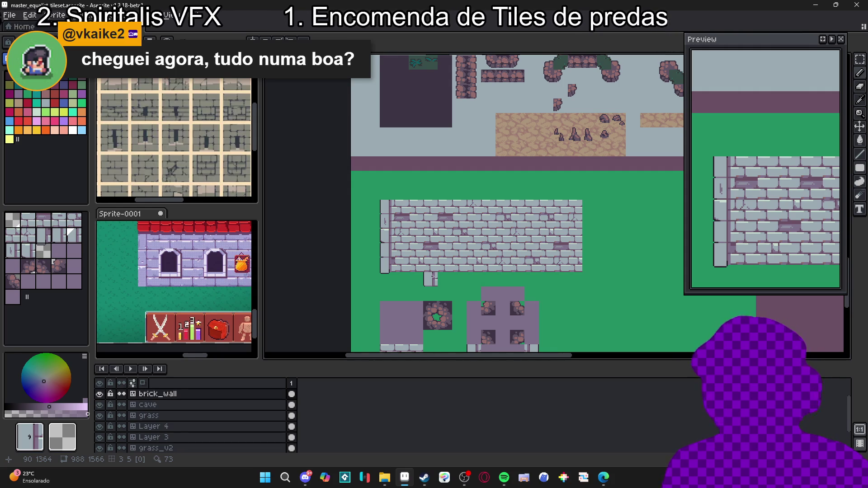
pyautogui.scroll(-2, 430, 279)
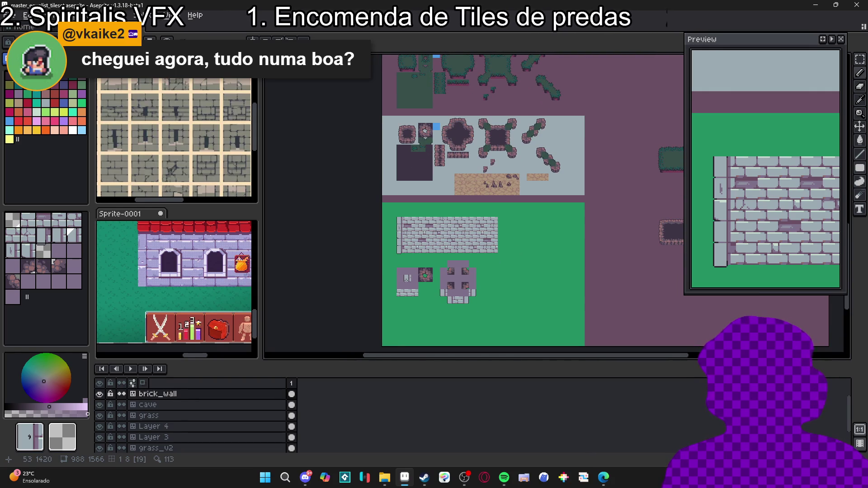
pyautogui.scroll(3, 406, 278)
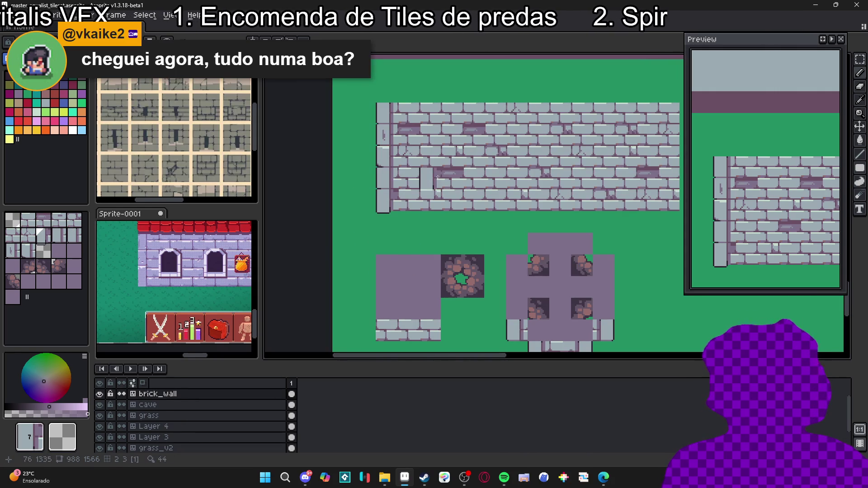
pyautogui.press('Tab')
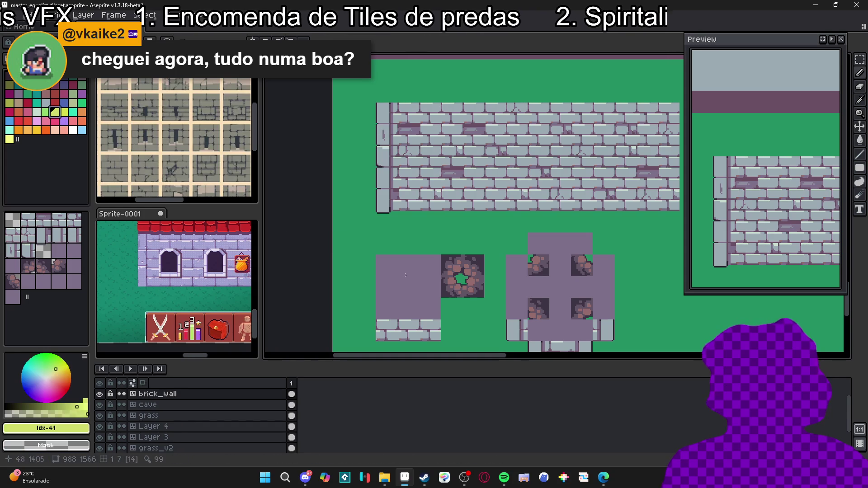
# - Stamp a wall tile from the Tileset panel under the left purple block
pyautogui.scroll(1, 376, 284)
pyautogui.hscroll(1, 380, 300)
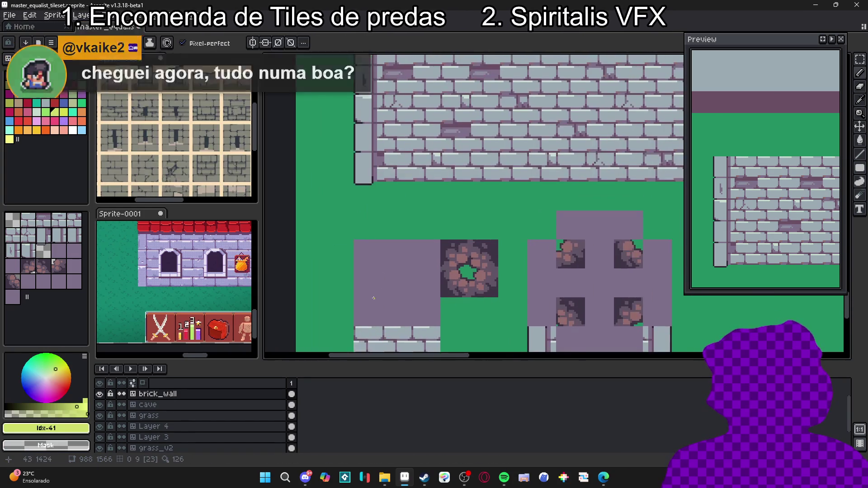
pyautogui.scroll(-3, 373, 297)
pyautogui.scroll(2, 362, 263)
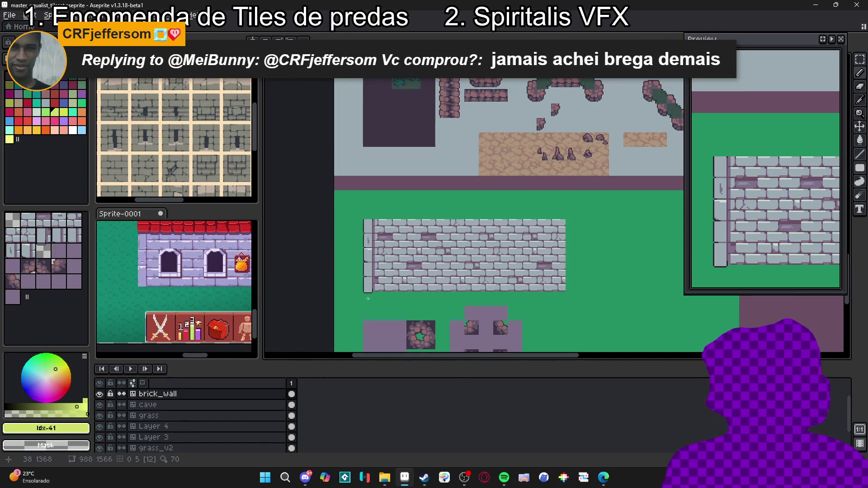
pyautogui.scroll(3, 370, 300)
pyautogui.scroll(-2, 368, 215)
pyautogui.scroll(1, 372, 184)
pyautogui.scroll(-1, 366, 144)
pyautogui.scroll(1, 363, 141)
pyautogui.press('b')
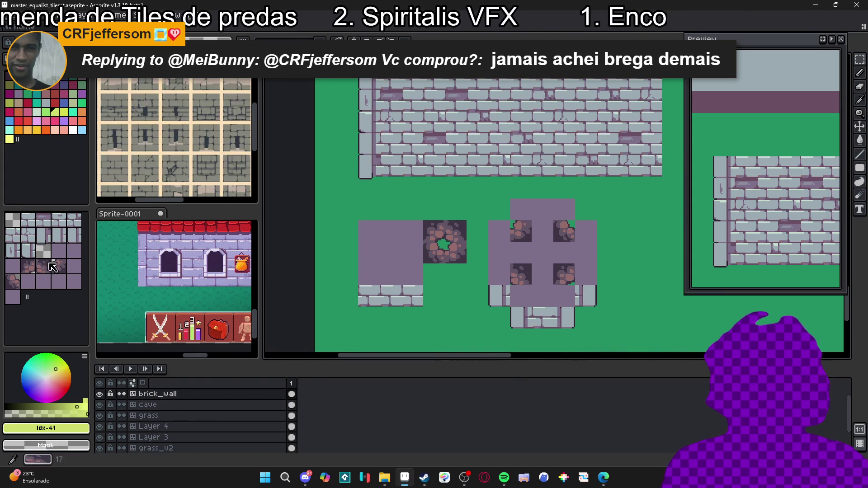
pyautogui.click(43, 235)
pyautogui.click(366, 301)
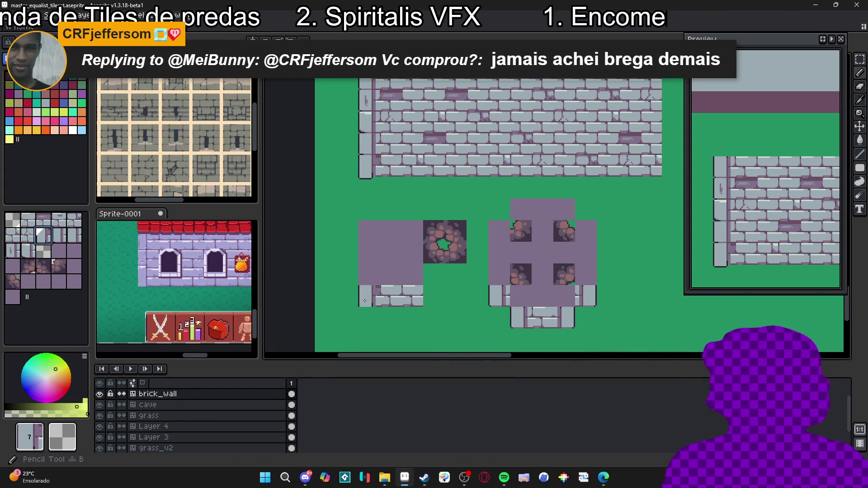
pyautogui.moveTo(332, 336); pyautogui.dragTo(342, 366)
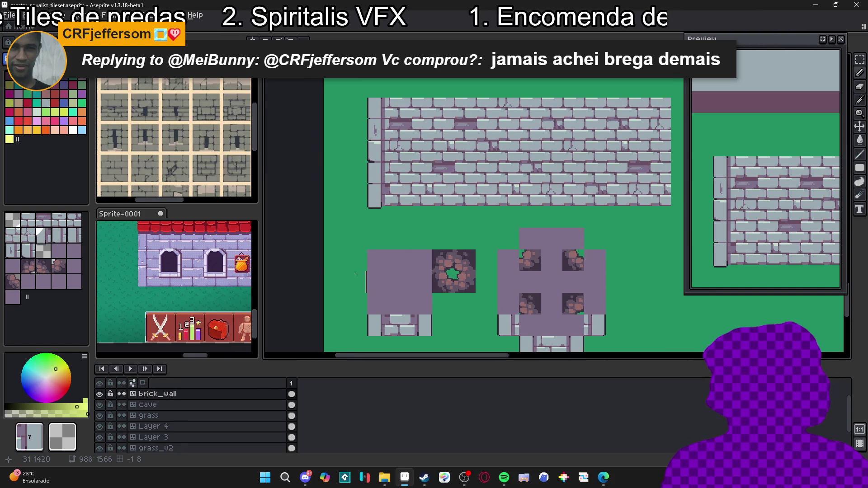
# - Sample the dark #2e222f outline colour from the wall, undoing a stray yellow-green stroke
pyautogui.click(28, 111)
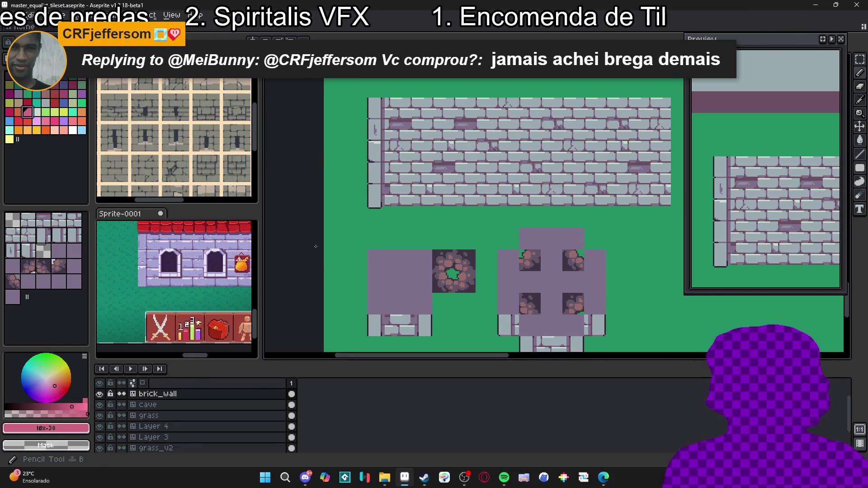
pyautogui.click(64, 111)
pyautogui.click(453, 158)
pyautogui.hotkey('ctrl', 'z')
pyautogui.scroll(3, 370, 120)
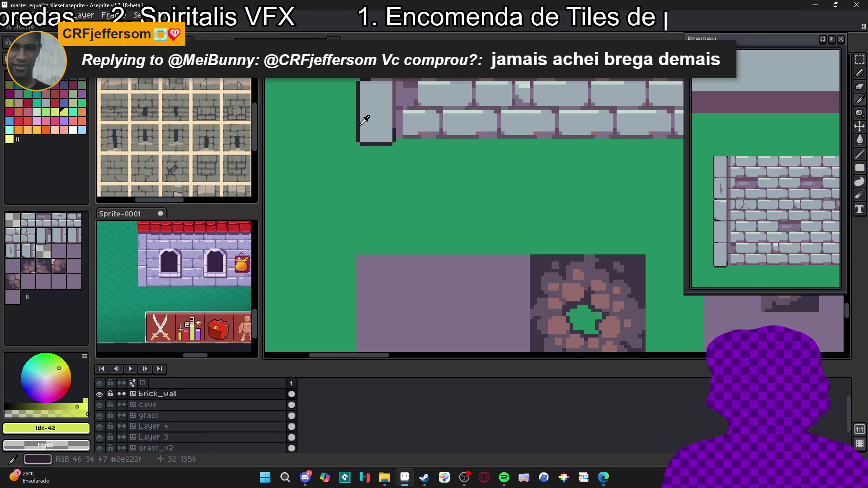
pyautogui.click(364, 121)
pyautogui.scroll(-5, 416, 200)
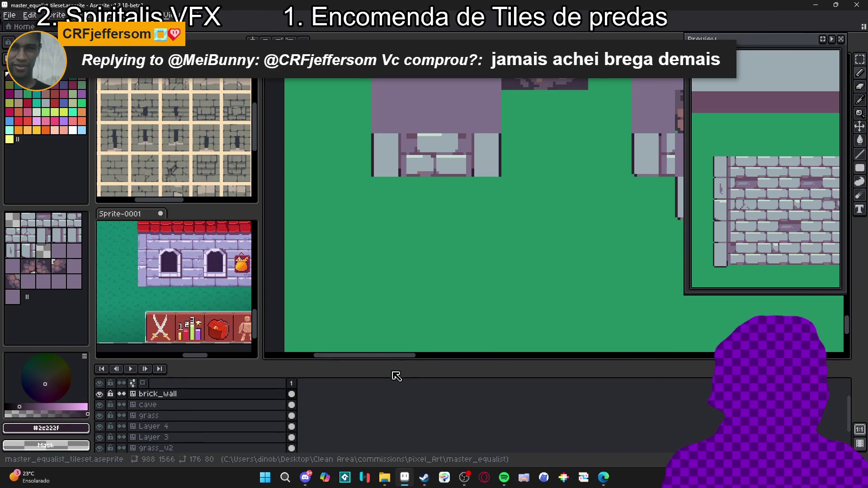
# - Outline the left purple block's left, top and right edges in the dark colour
pyautogui.moveTo(393, 122); pyautogui.dragTo(357, 296)
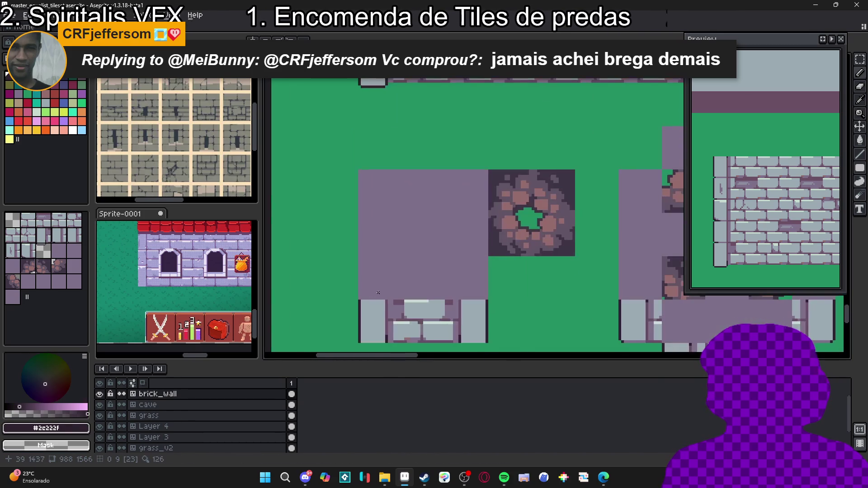
pyautogui.scroll(1, 354, 297)
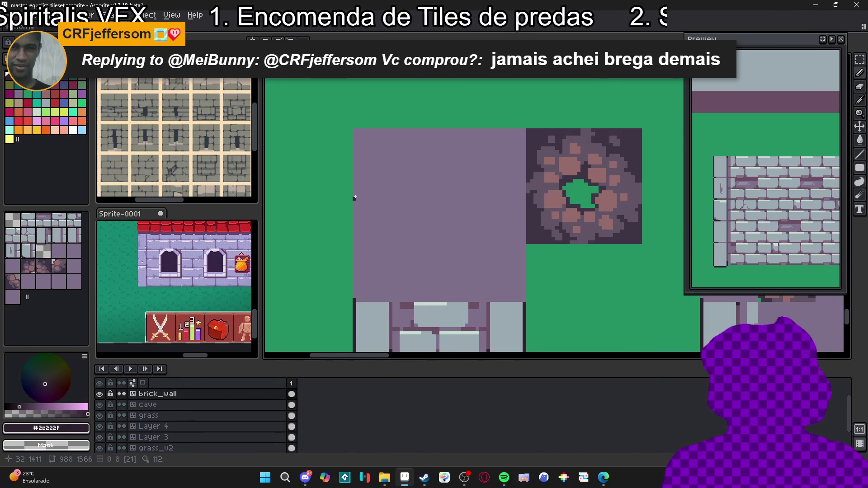
pyautogui.keyDown('shift'); pyautogui.click(357, 130); pyautogui.keyUp('shift')
pyautogui.keyDown('shift'); pyautogui.click(523, 132); pyautogui.keyUp('shift')
pyautogui.keyDown('shift'); pyautogui.click(523, 300); pyautogui.keyUp('shift')
pyautogui.scroll(-1, 452, 271)
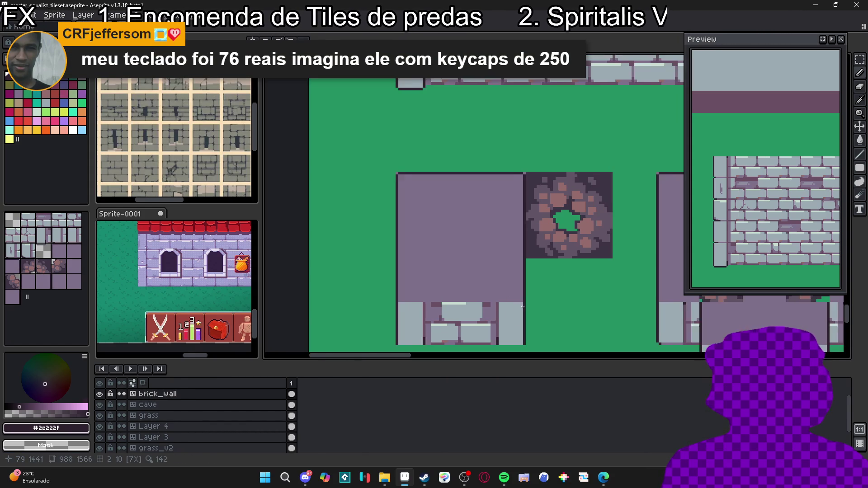
pyautogui.scroll(1, 452, 271)
pyautogui.keyDown('alt'); pyautogui.click(444, 279); pyautogui.keyUp('alt')
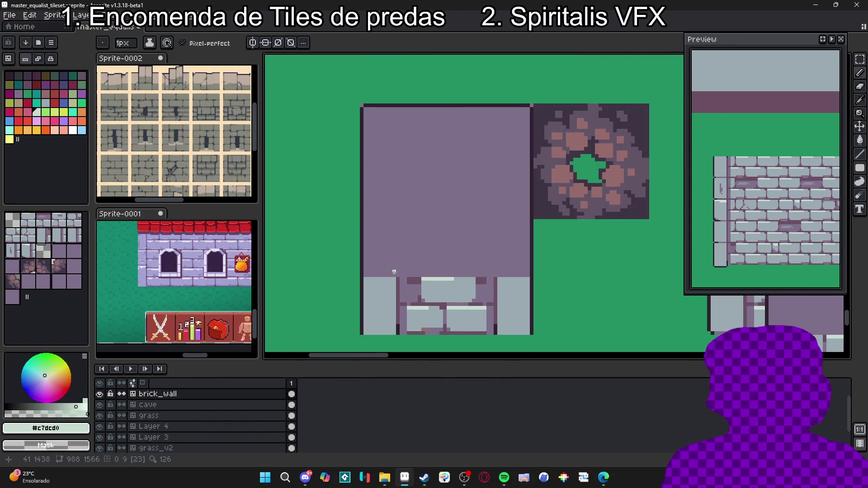
pyautogui.scroll(-1, 392, 273)
pyautogui.moveTo(393, 274); pyautogui.dragTo(402, 324)
pyautogui.scroll(-1, 402, 324)
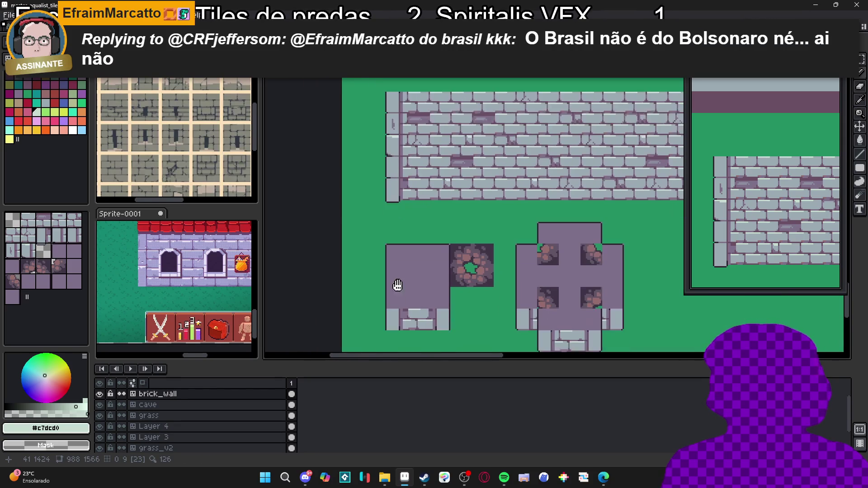
# - Sort the palette by saturation in descending order, then by brightness
pyautogui.click(20, 72)
pyautogui.click(9, 71)
pyautogui.click(20, 71)
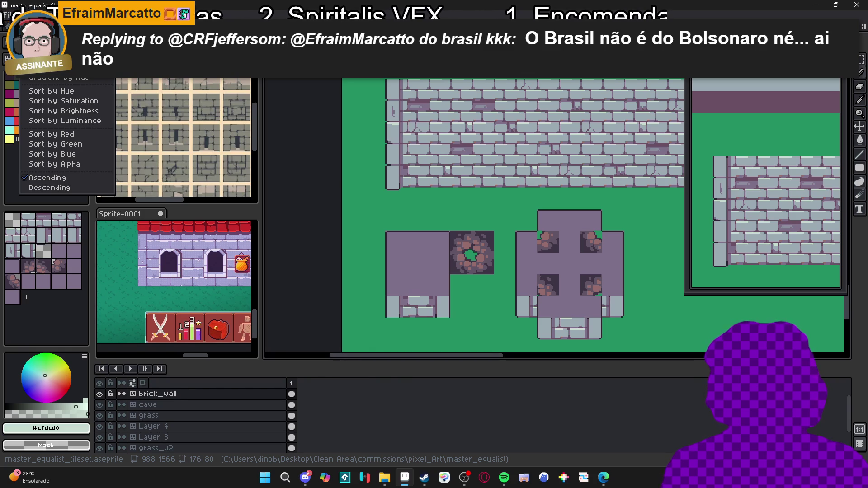
pyautogui.click(93, 100)
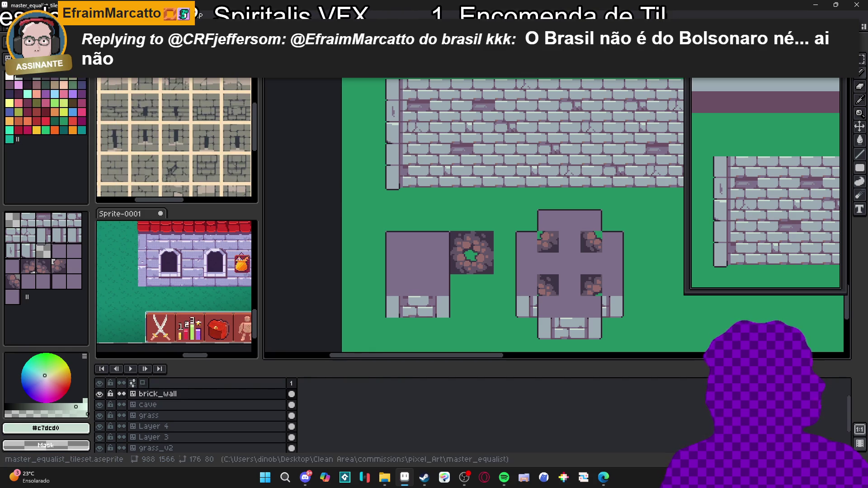
pyautogui.click(34, 63)
pyautogui.press('Escape')
pyautogui.click(22, 63)
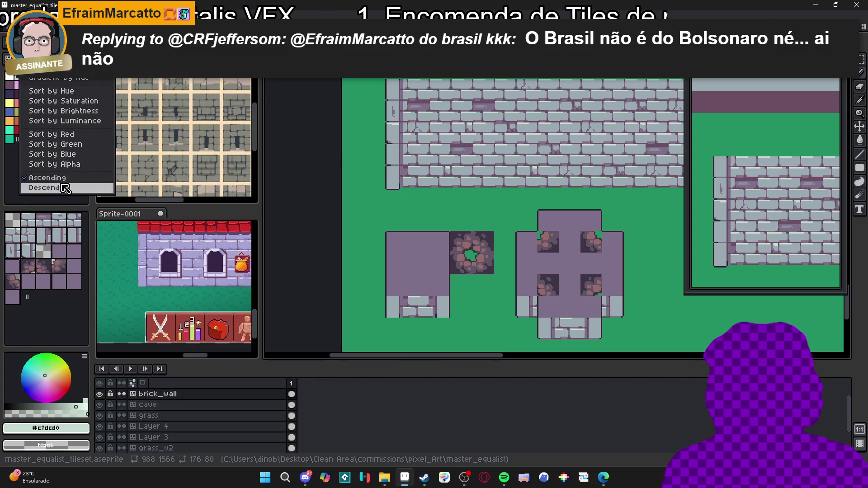
pyautogui.click(47, 177)
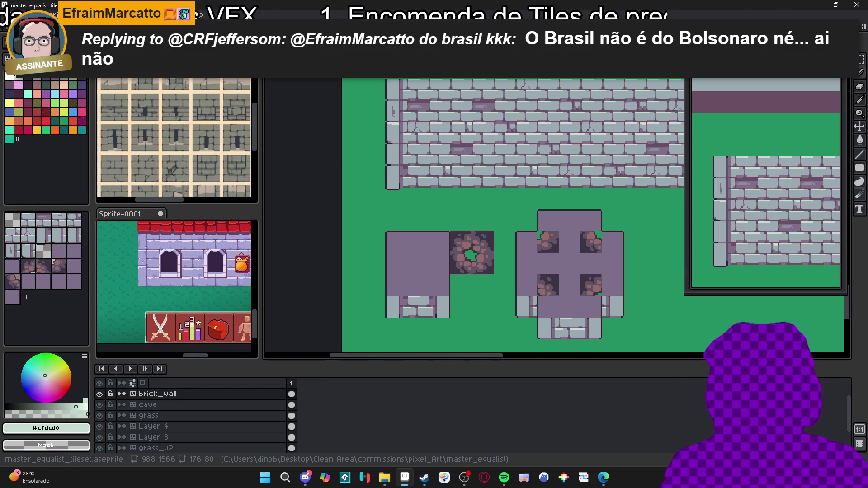
pyautogui.click(22, 63)
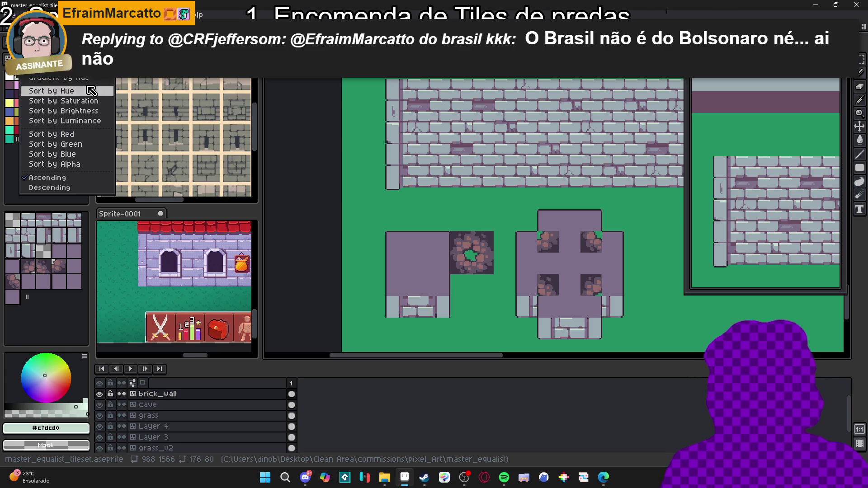
pyautogui.click(103, 114)
# - Narrow the palette column, pick white, and re-sort the palette by hue
pyautogui.moveTo(90, 130)
pyautogui.mouseDown()
pyautogui.moveTo(42, 136)
pyautogui.moveTo(79, 142)
pyautogui.mouseUp()
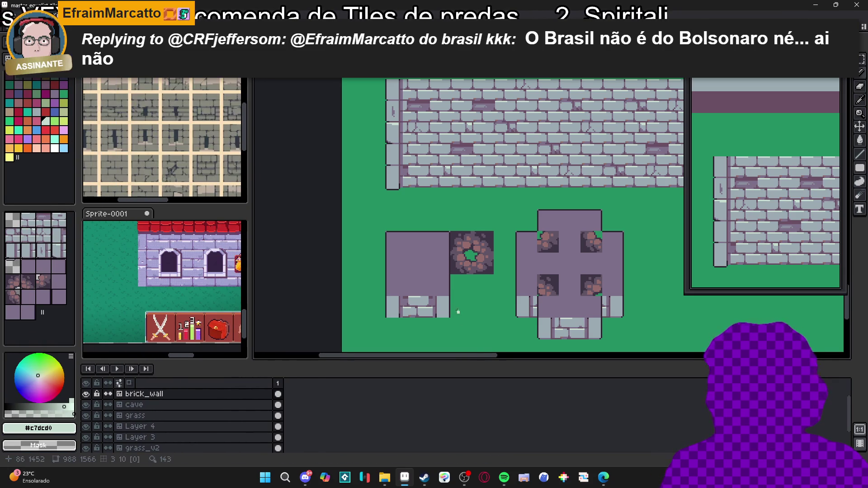
pyautogui.moveTo(450, 278); pyautogui.dragTo(427, 261)
pyautogui.scroll(3, 393, 278)
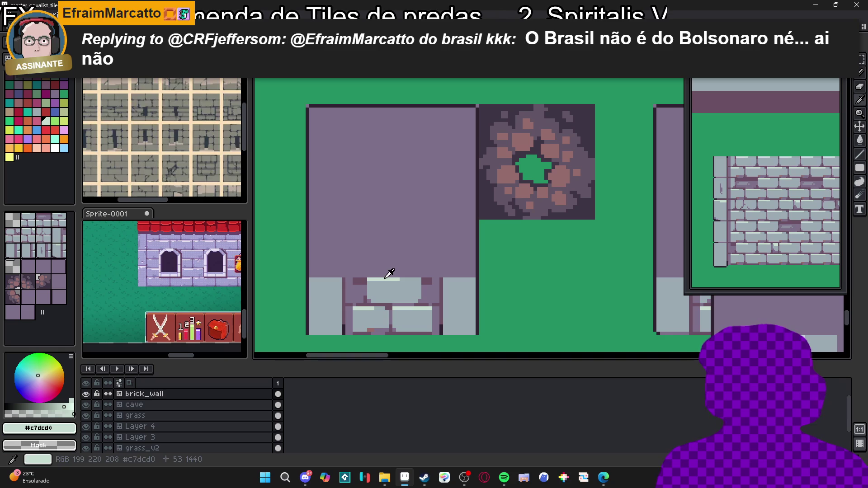
pyautogui.click(61, 152)
pyautogui.click(15, 68)
pyautogui.click(15, 67)
pyautogui.click(25, 68)
pyautogui.click(46, 87)
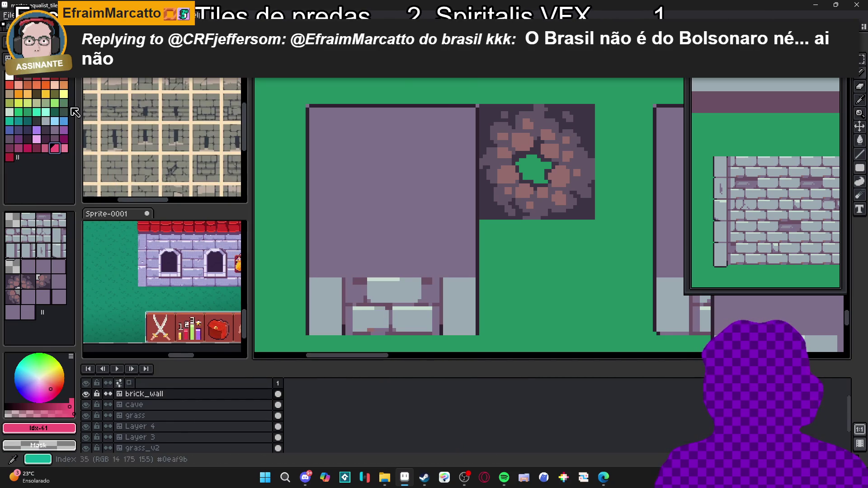
# - Make the light mint swatch Idx-28 the foreground colour
pyautogui.moveTo(346, 211); pyautogui.dragTo(316, 181)
pyautogui.click(47, 122)
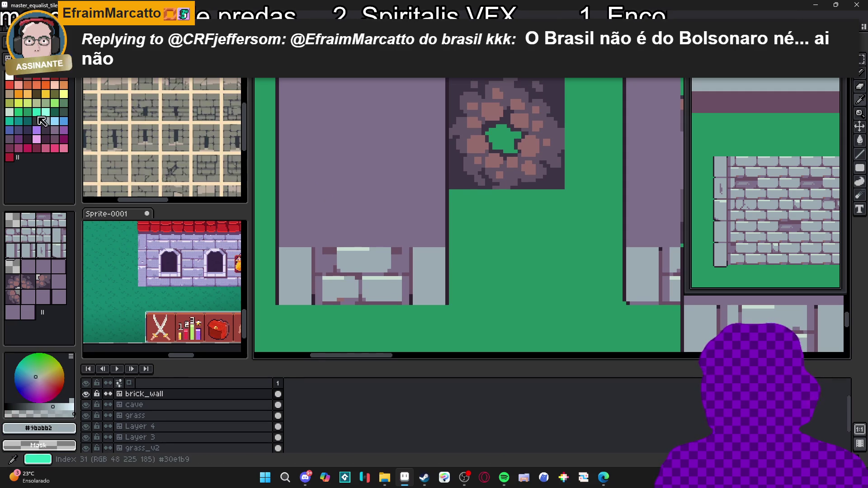
pyautogui.click(9, 111)
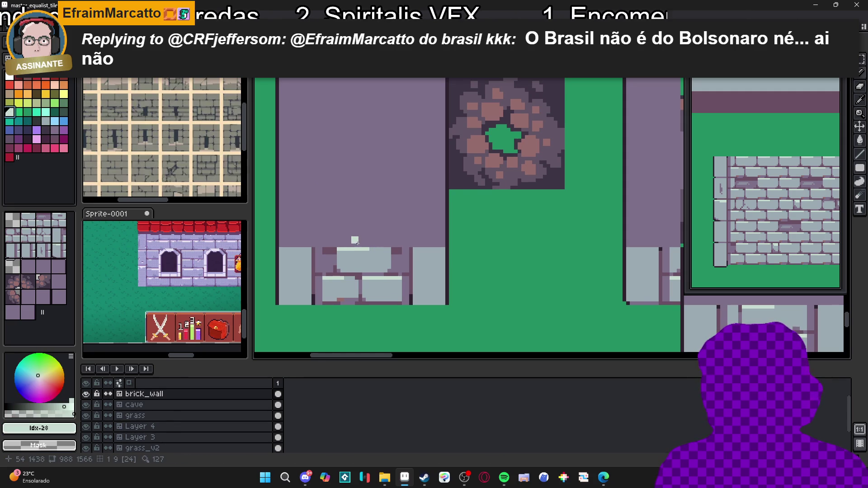
pyautogui.click(46, 121)
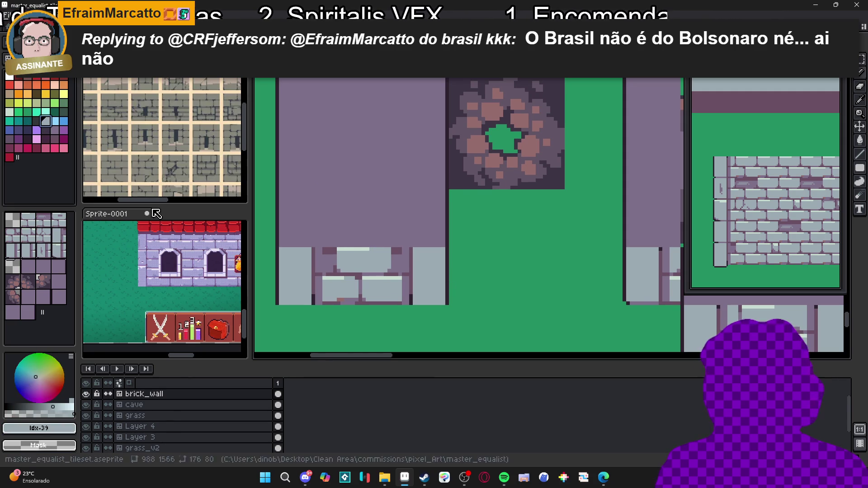
pyautogui.click(9, 112)
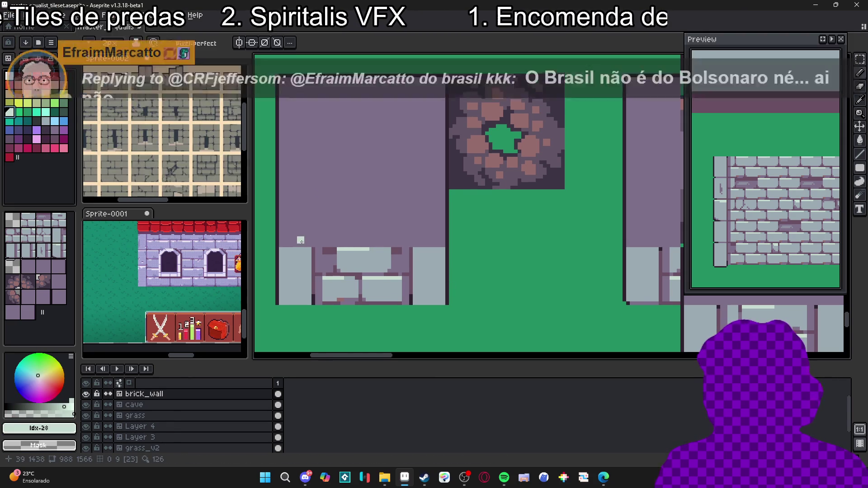
pyautogui.click(859, 154)
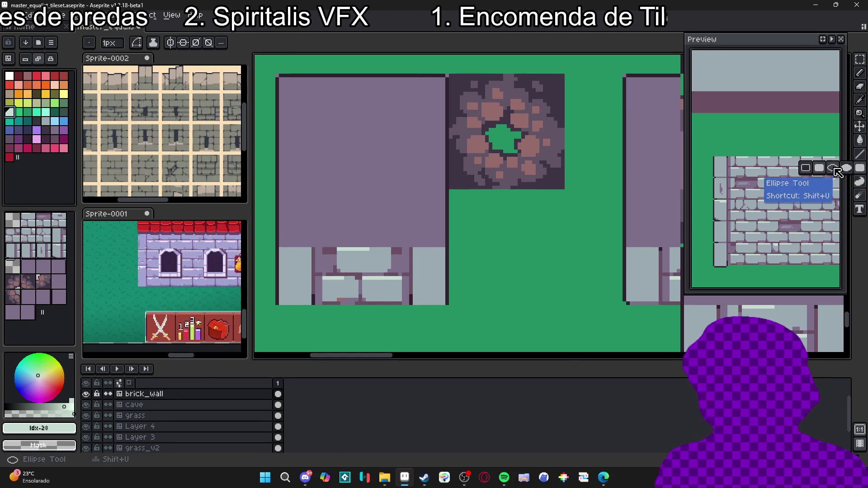
# - Show the tile grid and try light fills along the tile edges, undoing them
pyautogui.hotkey('ctrl', "'")
pyautogui.moveTo(280, 79)
pyautogui.mouseDown()
pyautogui.moveTo(323, 251)
pyautogui.moveTo(309, 245)
pyautogui.mouseUp()
pyautogui.press('g')
pyautogui.click(292, 173)
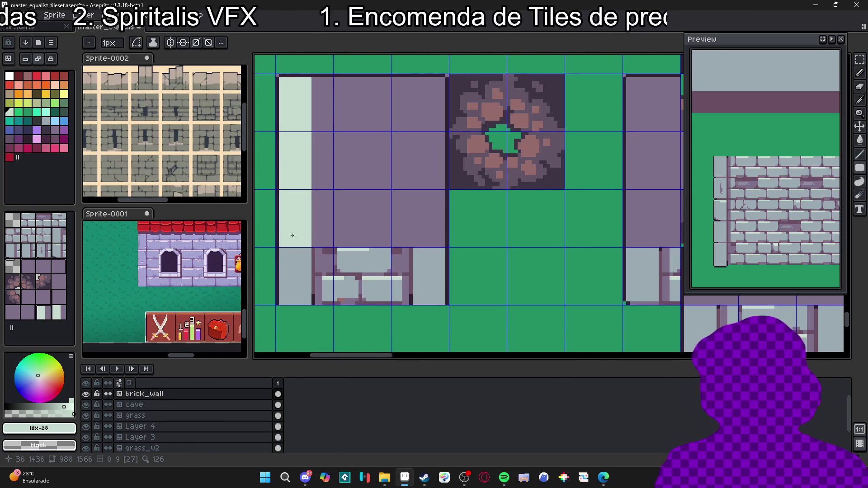
pyautogui.press('m')
pyautogui.press('b')
pyautogui.moveTo(325, 231); pyautogui.dragTo(428, 231)
pyautogui.hotkey('ctrl', 'z')
pyautogui.hotkey('ctrl', 'z')
pyautogui.hotkey('ctrl', 'z')
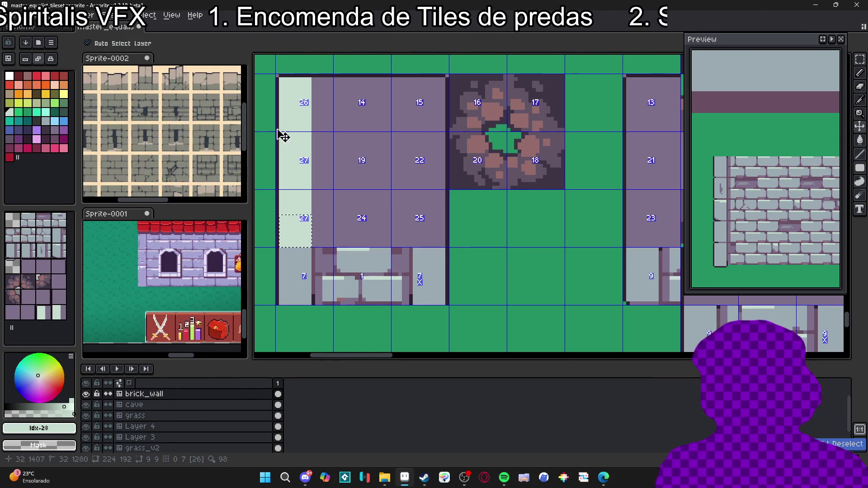
pyautogui.press('v')
pyautogui.press('b')
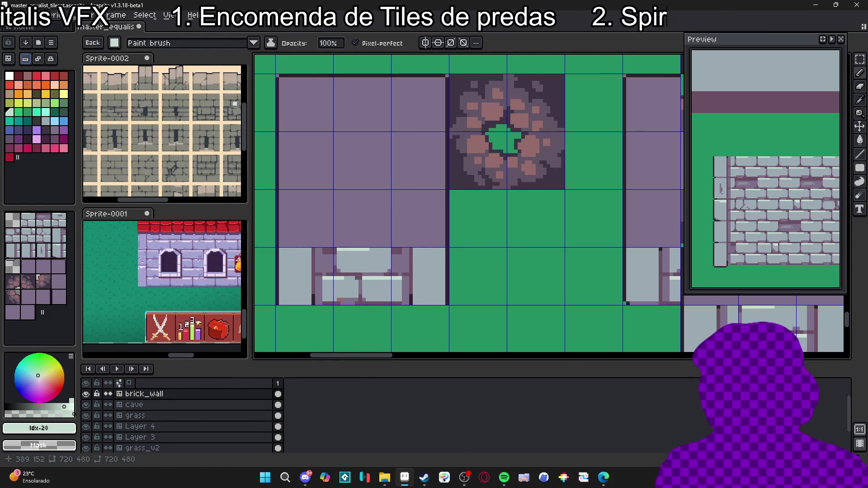
# - Pencil a light border around the purple tile along its left, bottom, right and top sides
pyautogui.click(296, 102)
pyautogui.keyDown('shift'); pyautogui.click(295, 231); pyautogui.keyUp('shift')
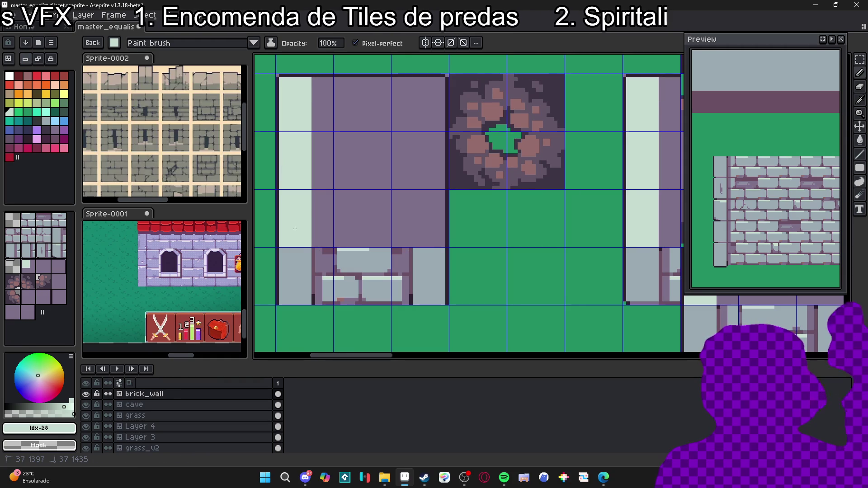
pyautogui.keyDown('shift'); pyautogui.click(431, 232); pyautogui.keyUp('shift')
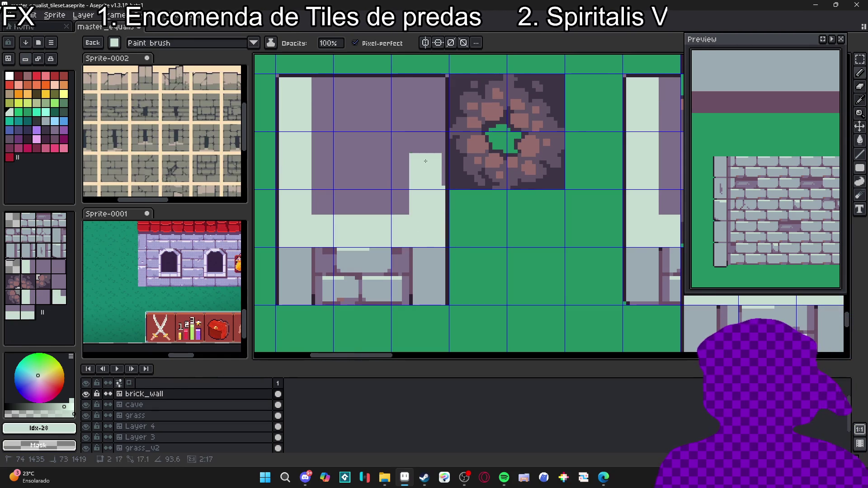
pyautogui.keyDown('shift'); pyautogui.click(430, 94); pyautogui.keyUp('shift')
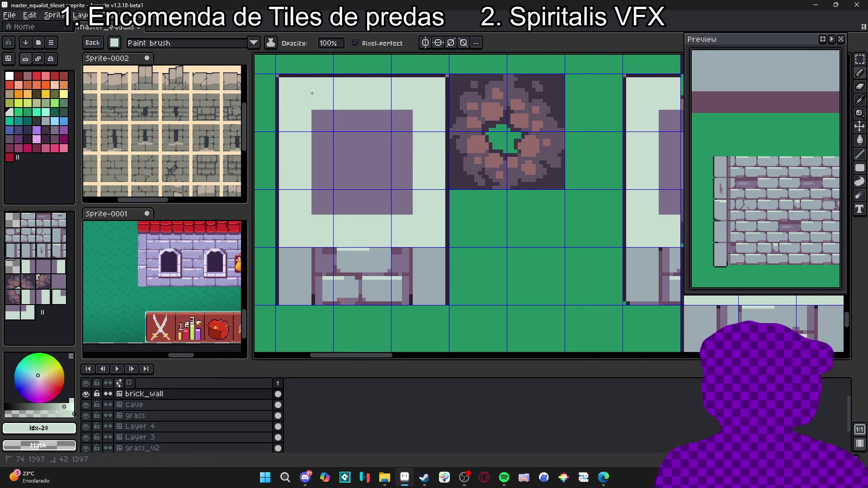
pyautogui.scroll(-2, 392, 209)
pyautogui.scroll(-1, 392, 210)
pyautogui.hscroll(1, 398, 215)
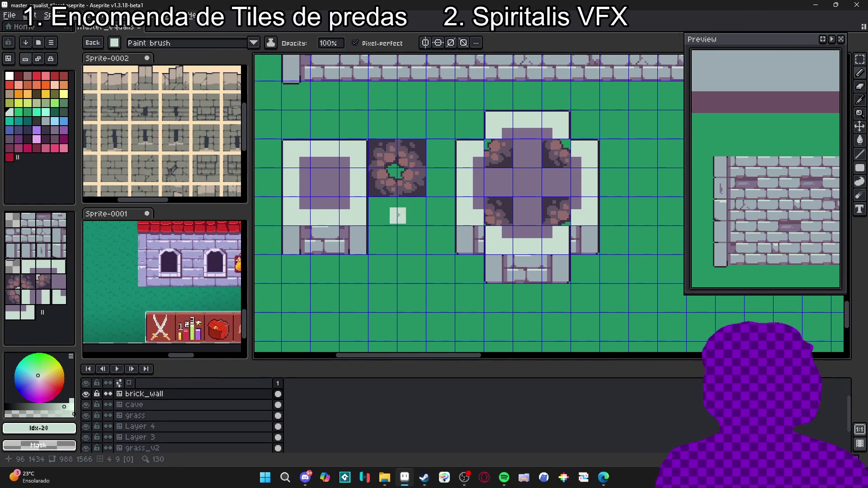
# - Zoom around the bordered purple blocks and turn off the tile grid overlay
pyautogui.scroll(1, 388, 200)
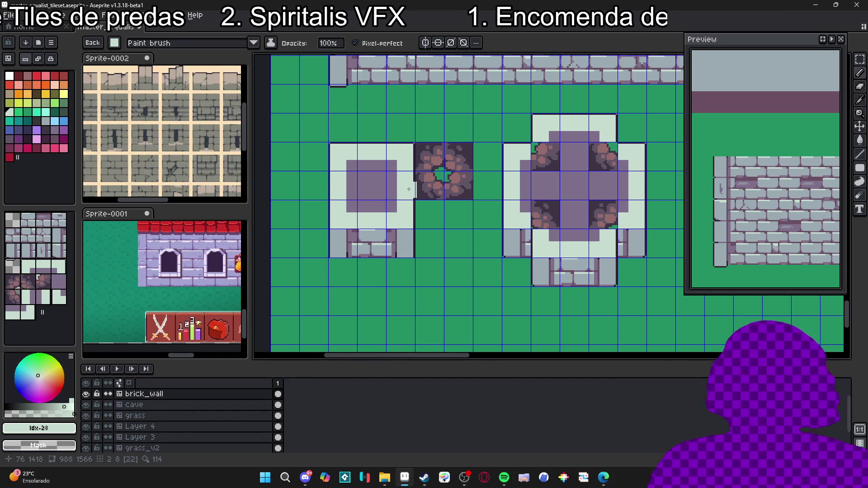
pyautogui.scroll(-1, 366, 205)
pyautogui.scroll(1, 380, 199)
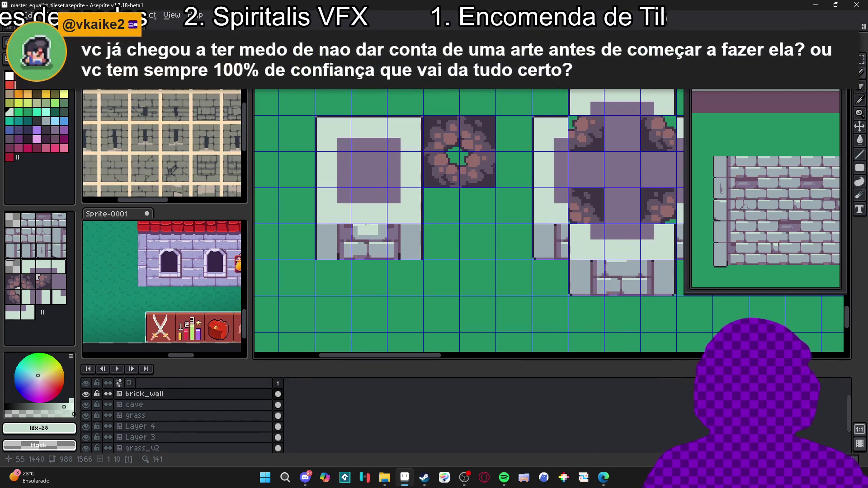
pyautogui.hotkey('ctrl', "'")
pyautogui.scroll(-1, 440, 243)
pyautogui.scroll(-1, 440, 243)
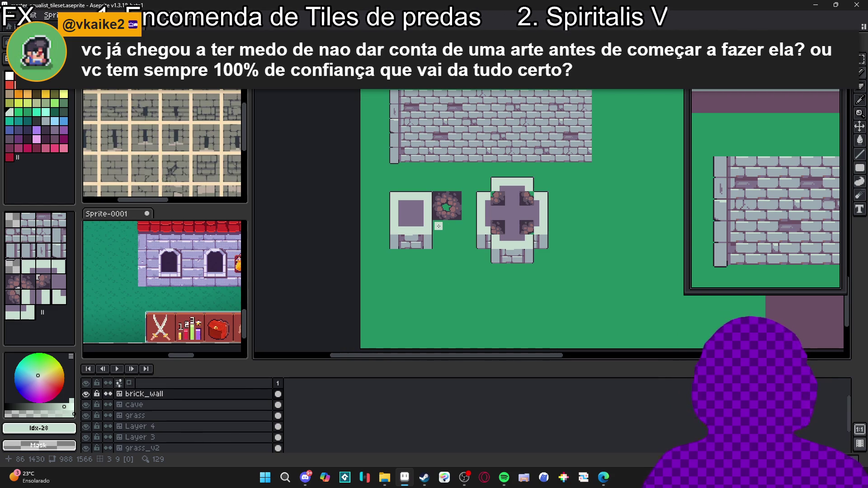
pyautogui.scroll(2, 441, 226)
pyautogui.scroll(-2, 441, 226)
pyautogui.scroll(4, 397, 212)
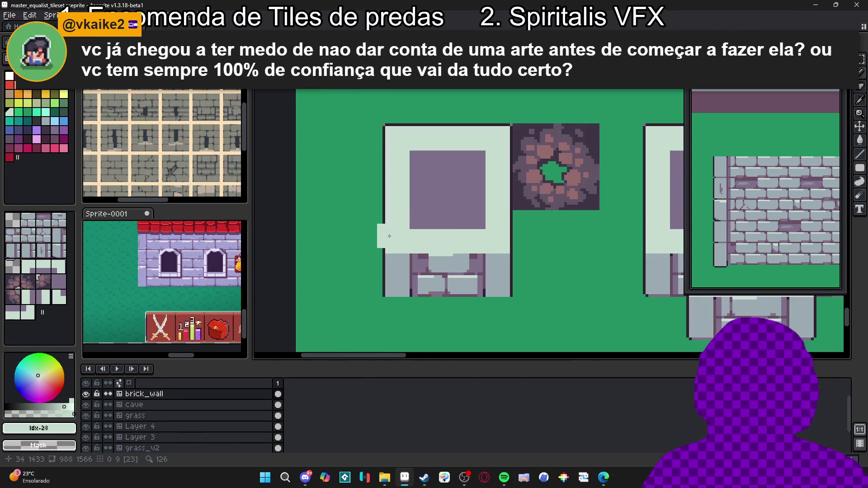
pyautogui.scroll(3, 393, 140)
pyautogui.press('e')
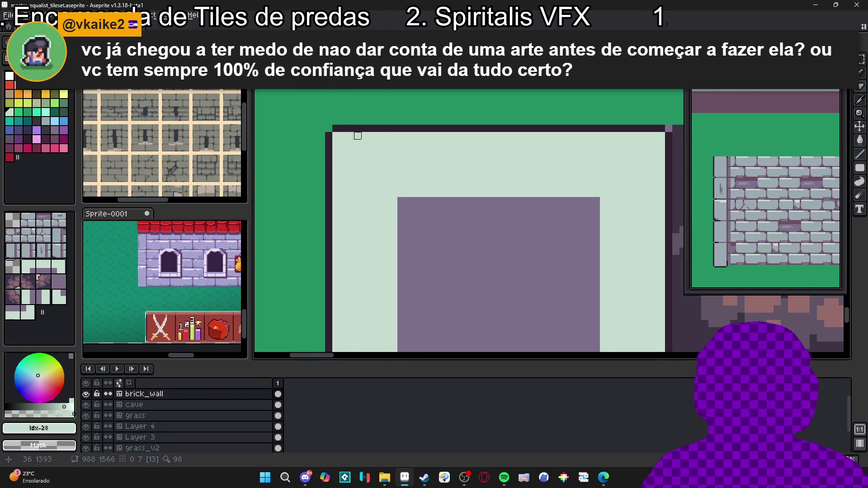
# - Sample purple-grey #694F62 and draw short vertical and horizontal lines at the border's lower-left corner
pyautogui.scroll(-1, 425, 134)
pyautogui.scroll(1, 515, 139)
pyautogui.scroll(-1, 514, 131)
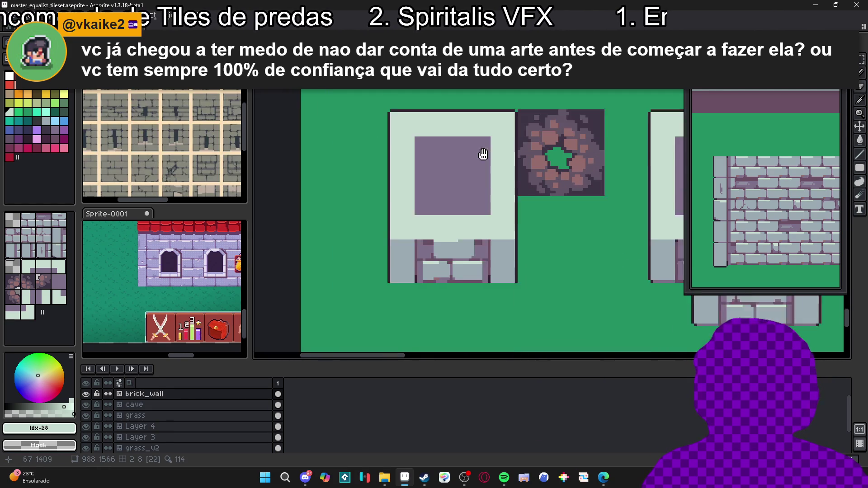
pyautogui.scroll(1, 430, 217)
pyautogui.keyDown('alt'); pyautogui.click(427, 228); pyautogui.keyUp('alt')
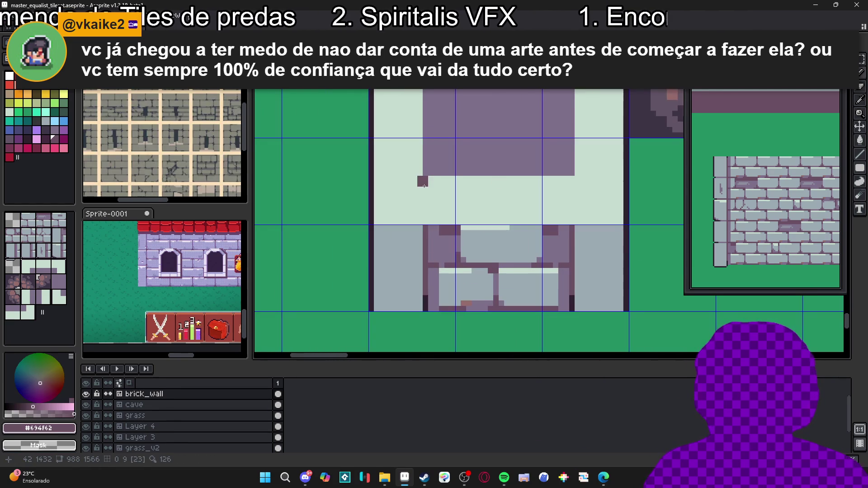
pyautogui.moveTo(424, 188); pyautogui.dragTo(425, 226)
pyautogui.moveTo(421, 174); pyautogui.dragTo(386, 173)
pyautogui.keyDown('alt'); pyautogui.click(370, 173); pyautogui.keyUp('alt')
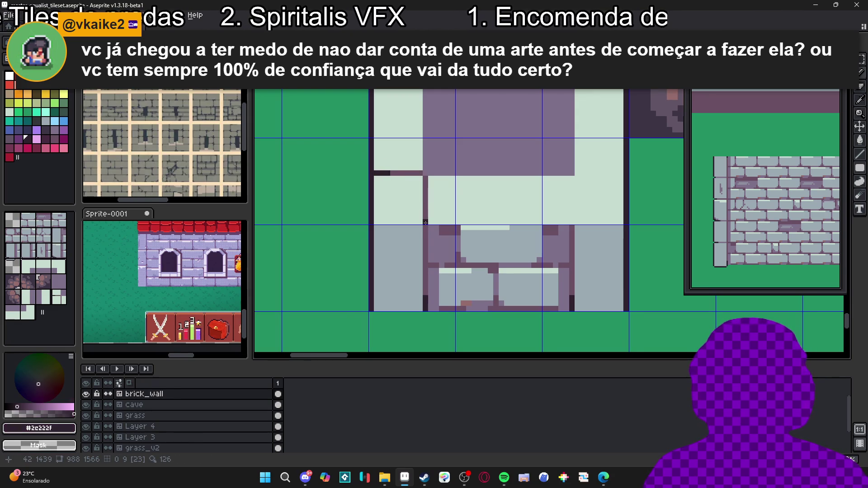
pyautogui.scroll(-2, 424, 178)
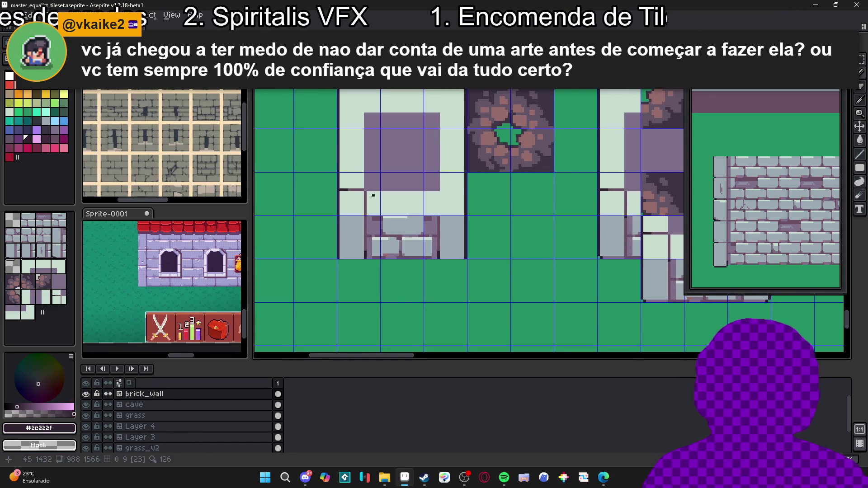
pyautogui.scroll(2, 337, 195)
pyautogui.moveTo(360, 201); pyautogui.dragTo(317, 206)
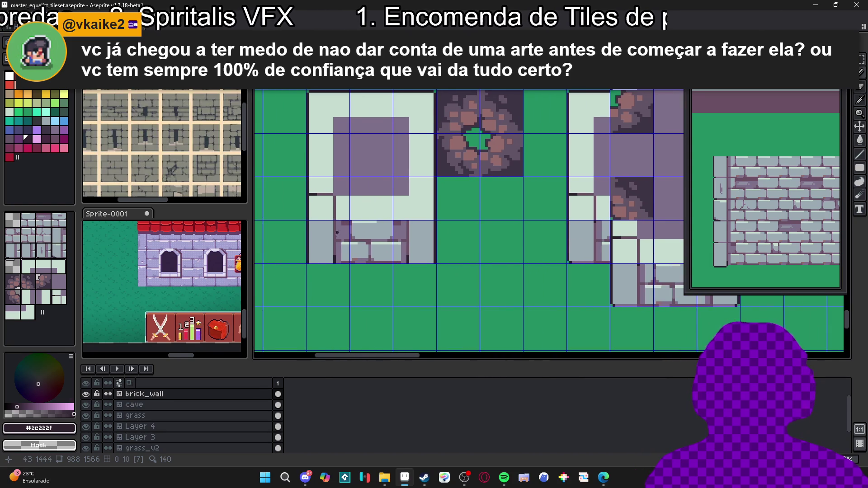
# - Repaint the dark vertical line with light grey #9BABB2
pyautogui.scroll(-2, 337, 232)
pyautogui.scroll(3, 340, 241)
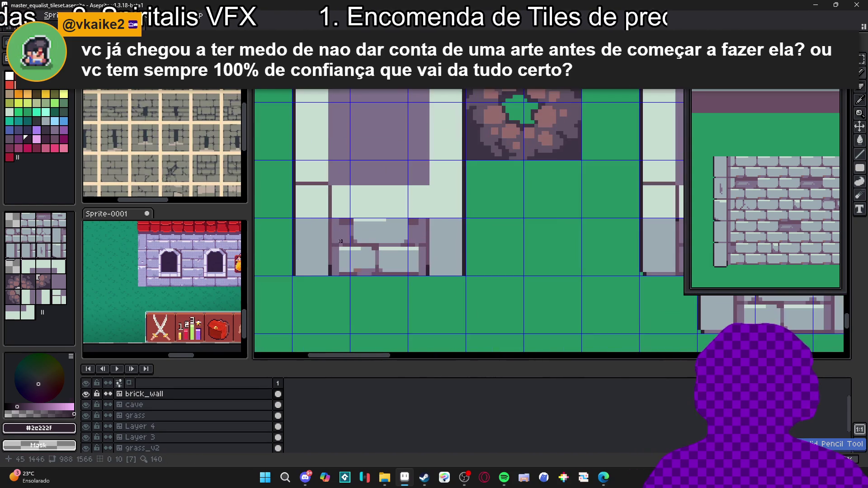
pyautogui.keyDown('alt'); pyautogui.click(320, 233); pyautogui.keyUp('alt')
pyautogui.moveTo(329, 216)
pyautogui.mouseDown()
pyautogui.moveTo(329, 184)
pyautogui.moveTo(299, 184)
pyautogui.mouseUp()
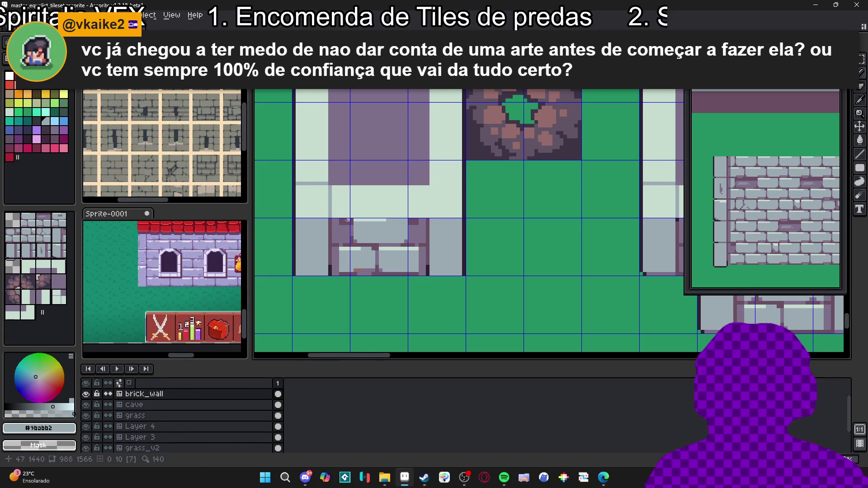
pyautogui.keyDown('alt'); pyautogui.click(339, 176); pyautogui.keyUp('alt')
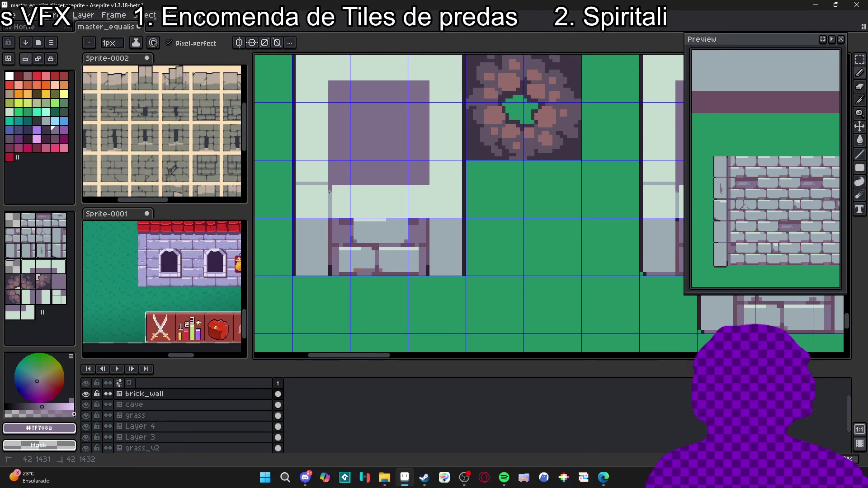
pyautogui.scroll(-1, 325, 195)
pyautogui.scroll(3, 326, 196)
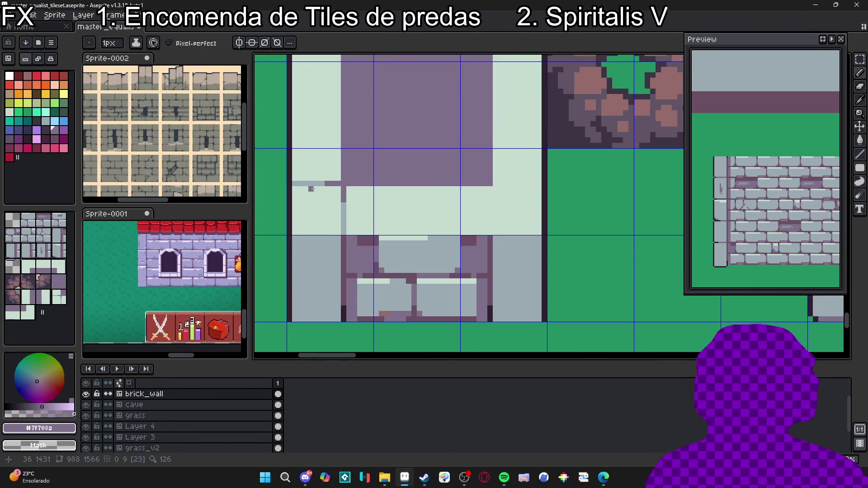
# - Cap the grey line with a dark #2C222F pixel, resample colours, and show the tile grid
pyautogui.keyDown('alt'); pyautogui.click(289, 183); pyautogui.keyUp('alt')
pyautogui.click(297, 184)
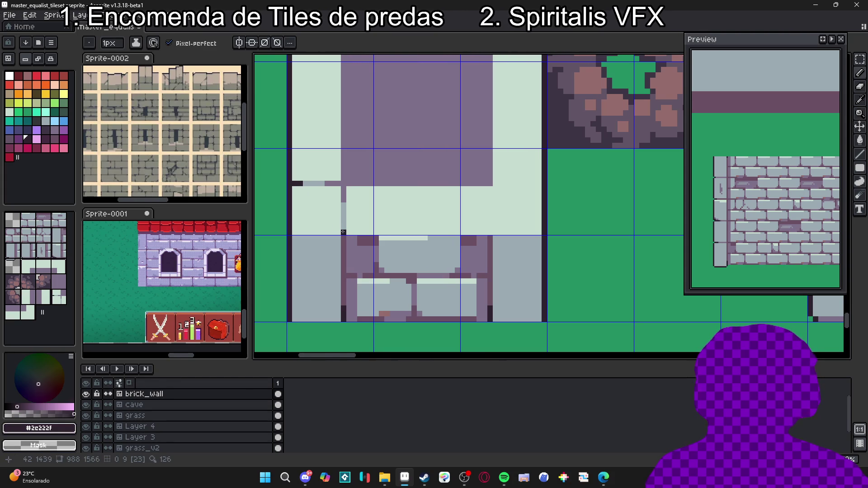
pyautogui.keyDown('alt'); pyautogui.click(343, 226); pyautogui.keyUp('alt')
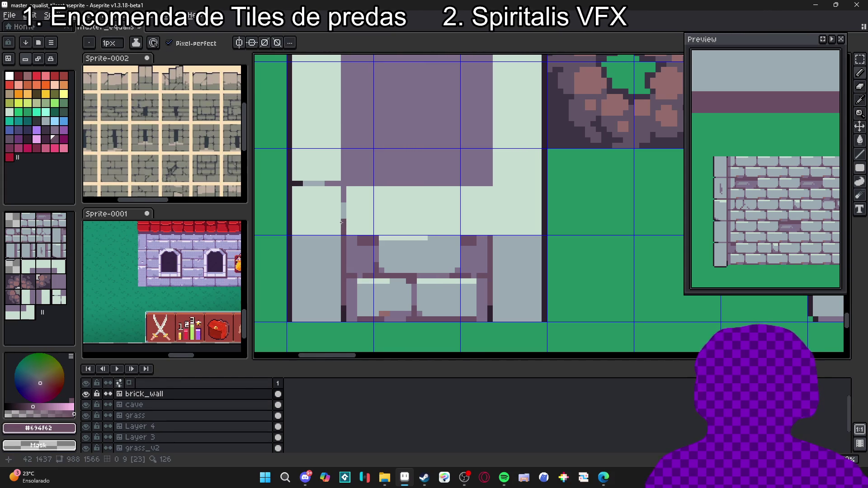
pyautogui.scroll(1, 341, 222)
pyautogui.keyDown('alt'); pyautogui.click(376, 239); pyautogui.keyUp('alt')
pyautogui.scroll(-3, 376, 239)
pyautogui.scroll(-2, 376, 239)
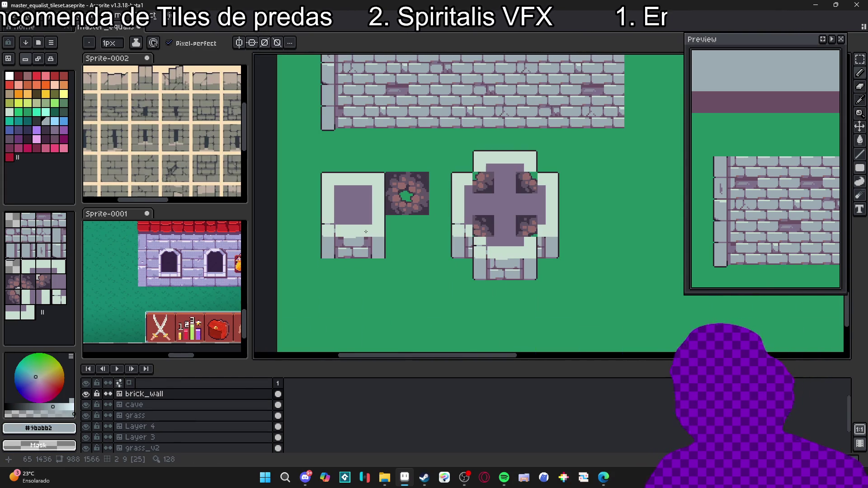
pyautogui.hotkey('ctrl', "'")
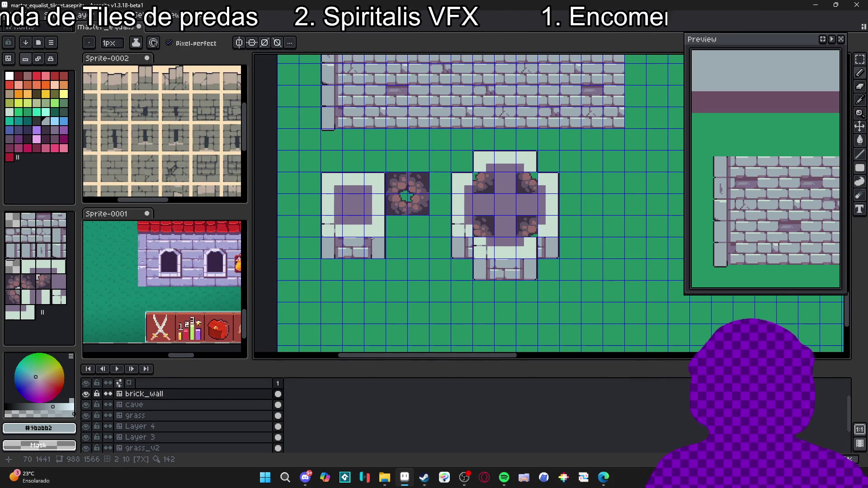
# - Sample purple-grey and fill a small part of the left block dark
pyautogui.scroll(2, 373, 238)
pyautogui.keyDown('alt'); pyautogui.click(376, 246); pyautogui.keyUp('alt')
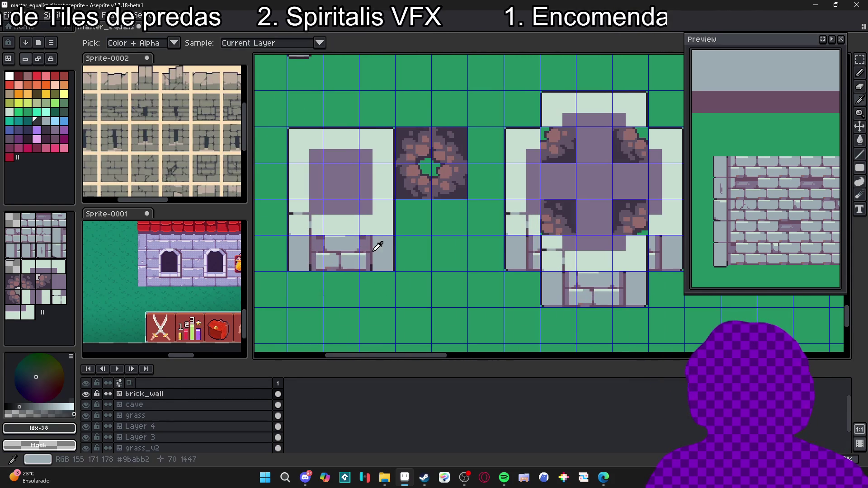
pyautogui.press('m')
pyautogui.moveTo(312, 151); pyautogui.dragTo(386, 168)
pyautogui.click(309, 148)
pyautogui.scroll(1, 309, 147)
pyautogui.press('g')
pyautogui.click(369, 164)
# - Zoom in on the left door tile and sample the grey-blue #9babb2 mortar colour
pyautogui.scroll(-1, 369, 165)
pyautogui.scroll(-1, 369, 165)
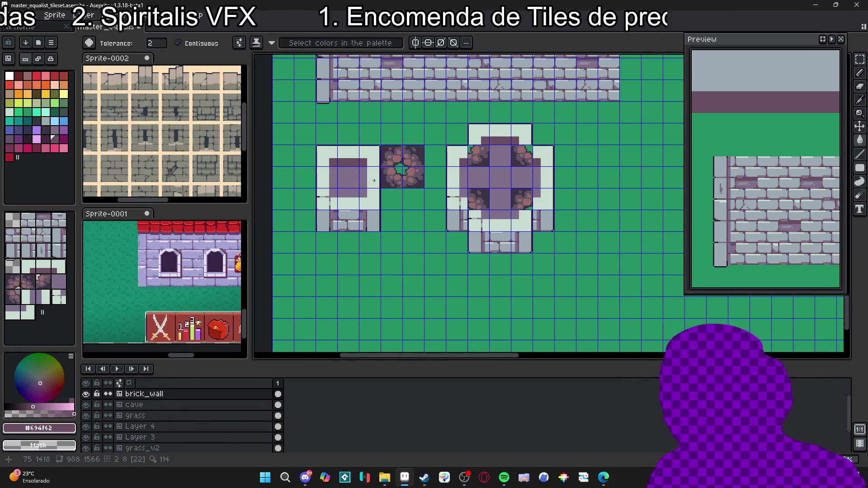
pyautogui.scroll(1, 374, 180)
pyautogui.scroll(-1, 352, 198)
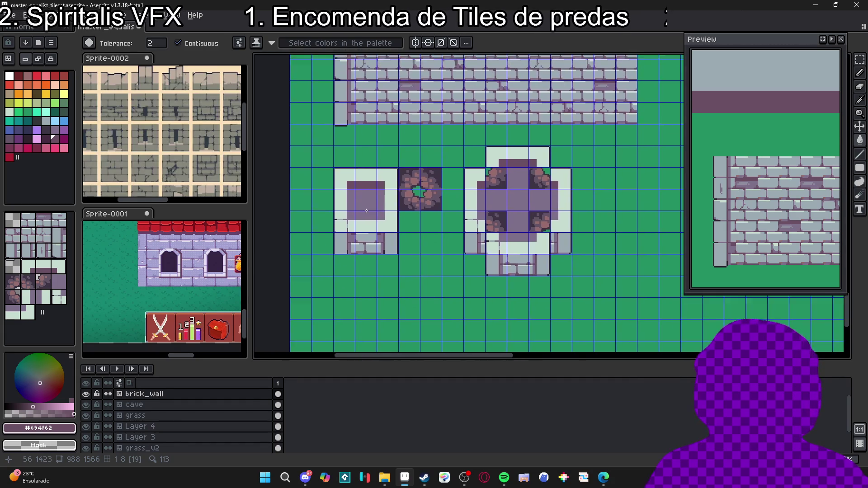
pyautogui.scroll(-1, 366, 217)
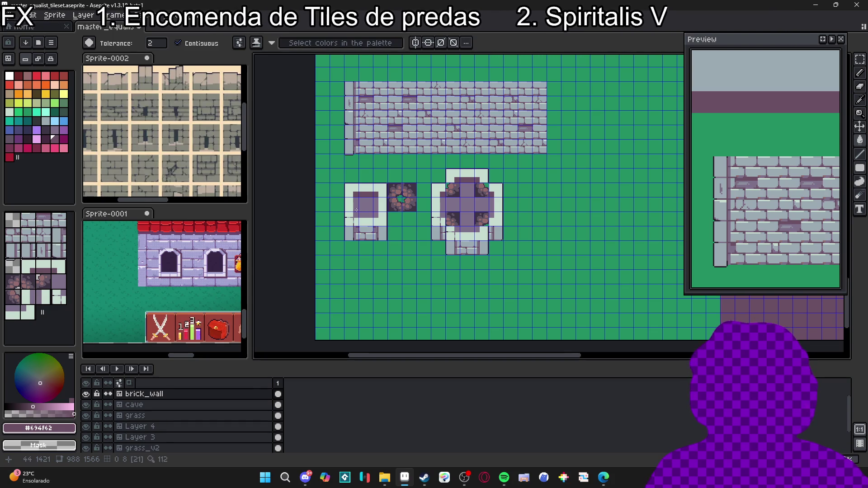
pyautogui.scroll(2, 366, 219)
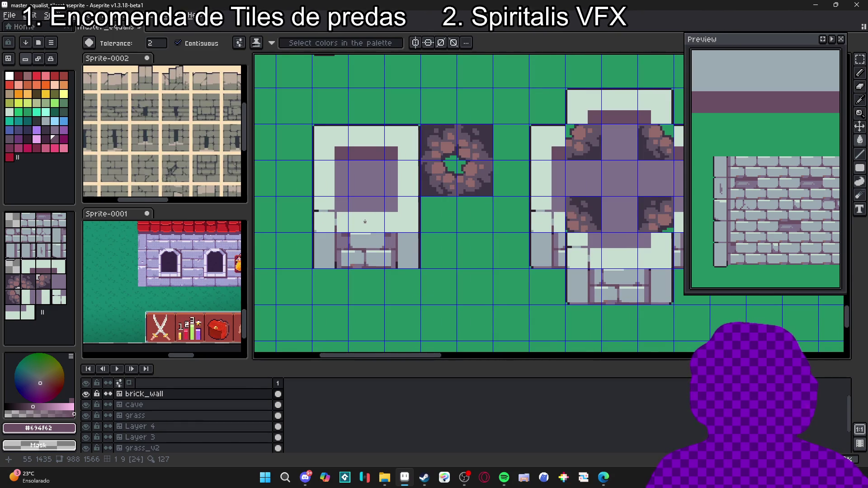
pyautogui.scroll(-5, 364, 221)
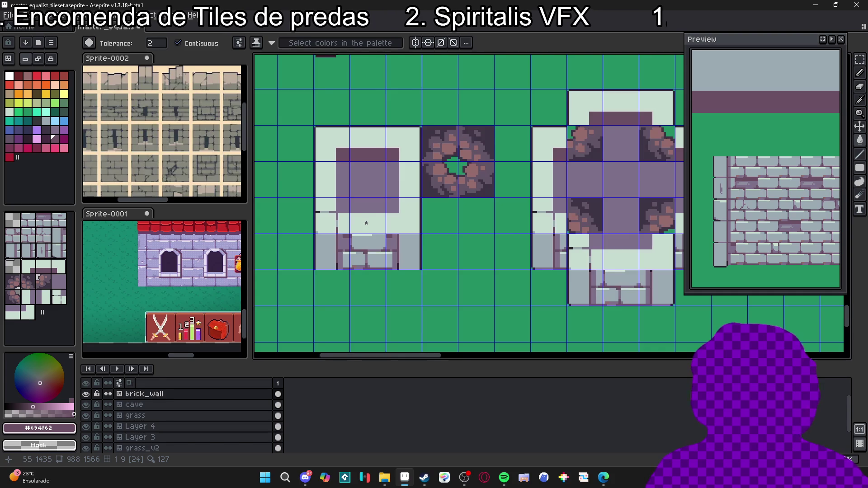
pyautogui.scroll(4, 366, 240)
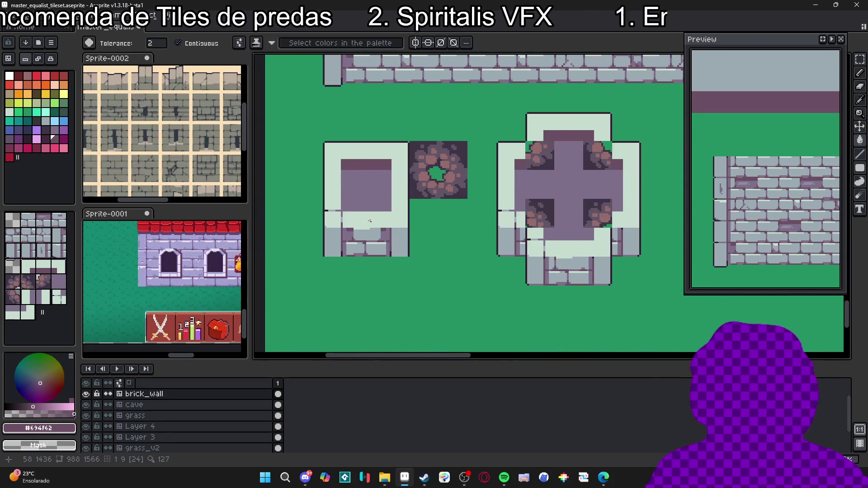
pyautogui.scroll(3, 366, 240)
pyautogui.keyDown('alt'); pyautogui.click(319, 209); pyautogui.keyUp('alt')
pyautogui.hscroll(1, 343, 221)
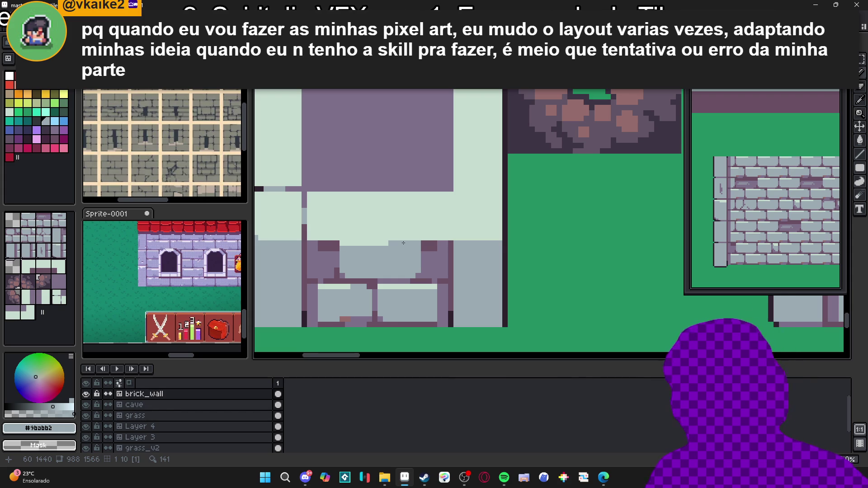
# - Draw a grey-blue mortar line across the left frame tile's border
pyautogui.click(447, 238)
pyautogui.hotkey('ctrl', "'")
pyautogui.scroll(1, 441, 240)
pyautogui.moveTo(441, 240)
pyautogui.mouseDown()
pyautogui.moveTo(447, 175)
pyautogui.moveTo(521, 173)
pyautogui.mouseUp()
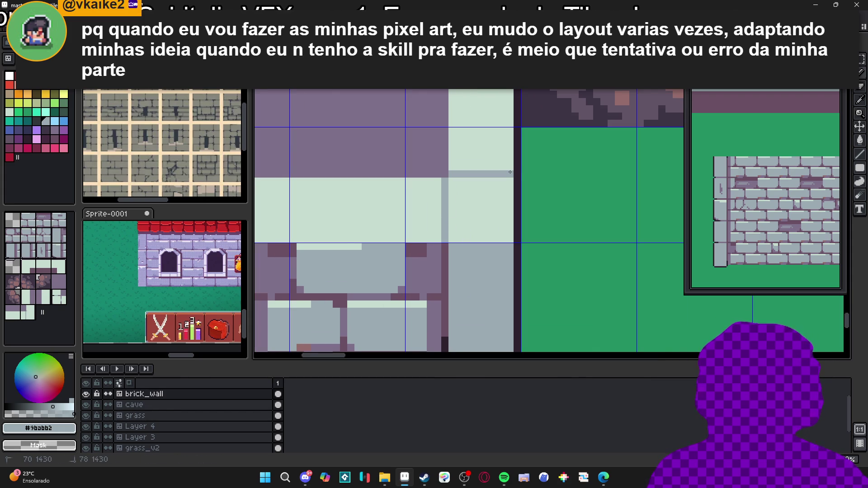
pyautogui.scroll(-2, 509, 172)
pyautogui.scroll(2, 513, 123)
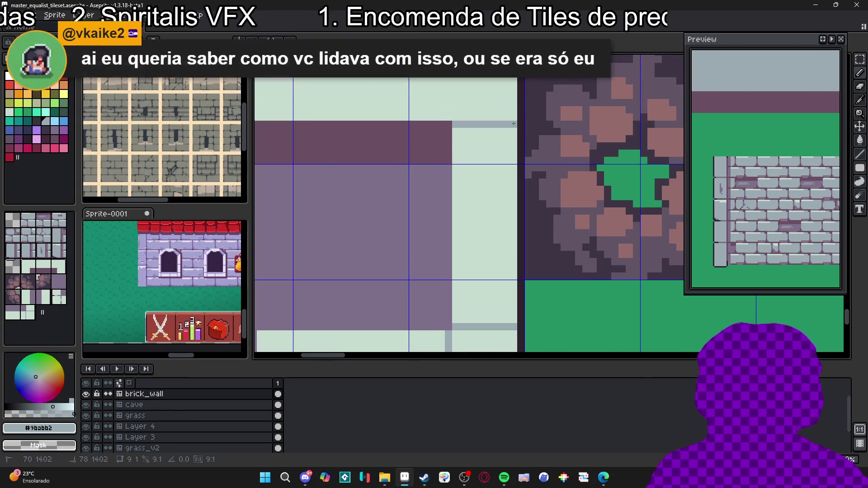
# - Add a vertical mortar line on the top border, extend the maroon band left, and show tilemap view
pyautogui.moveTo(446, 104)
pyautogui.mouseDown()
pyautogui.moveTo(470, 172)
pyautogui.moveTo(472, 124)
pyautogui.mouseUp()
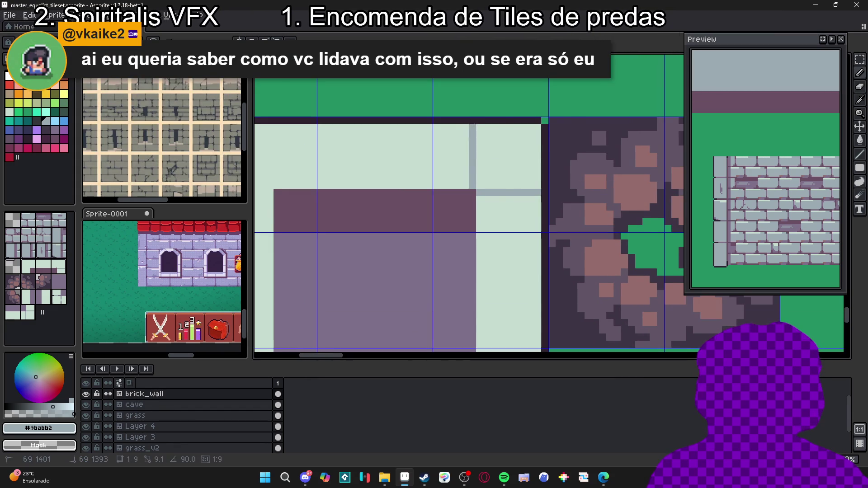
pyautogui.moveTo(288, 187)
pyautogui.mouseDown()
pyautogui.moveTo(409, 170)
pyautogui.moveTo(424, 114)
pyautogui.mouseUp()
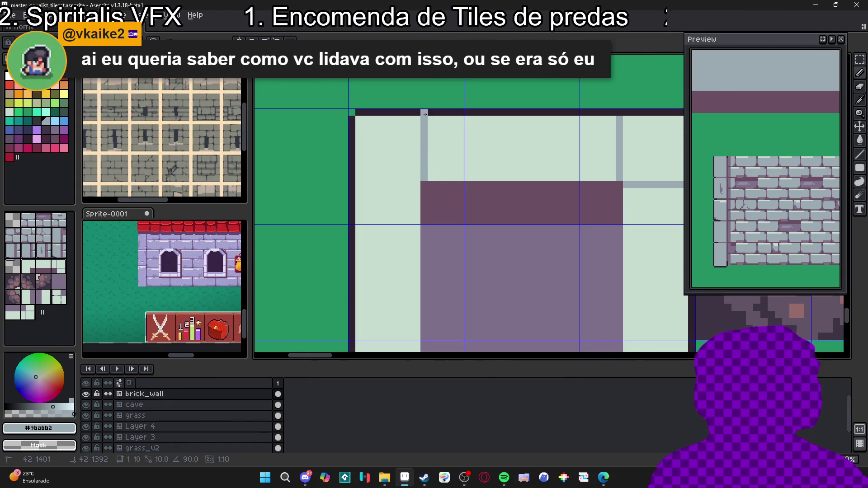
pyautogui.moveTo(415, 185); pyautogui.dragTo(357, 185)
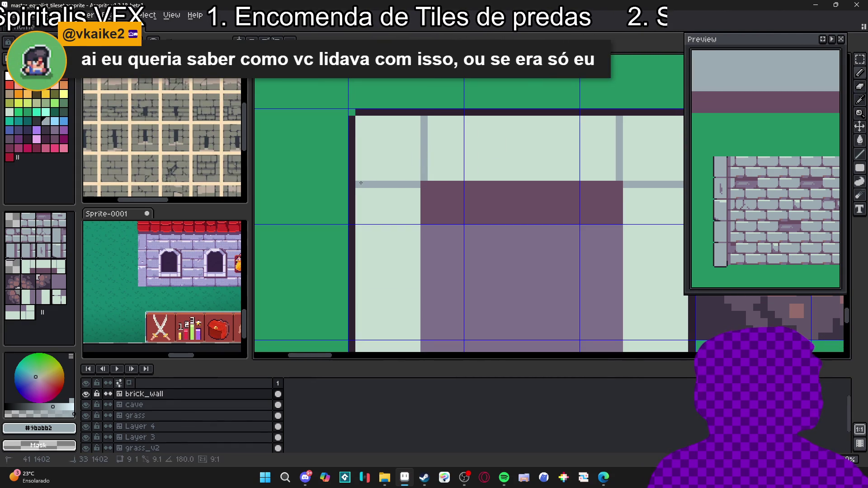
pyautogui.scroll(-3, 414, 207)
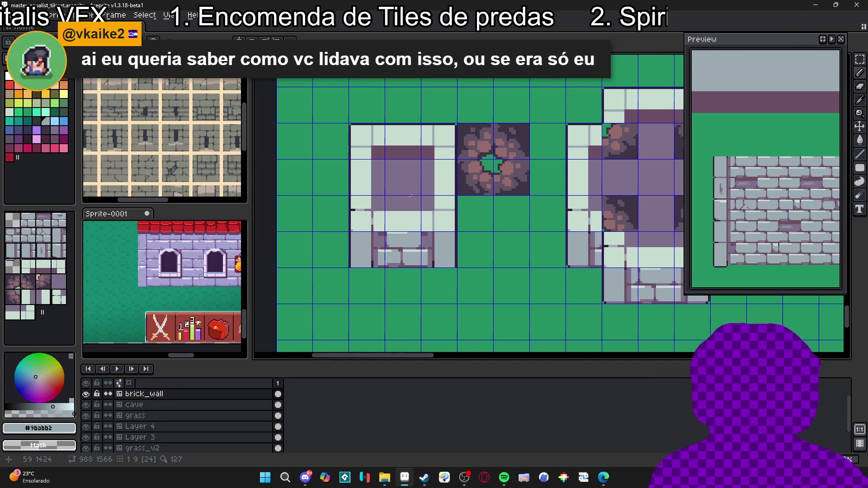
pyautogui.press('Tab')
pyautogui.press('Tab')
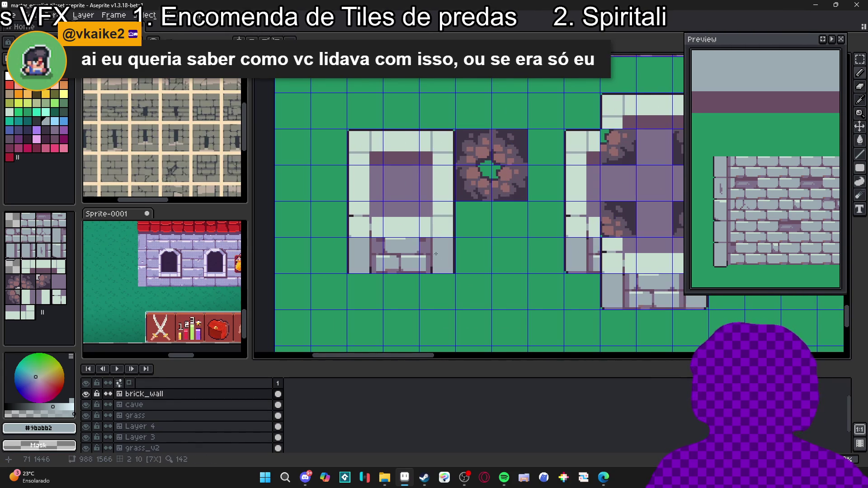
pyautogui.scroll(1, 413, 212)
pyautogui.scroll(-1, 403, 245)
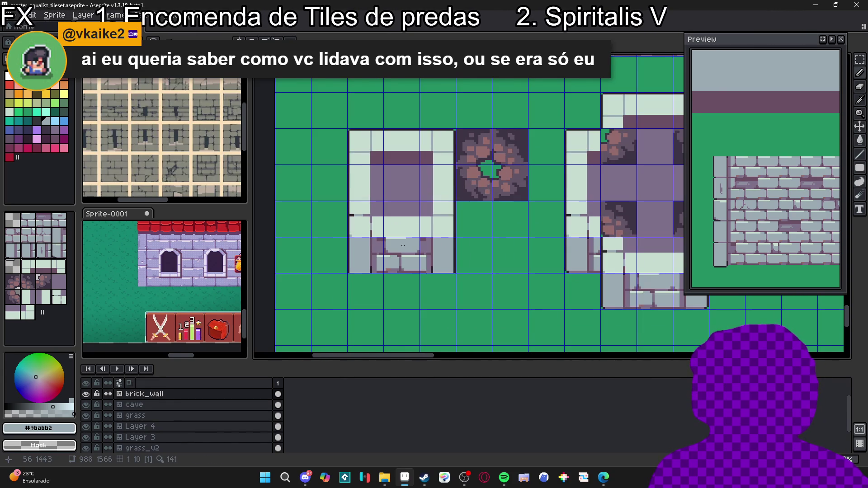
pyautogui.scroll(-2, 405, 211)
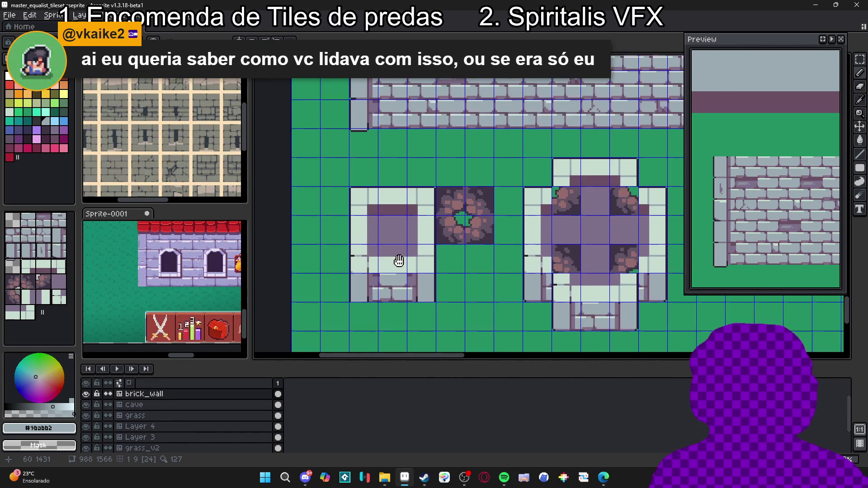
pyautogui.scroll(-1, 403, 259)
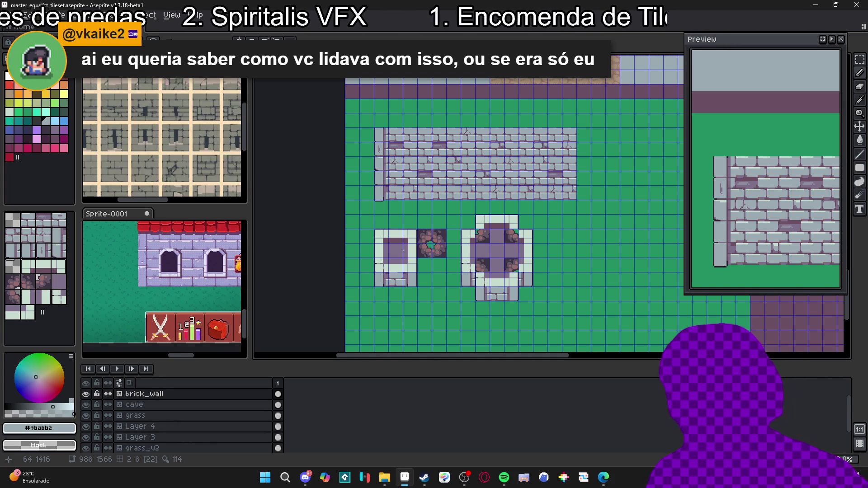
# - Sample maroon #694f62 and repaint the grey mortar joints beside the maroon band
pyautogui.scroll(5, 377, 259)
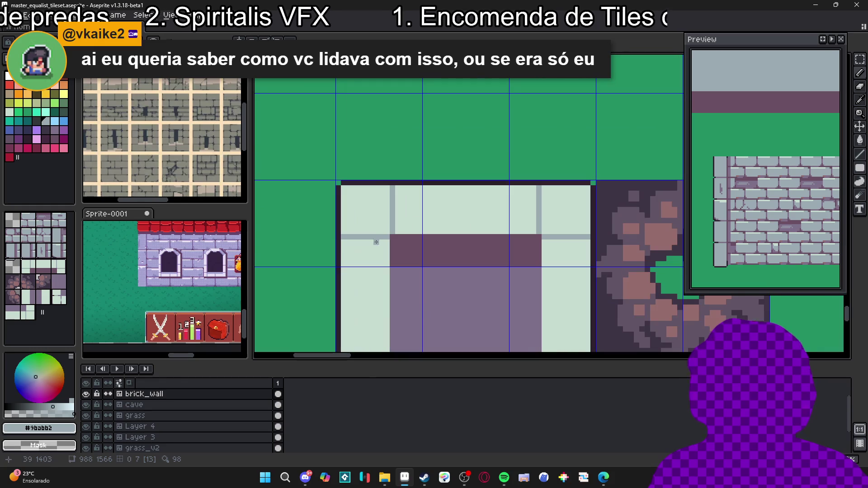
pyautogui.keyDown('alt'); pyautogui.click(398, 244); pyautogui.keyUp('alt')
pyautogui.click(382, 237)
pyautogui.click(392, 228)
pyautogui.click(392, 188)
pyautogui.click(392, 193)
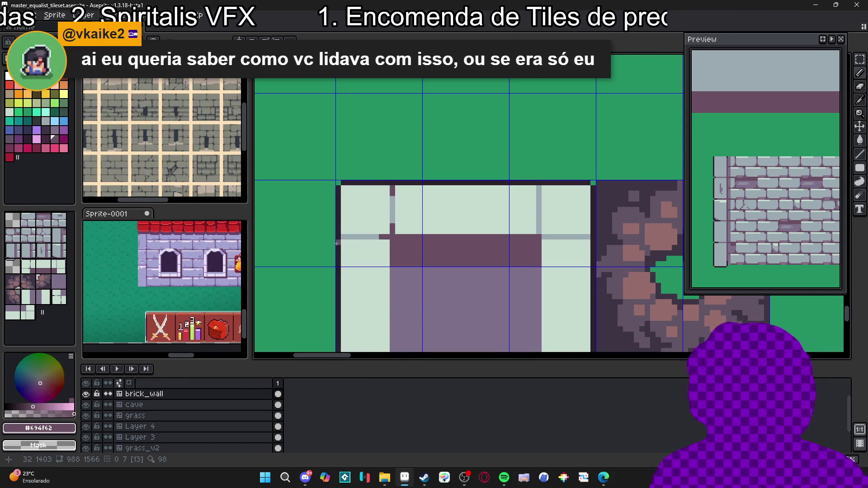
# - Sample dark #2c222f, maroon #694f62 and grey-blue #9babb2 from the tiles while zooming
pyautogui.keyDown('alt'); pyautogui.click(339, 235); pyautogui.keyUp('alt')
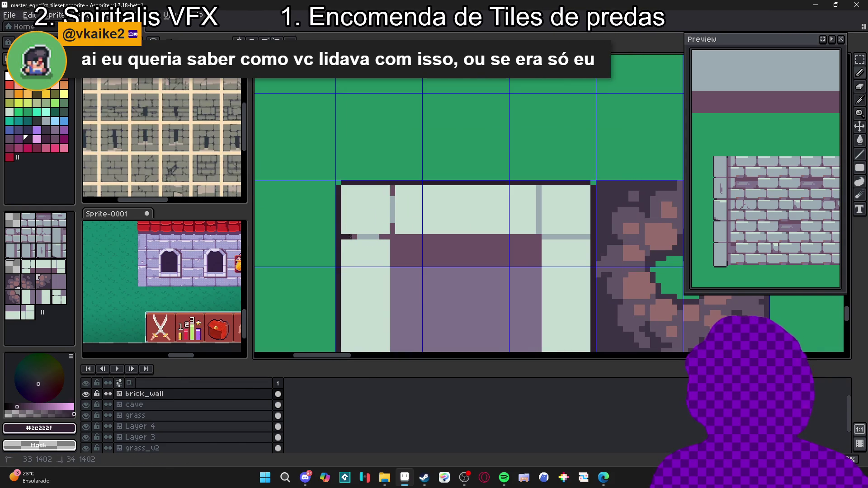
pyautogui.scroll(-4, 353, 233)
pyautogui.scroll(2, 353, 233)
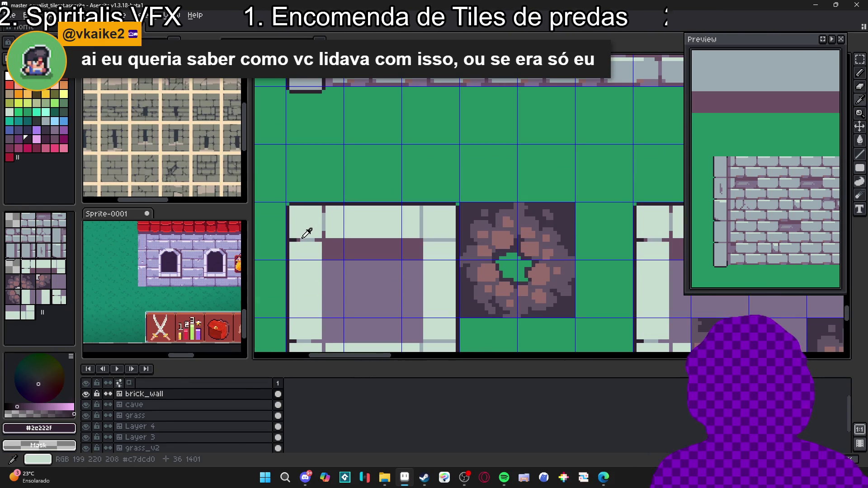
pyautogui.keyDown('alt'); pyautogui.click(297, 240); pyautogui.keyUp('alt')
pyautogui.scroll(-2, 342, 291)
pyautogui.scroll(2, 342, 291)
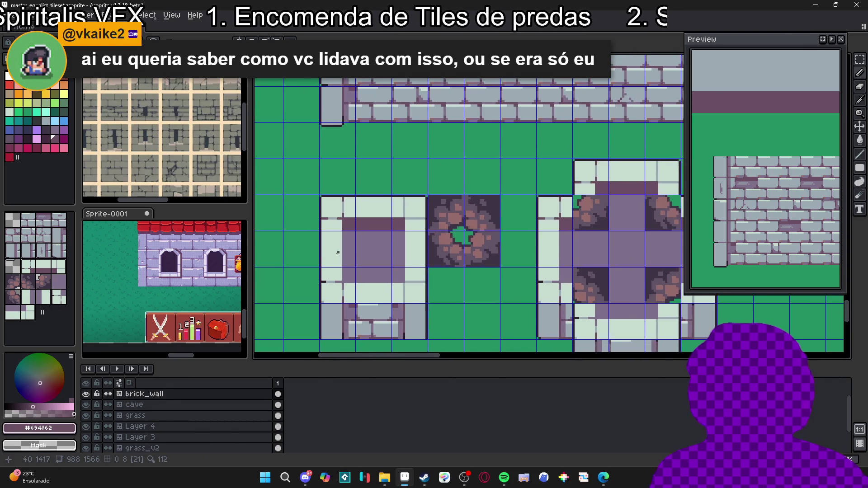
pyautogui.scroll(2, 482, 285)
pyautogui.keyDown('alt'); pyautogui.click(480, 285); pyautogui.keyUp('alt')
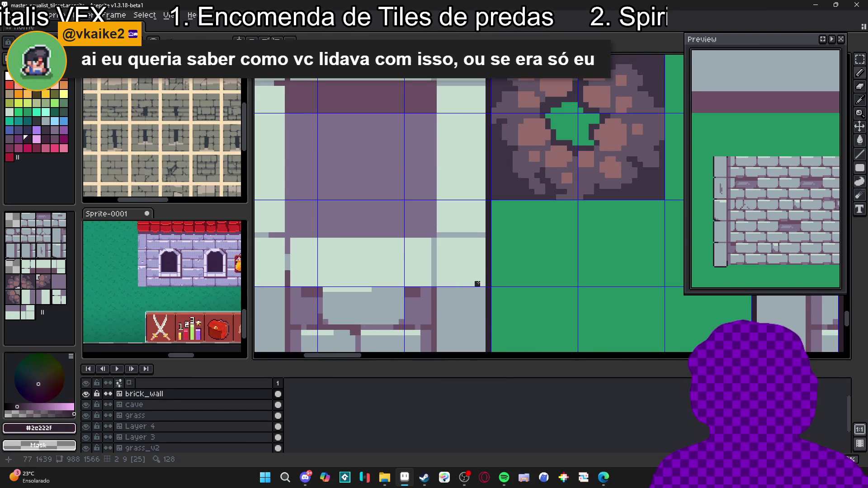
pyautogui.scroll(-2, 478, 292)
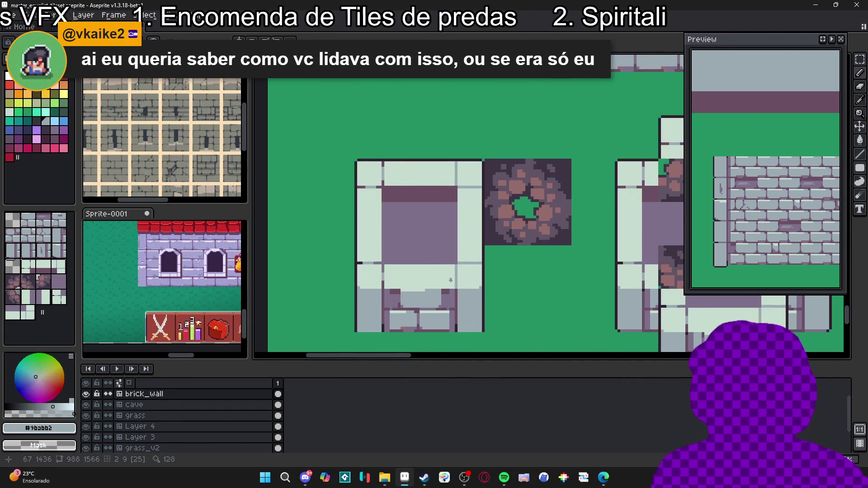
pyautogui.scroll(-1, 424, 271)
pyautogui.scroll(3, 439, 216)
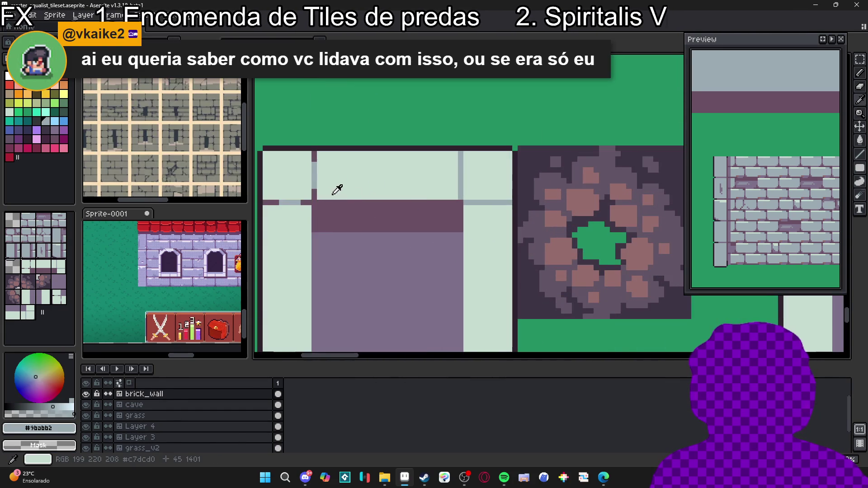
# - Add maroon #694f62 pixels on the top light strip, then resample grey-blue #9babb2
pyautogui.keyDown('alt'); pyautogui.click(324, 202); pyautogui.keyUp('alt')
pyautogui.click(468, 202)
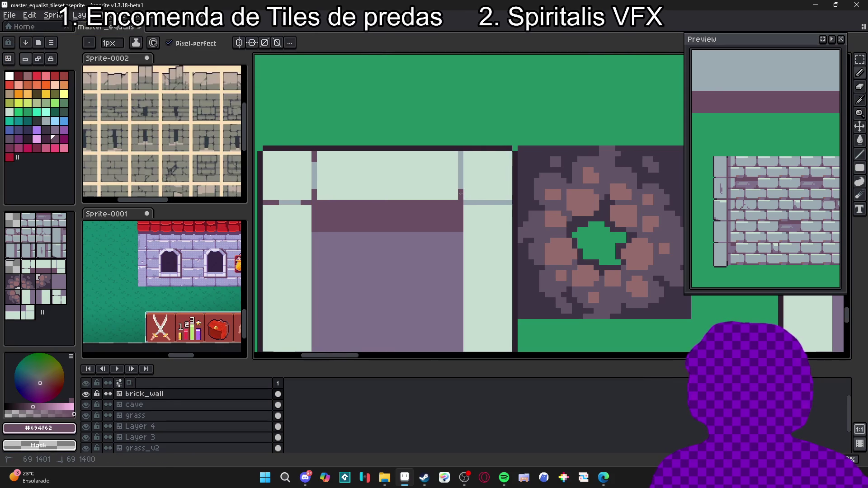
pyautogui.click(500, 202)
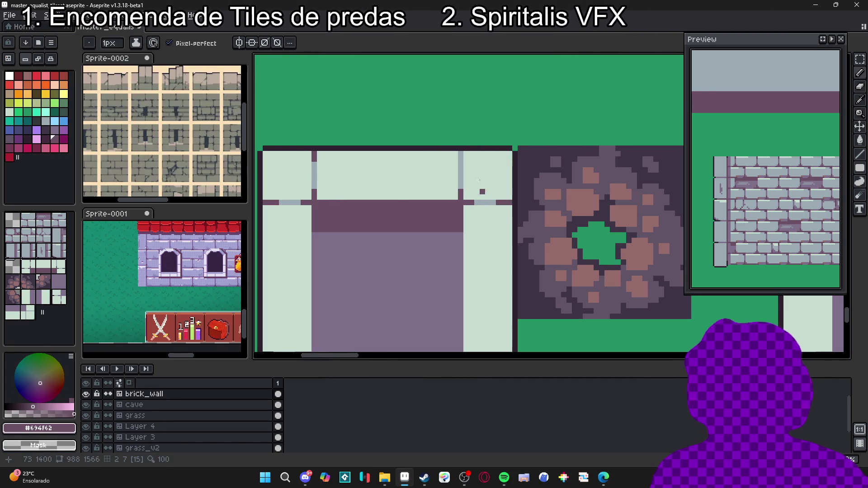
pyautogui.scroll(-3, 460, 159)
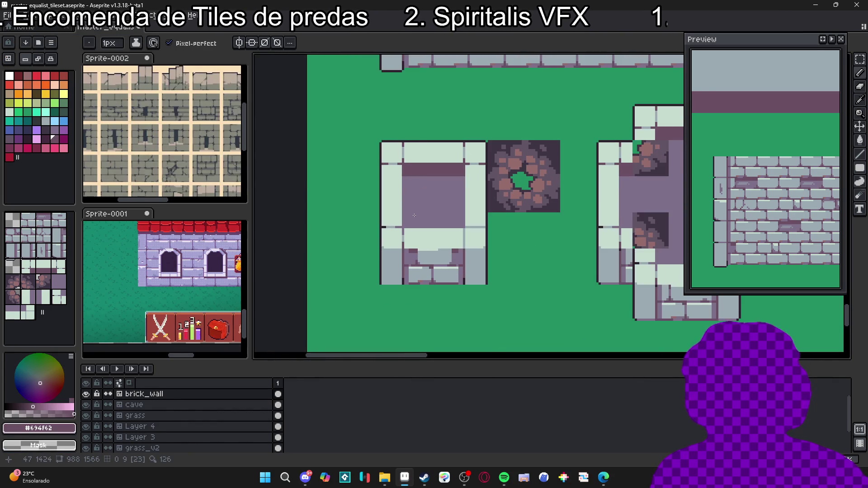
pyautogui.scroll(-1, 407, 238)
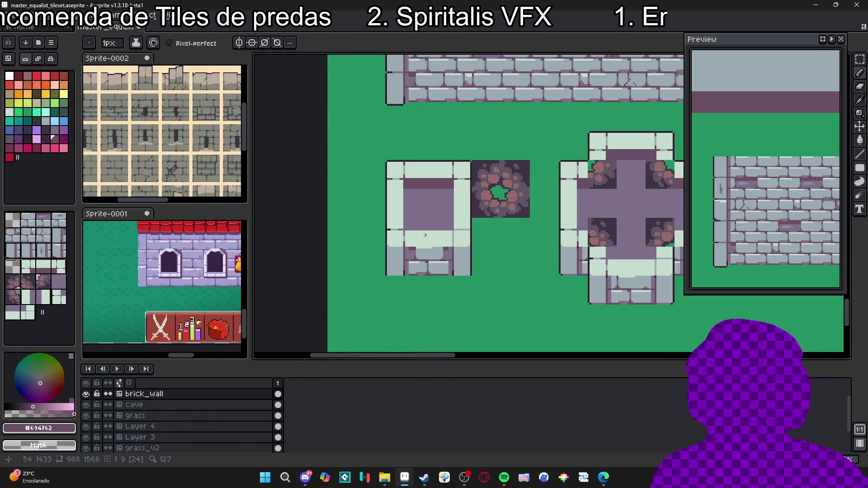
pyautogui.scroll(2, 421, 234)
pyautogui.keyDown('alt'); pyautogui.click(411, 245); pyautogui.keyUp('alt')
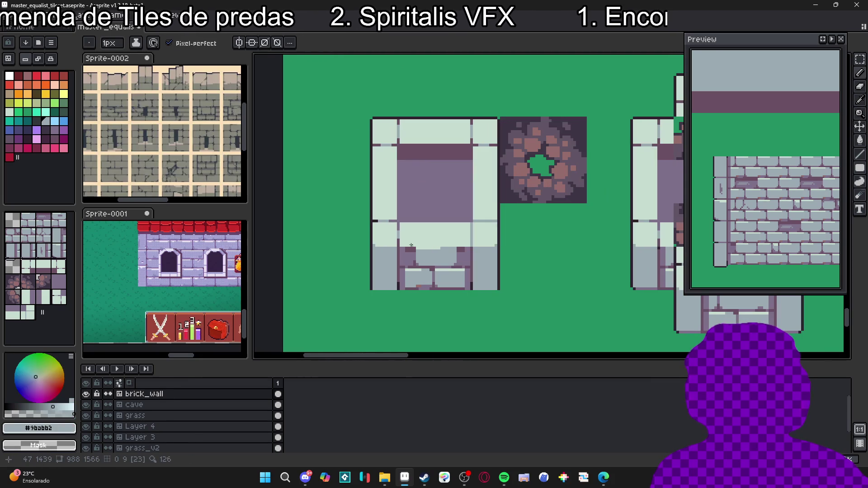
pyautogui.press('ctrl')
pyautogui.scroll(1, 454, 242)
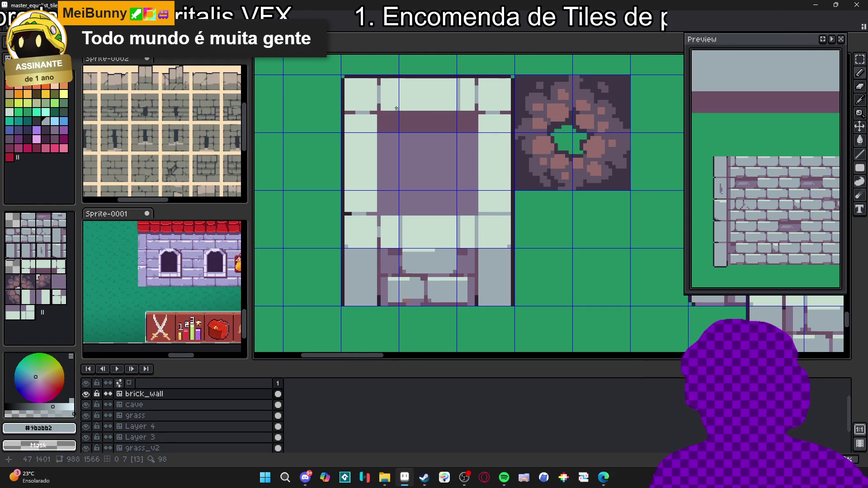
# - Draw a short grey line on the block's top and recentre the view on the blocks
pyautogui.moveTo(403, 98); pyautogui.dragTo(403, 85)
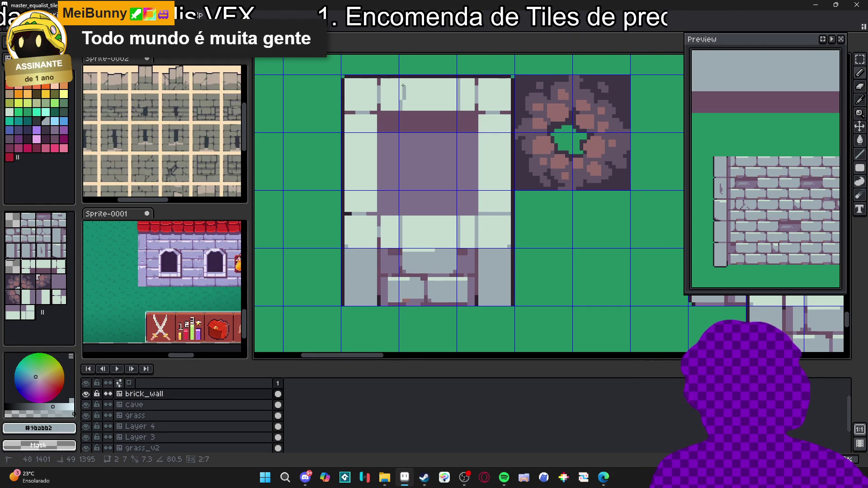
pyautogui.scroll(-3, 400, 80)
pyautogui.scroll(1, 435, 219)
pyautogui.scroll(4, 435, 219)
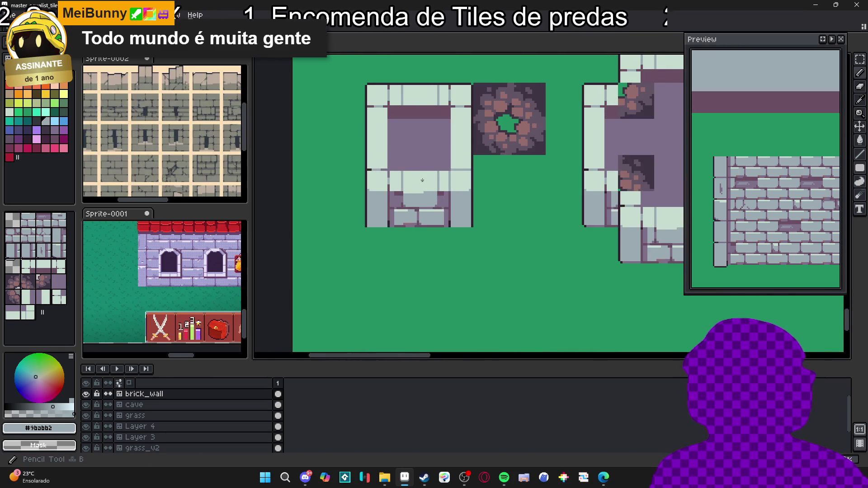
pyautogui.scroll(-4, 429, 181)
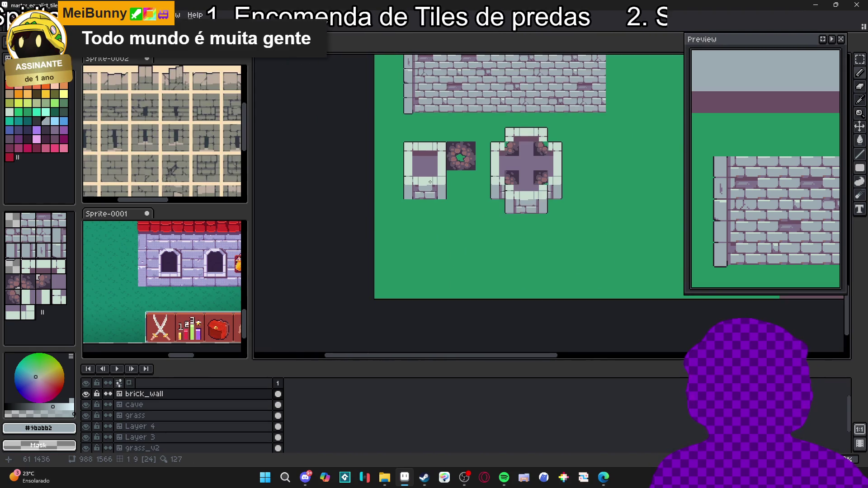
pyautogui.moveTo(430, 182); pyautogui.dragTo(430, 194)
pyautogui.scroll(4, 426, 161)
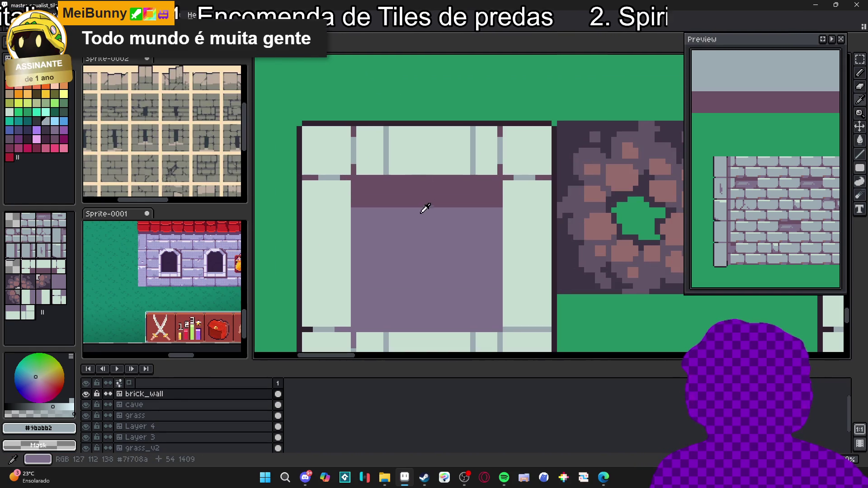
pyautogui.scroll(-1, 407, 194)
pyautogui.scroll(-2, 407, 193)
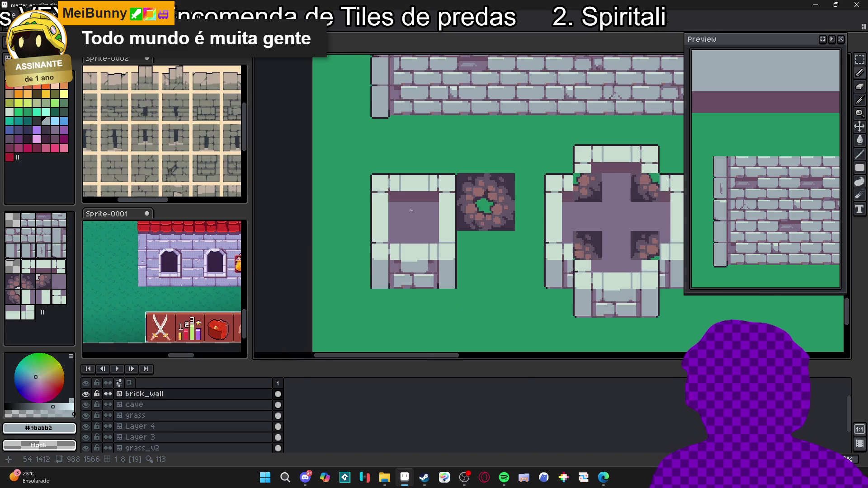
pyautogui.moveTo(416, 212); pyautogui.dragTo(427, 224)
pyautogui.scroll(-2, 427, 224)
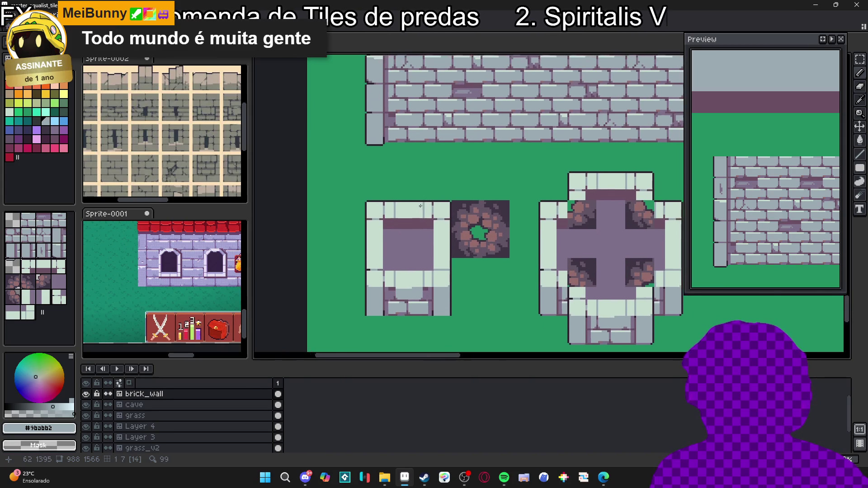
pyautogui.scroll(-2, 494, 248)
# - Select the Pencil and turn the tile grid back on
pyautogui.hotkey('ctrl', "'")
pyautogui.press('b')
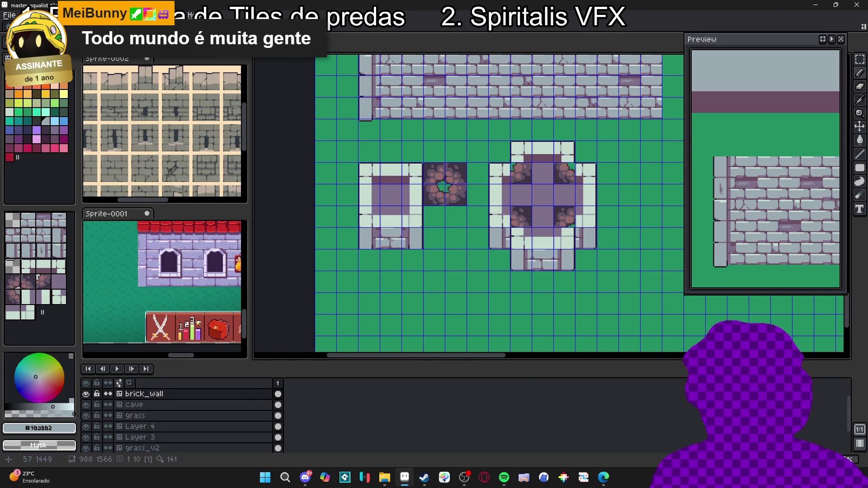
pyautogui.scroll(-1, 389, 233)
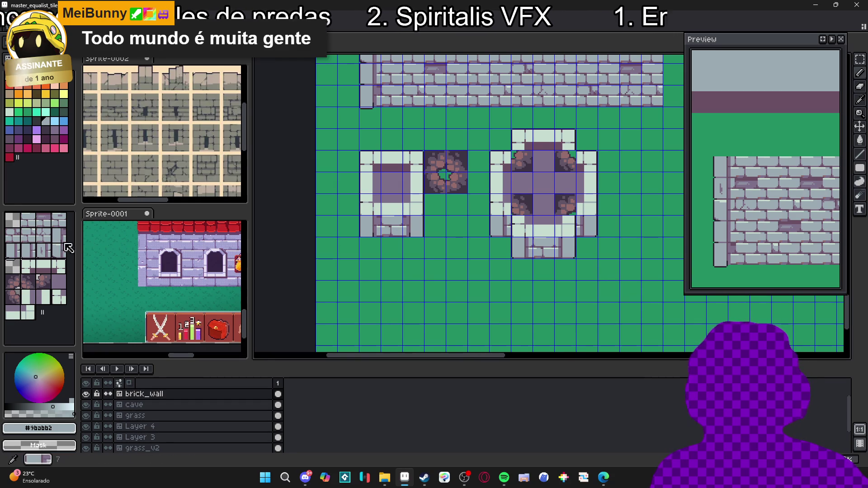
# - Paint a three-tile brick row below the blocks with wall-edge tiles on both ends
pyautogui.click(35, 271)
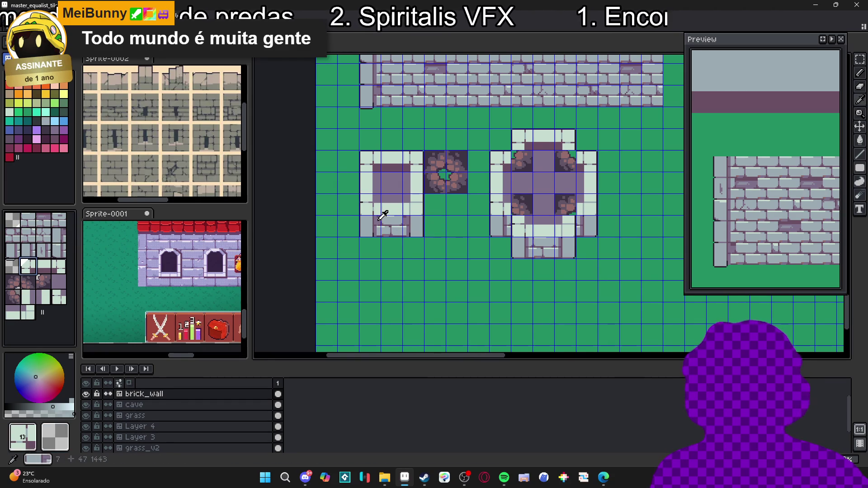
pyautogui.moveTo(392, 313)
pyautogui.mouseDown()
pyautogui.moveTo(414, 292)
pyautogui.moveTo(435, 291)
pyautogui.mouseUp()
pyautogui.press('ctrl')
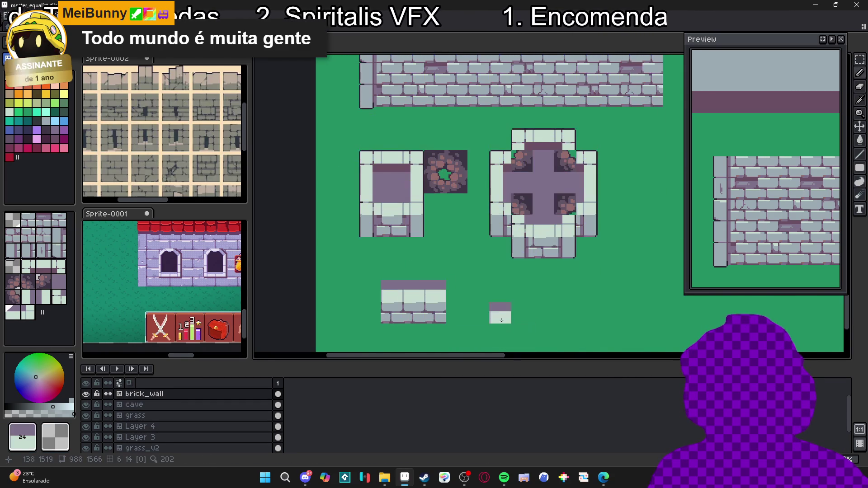
pyautogui.keyDown('alt'); pyautogui.click(420, 205); pyautogui.keyUp('alt')
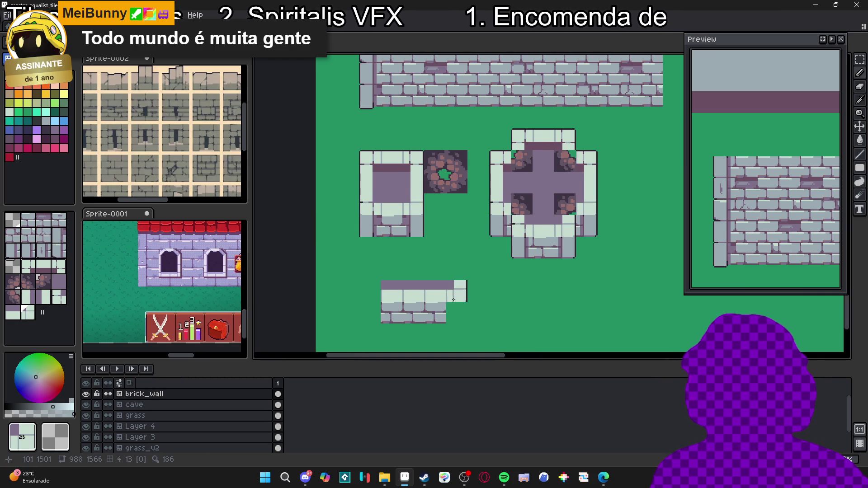
pyautogui.keyDown('alt'); pyautogui.click(421, 227); pyautogui.keyUp('alt')
pyautogui.click(457, 310)
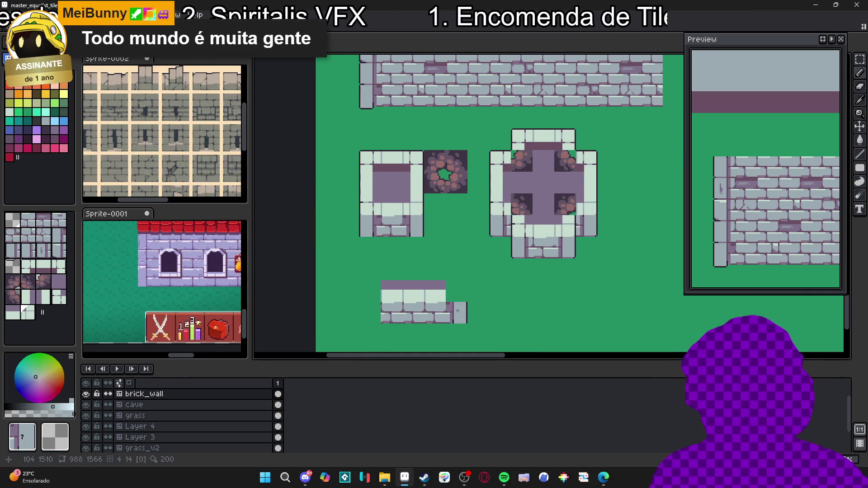
pyautogui.click(366, 311)
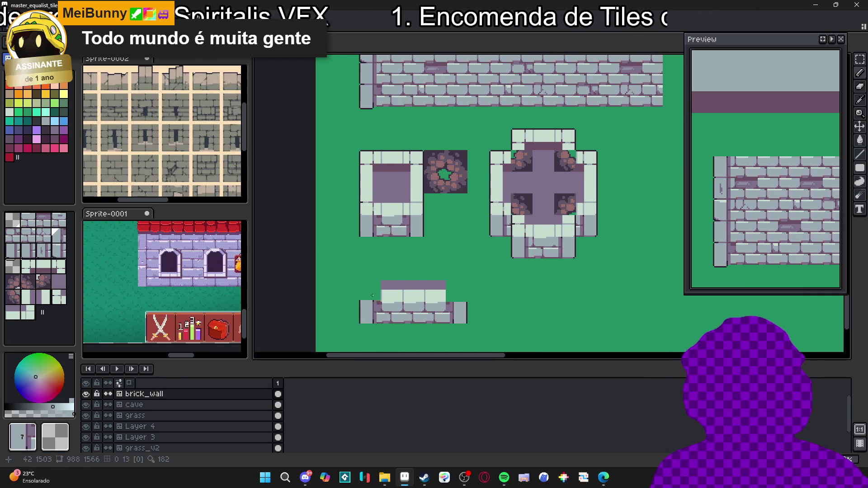
# - Cap the brick piece's top-left and top-right corners with mirrored corner tiles
pyautogui.keyDown('alt'); pyautogui.click(365, 204); pyautogui.keyUp('alt')
pyautogui.click(369, 291)
pyautogui.keyDown('alt'); pyautogui.click(421, 209); pyautogui.keyUp('alt')
pyautogui.click(458, 290)
pyautogui.moveTo(493, 302); pyautogui.dragTo(458, 266)
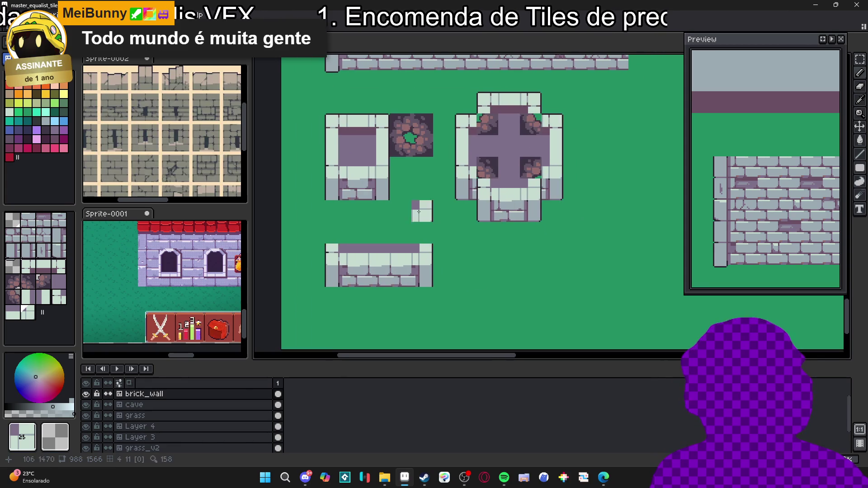
# - Paint a stone strip from tiles 14 and 15 with end-cap tile 13 on its left end
pyautogui.keyDown('alt'); pyautogui.click(381, 122); pyautogui.keyUp('alt')
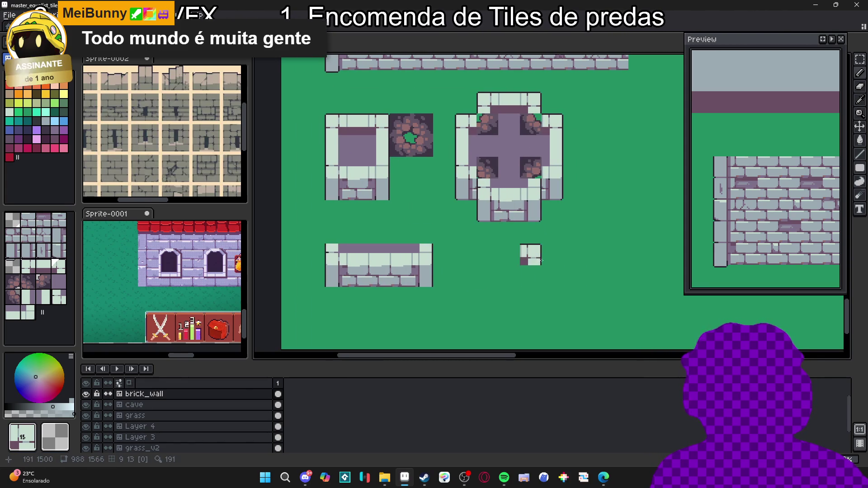
pyautogui.keyDown('alt'); pyautogui.click(366, 118); pyautogui.keyUp('alt')
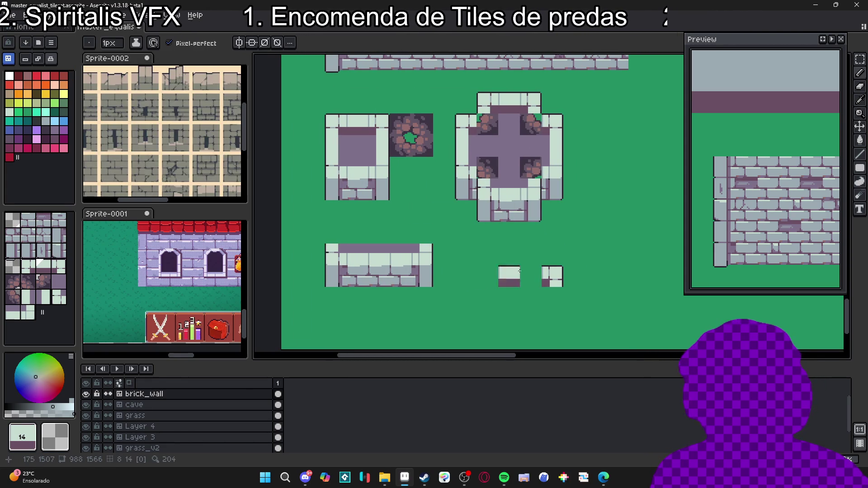
pyautogui.moveTo(531, 271); pyautogui.dragTo(513, 271)
pyautogui.click(487, 275)
pyautogui.keyDown('alt'); pyautogui.click(482, 276); pyautogui.keyUp('alt')
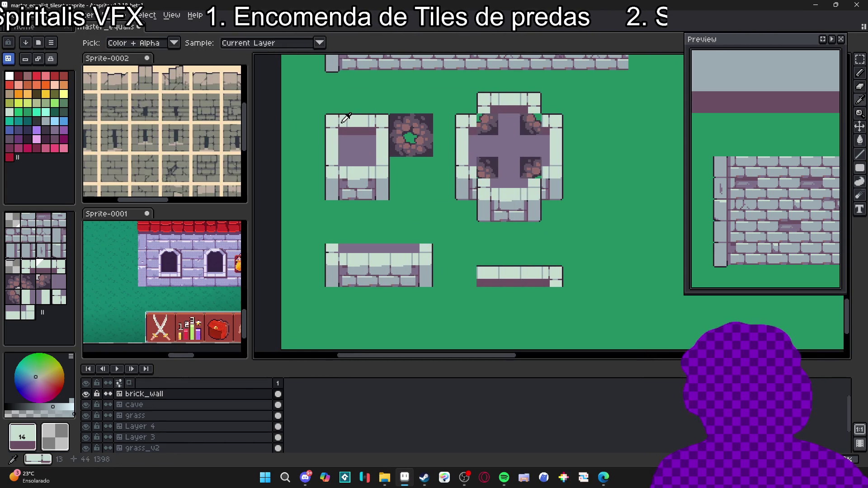
pyautogui.click(461, 277)
pyautogui.scroll(-1, 486, 321)
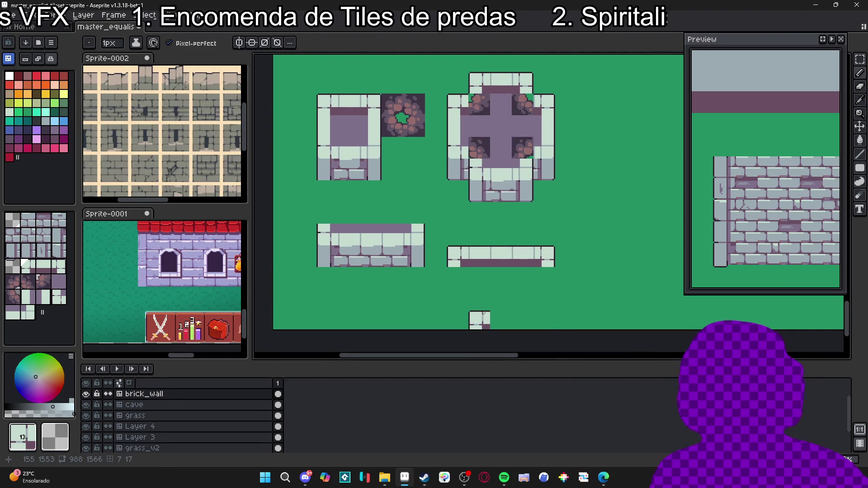
# - Paint a purple fill tile joining the two pieces, then switch to the Steam store
pyautogui.keyDown('alt'); pyautogui.click(356, 121); pyautogui.keyUp('alt')
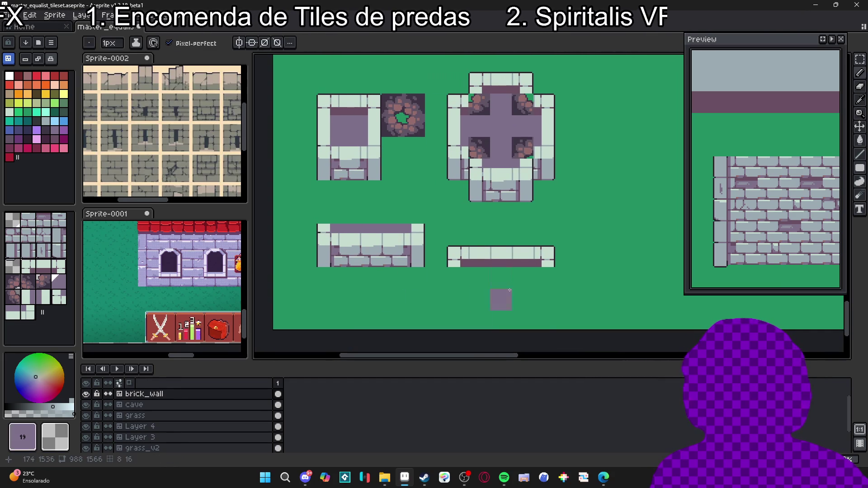
pyautogui.keyDown('alt'); pyautogui.click(327, 125); pyautogui.keyUp('alt')
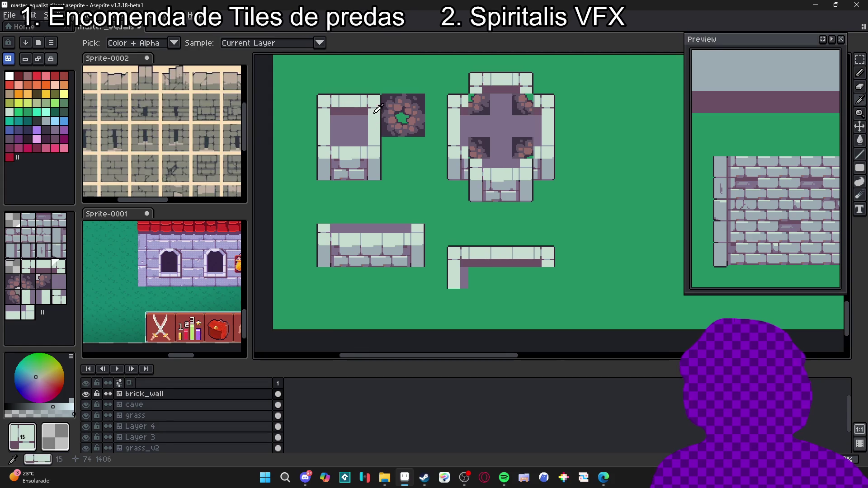
pyautogui.click(378, 109)
pyautogui.keyDown('alt'); pyautogui.click(348, 128); pyautogui.keyUp('alt')
pyautogui.click(392, 169)
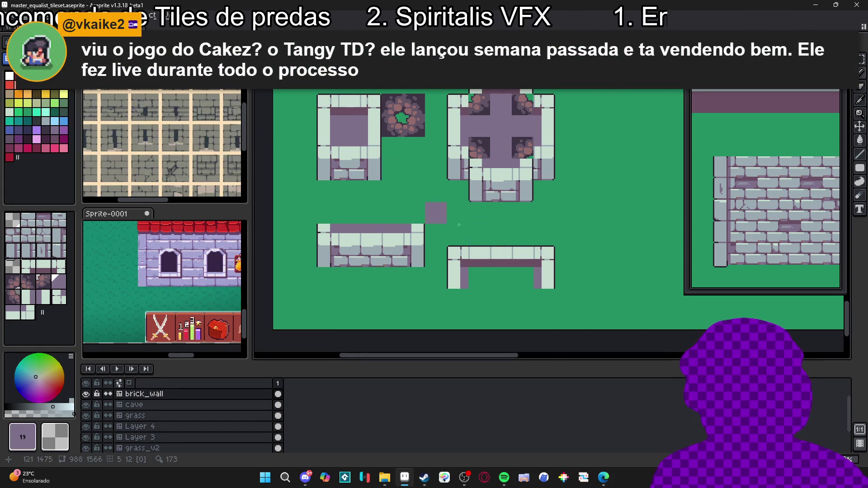
pyautogui.moveTo(452, 274)
pyautogui.mouseDown()
pyautogui.moveTo(470, 287)
pyautogui.moveTo(415, 248)
pyautogui.mouseUp()
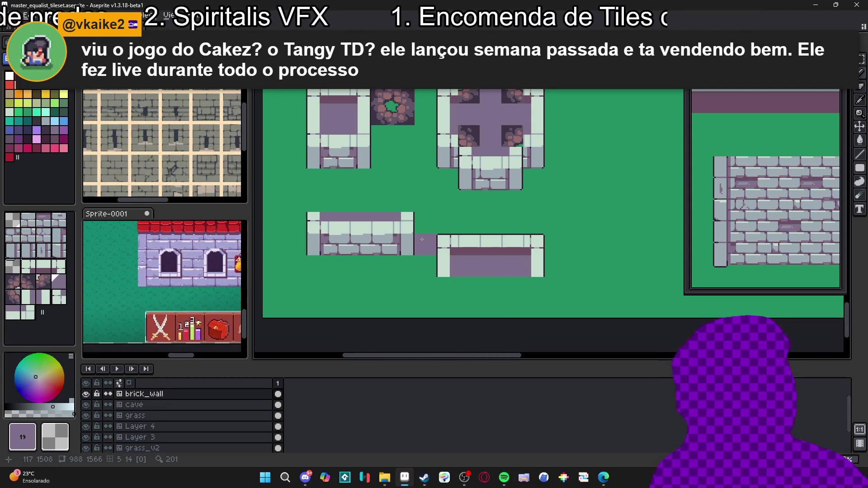
pyautogui.click(424, 477)
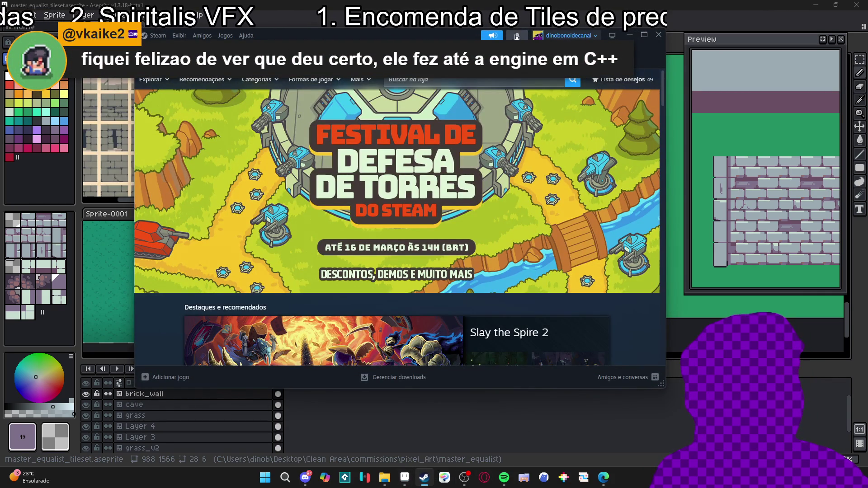
# - Search the Steam store for 'tangy', open Tangy TD and pause its trailer at 0:13
pyautogui.click(522, 79)
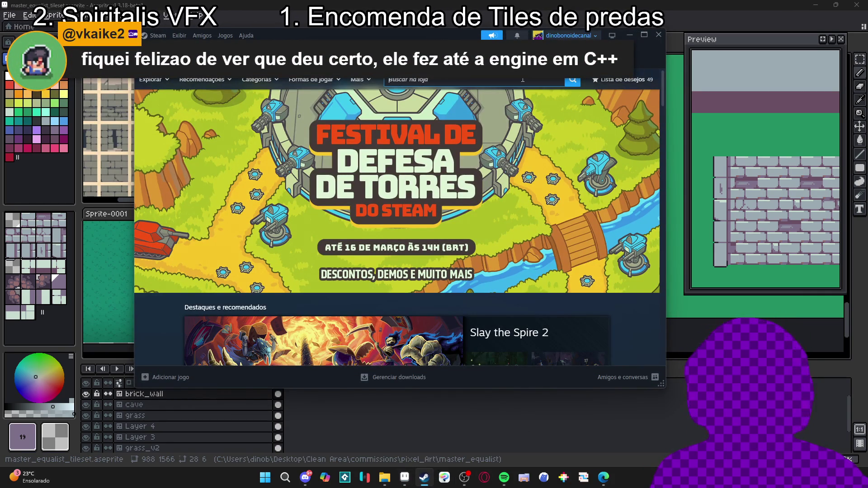
pyautogui.write('tan')
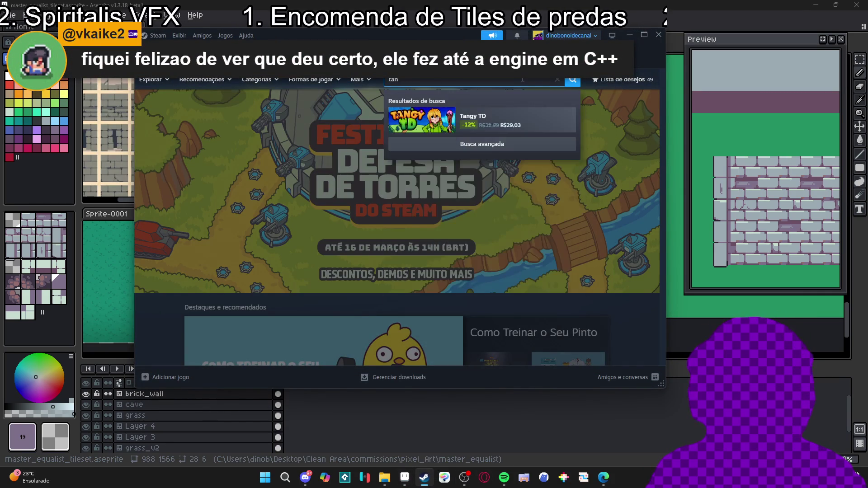
pyautogui.write('gy')
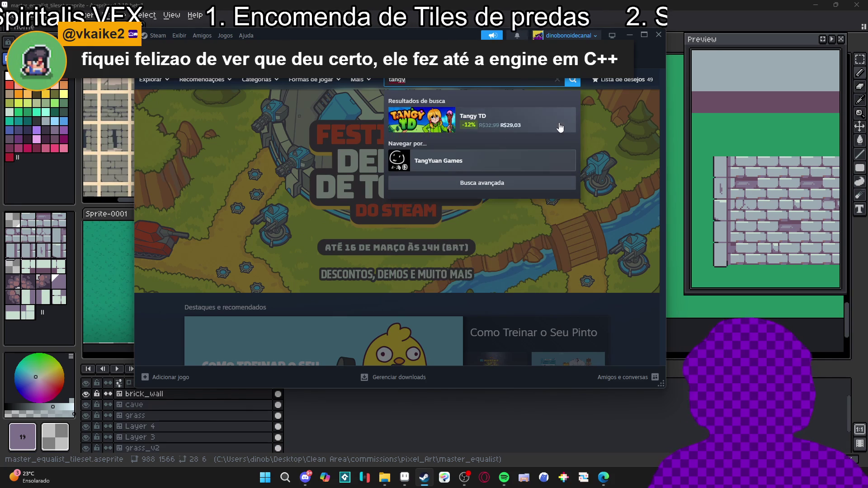
pyautogui.click(565, 127)
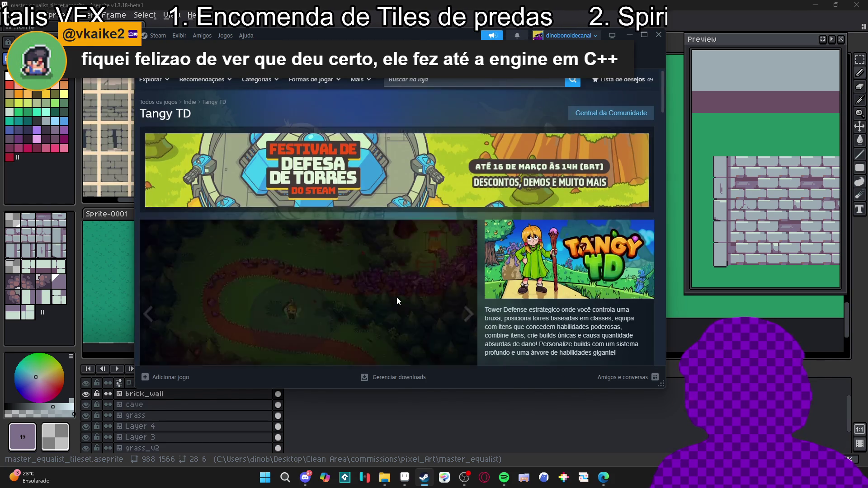
pyautogui.scroll(-3, 395, 299)
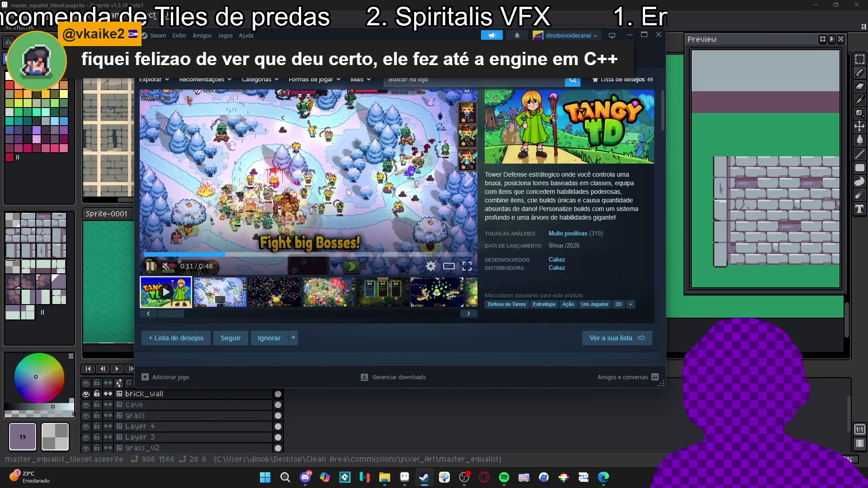
pyautogui.click(316, 170)
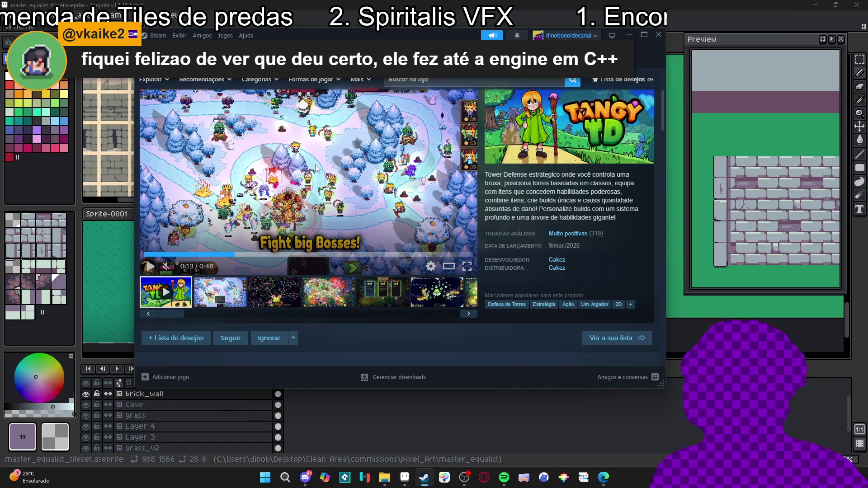
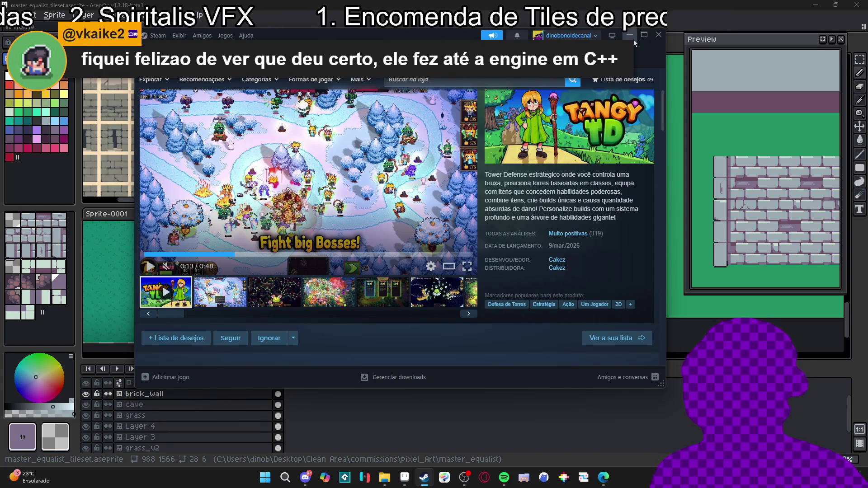
# - View the sixth Tangy TD screenshot, then minimize Steam to return to the Aseprite canvas
pyautogui.click(411, 284)
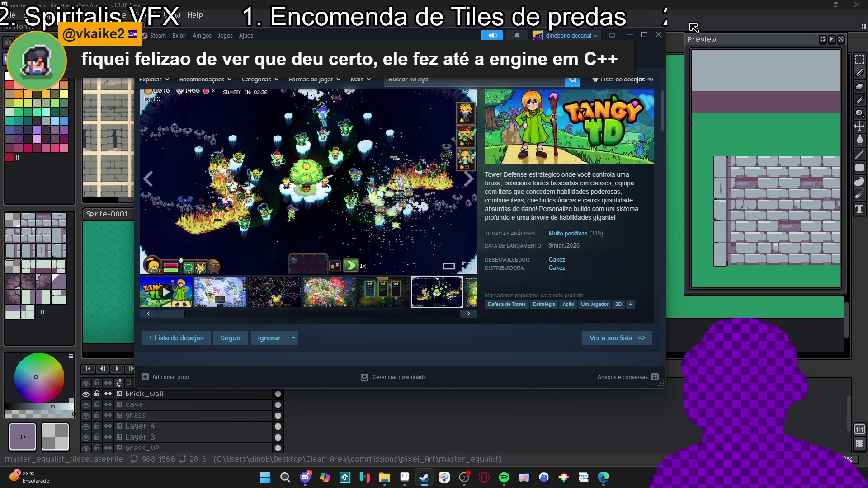
pyautogui.click(633, 35)
pyautogui.click(327, 219)
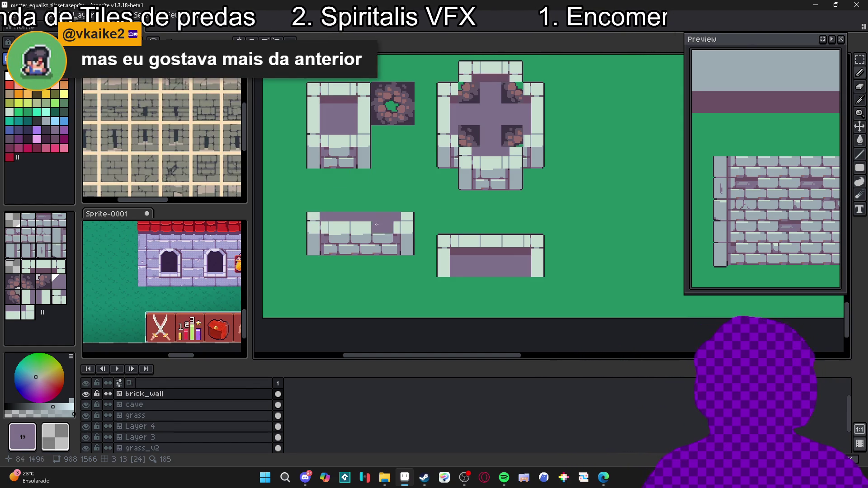
pyautogui.scroll(2, 342, 265)
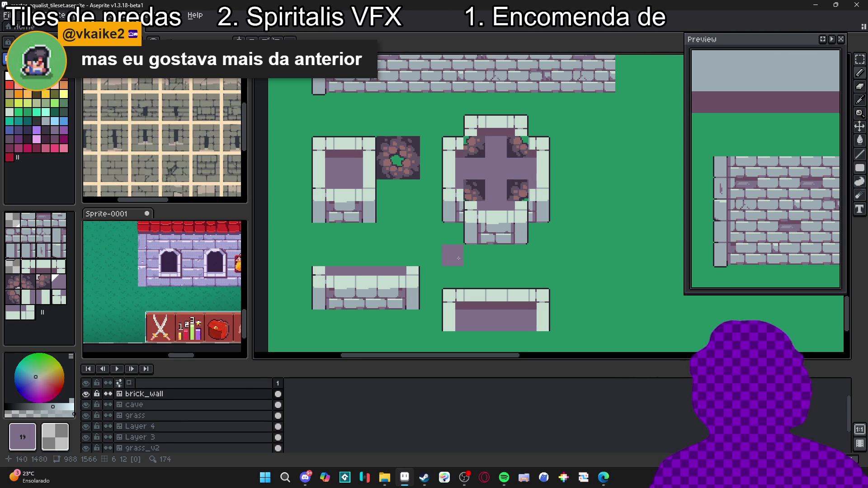
pyautogui.scroll(-1, 465, 272)
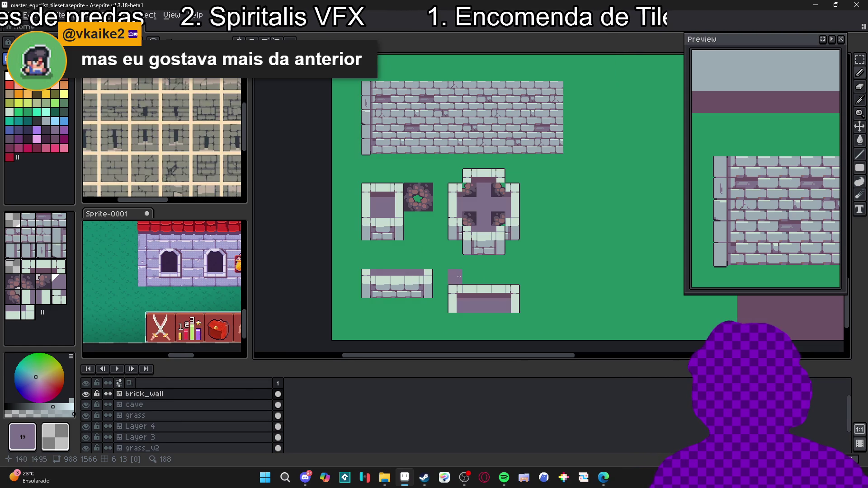
pyautogui.moveTo(483, 276); pyautogui.dragTo(416, 312)
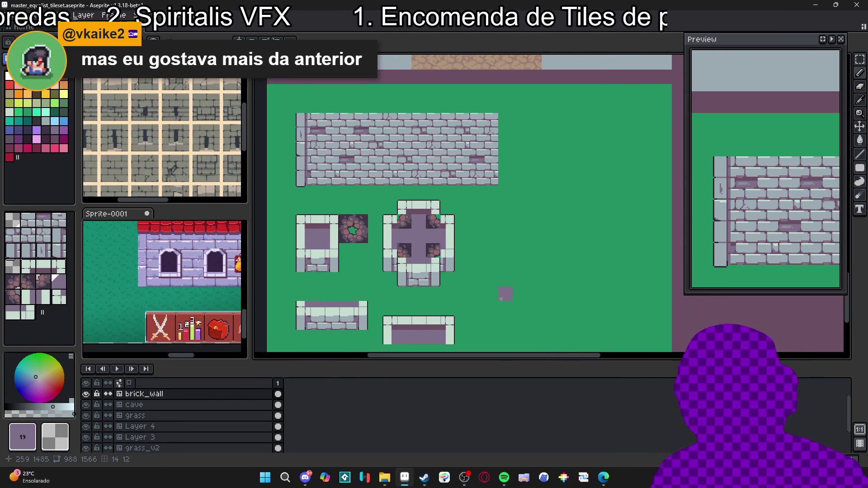
# - Select the brick wall's left pillar column and shift a copy to the wall's right end
pyautogui.press('Tab')
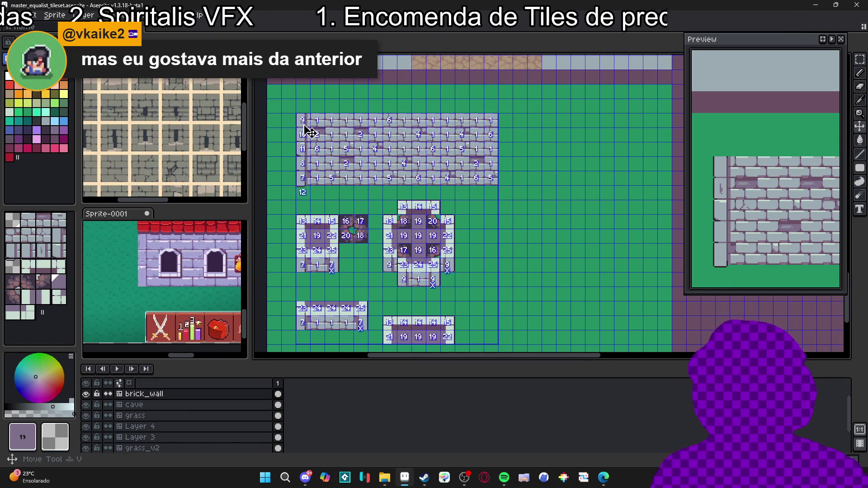
pyautogui.press('Tab')
pyautogui.moveTo(309, 129); pyautogui.dragTo(306, 192)
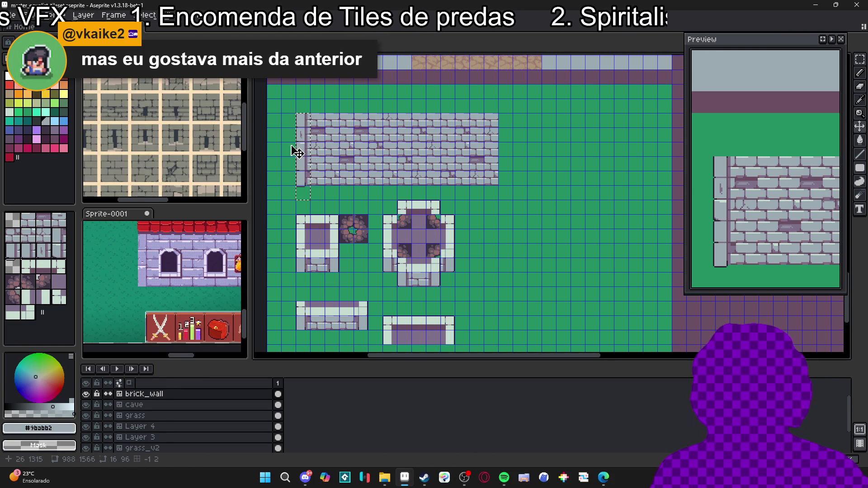
pyautogui.click(311, 157)
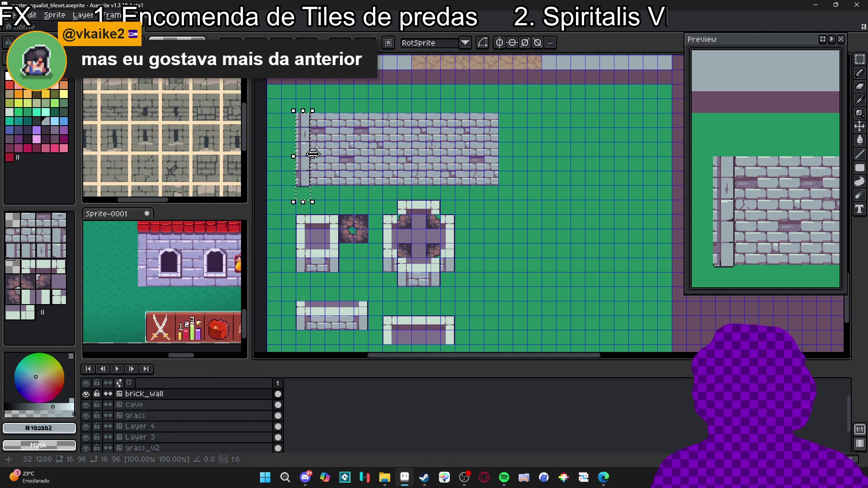
pyautogui.hotkey('shift', 'Right')
pyautogui.hotkey('shift', 'Right')
pyautogui.hotkey('shift', 'Right')
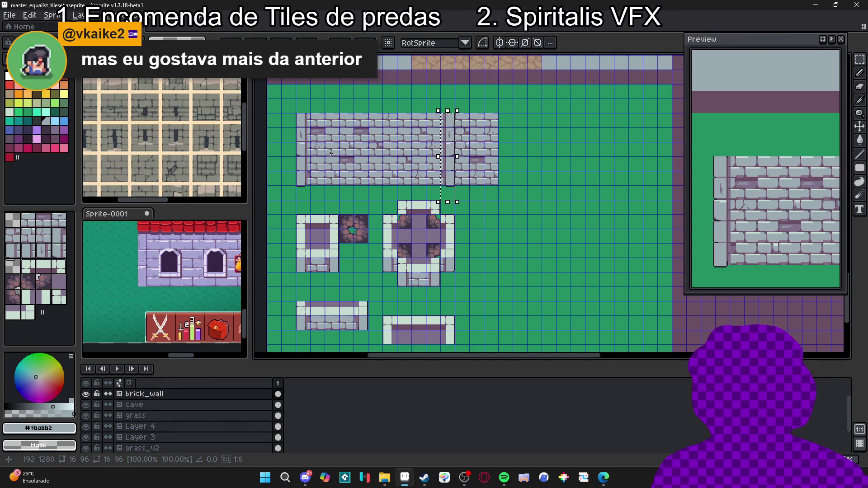
pyautogui.press('Return')
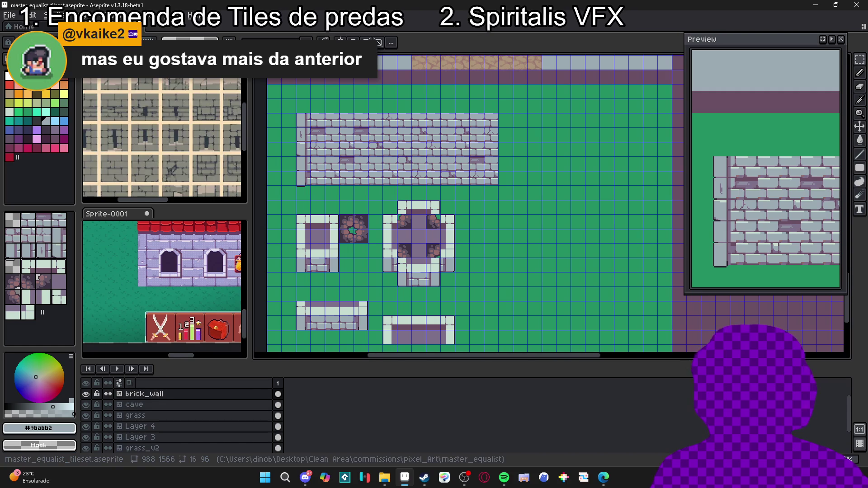
pyautogui.hotkey('shift', 'Right')
pyautogui.hotkey('shift', 'Right')
pyautogui.hotkey('shift', 'Right')
pyautogui.hotkey('shift', 'Right')
pyautogui.hotkey('shift', 'Right')
pyautogui.hotkey('shift', 'Right')
pyautogui.press('Return')
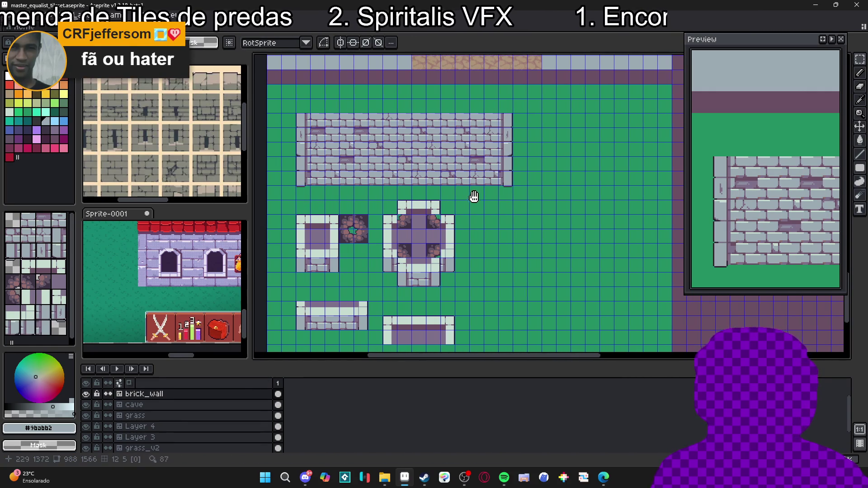
# - Save the tileset file with Ctrl+S and bring the tile pieces into view
pyautogui.scroll(-2, 416, 196)
pyautogui.scroll(2, 416, 195)
pyautogui.hotkey('ctrl', 's')
pyautogui.moveTo(416, 195)
pyautogui.mouseDown()
pyautogui.moveTo(447, 190)
pyautogui.moveTo(449, 160)
pyautogui.mouseUp()
pyautogui.moveTo(456, 263); pyautogui.dragTo(454, 247)
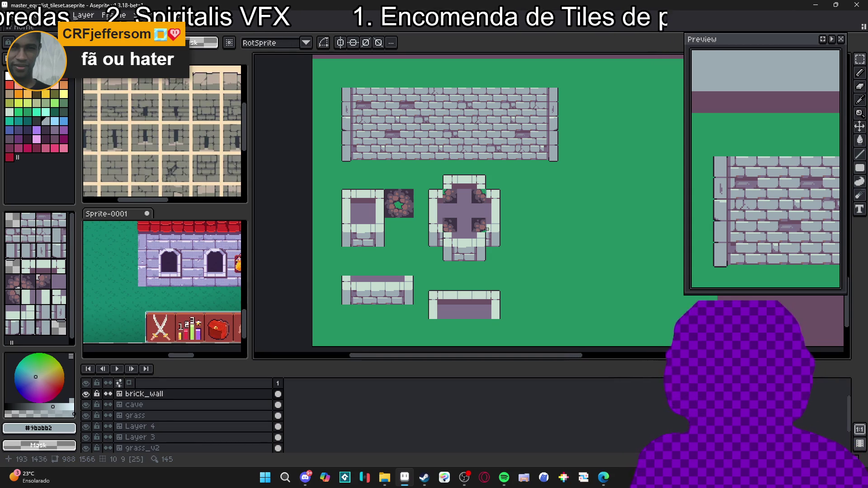
# - Pick dark #2e222f, undo the stray stroke, and draw a vertical line at the room's inner corner
pyautogui.scroll(3, 364, 208)
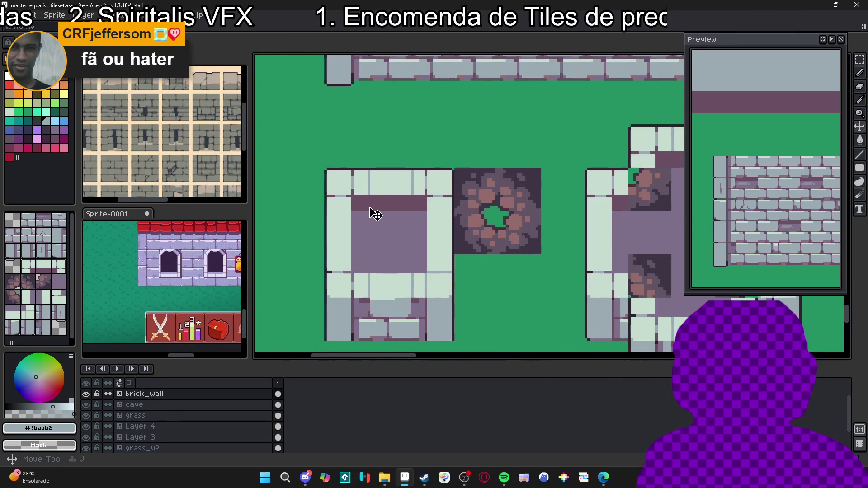
pyautogui.scroll(1, 332, 211)
pyautogui.keyDown('alt'); pyautogui.click(318, 210); pyautogui.keyUp('alt')
pyautogui.scroll(1, 374, 193)
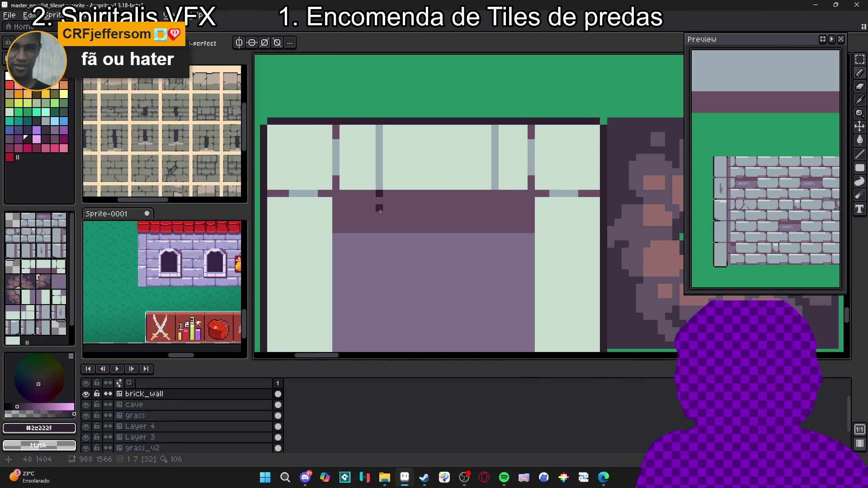
pyautogui.hotkey('ctrl', 'z')
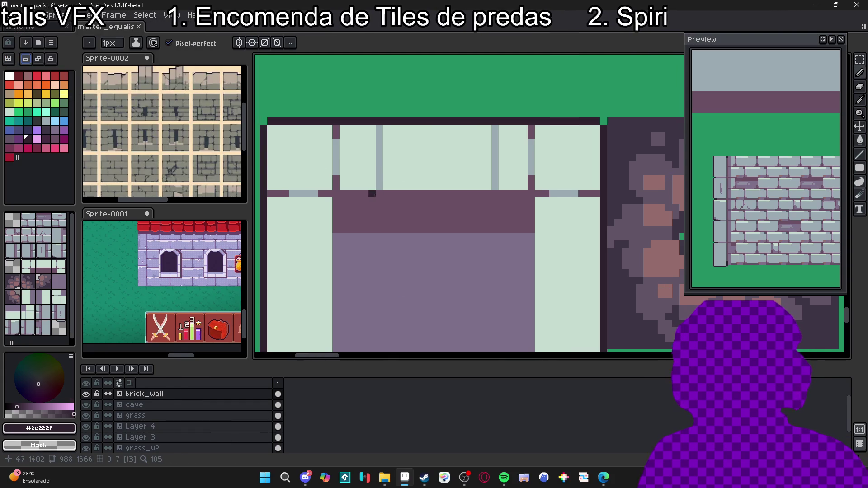
pyautogui.moveTo(379, 193); pyautogui.dragTo(378, 230)
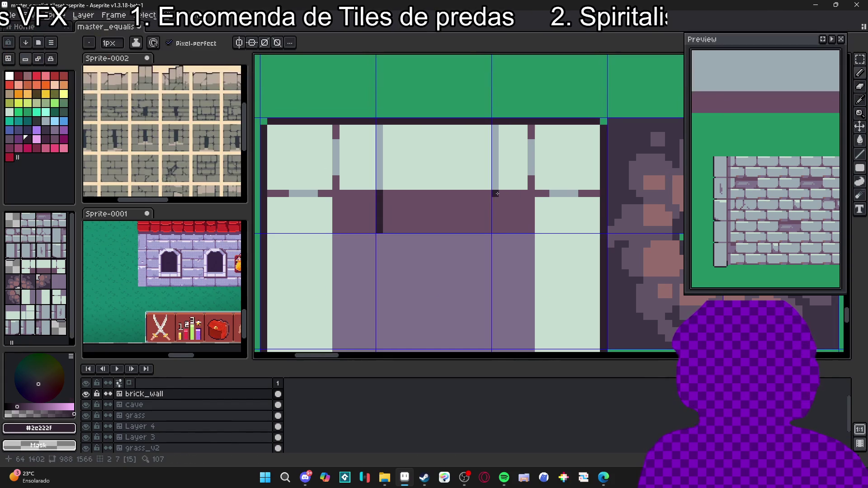
pyautogui.scroll(-1, 410, 229)
pyautogui.scroll(-2, 410, 229)
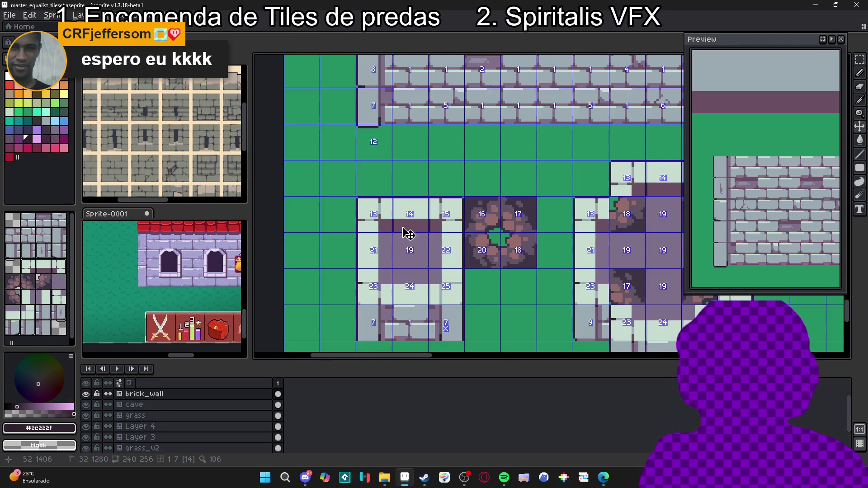
# - With white, draw a highlight stroke on the floor tile and a 14-pixel line on the wall
pyautogui.scroll(4, 403, 230)
pyautogui.scroll(-4, 404, 217)
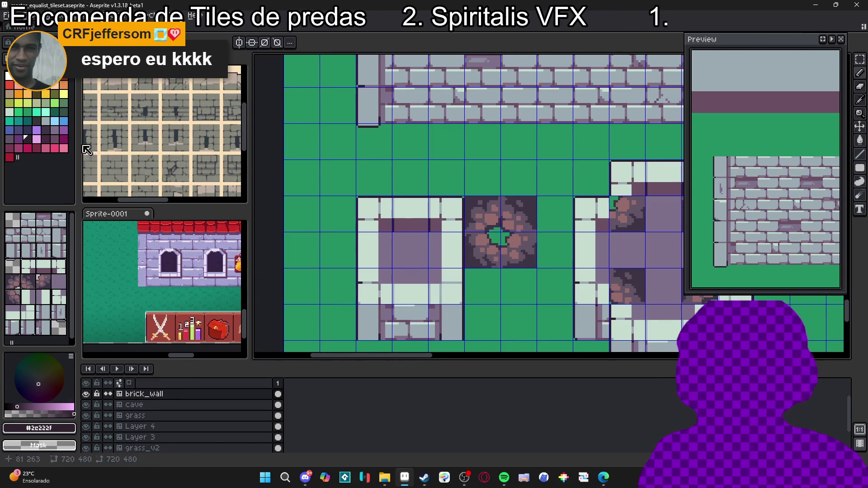
pyautogui.click(8, 80)
pyautogui.scroll(3, 383, 209)
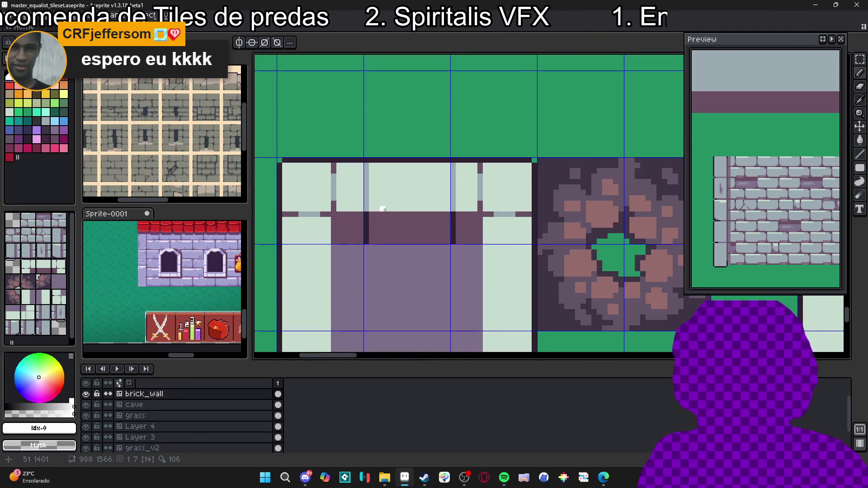
pyautogui.scroll(-1, 384, 209)
pyautogui.scroll(3, 380, 310)
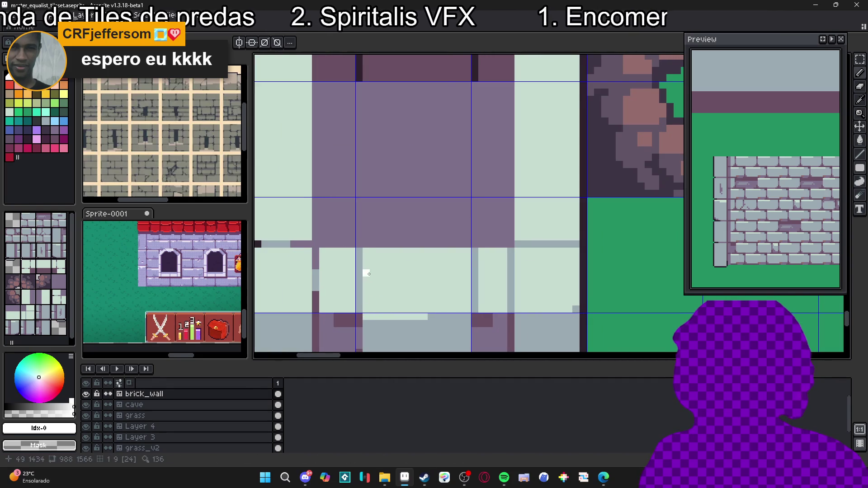
pyautogui.scroll(-2, 410, 291)
pyautogui.moveTo(407, 202); pyautogui.dragTo(419, 178)
pyautogui.scroll(-2, 407, 191)
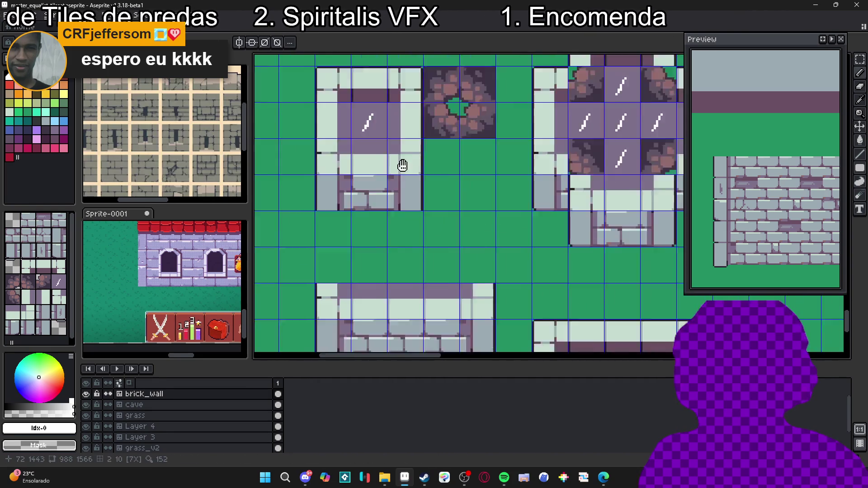
pyautogui.scroll(4, 398, 119)
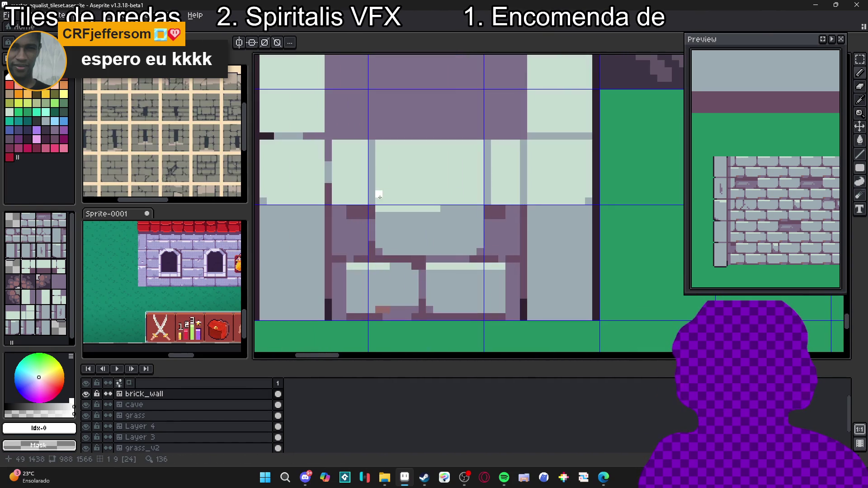
pyautogui.moveTo(386, 198); pyautogui.dragTo(477, 201)
# - Undo the left white line segment and a trial of mirrored white highlights
pyautogui.scroll(-2, 452, 213)
pyautogui.scroll(1, 414, 227)
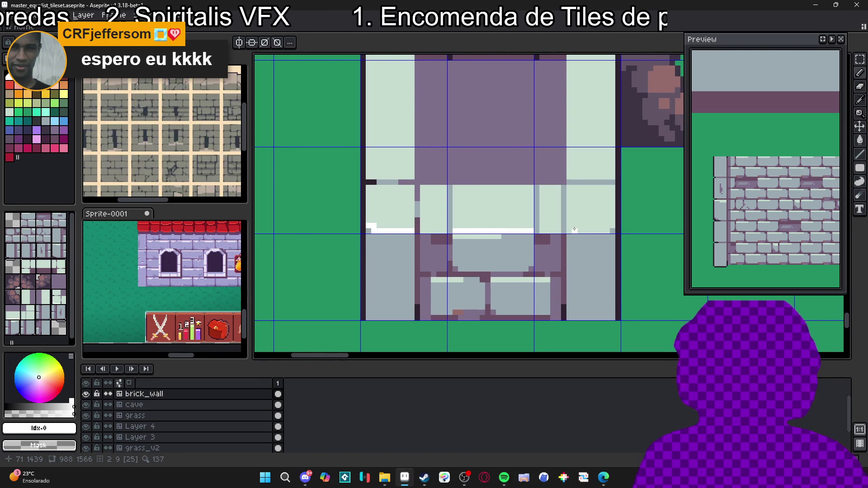
pyautogui.hotkey('ctrl', 'z')
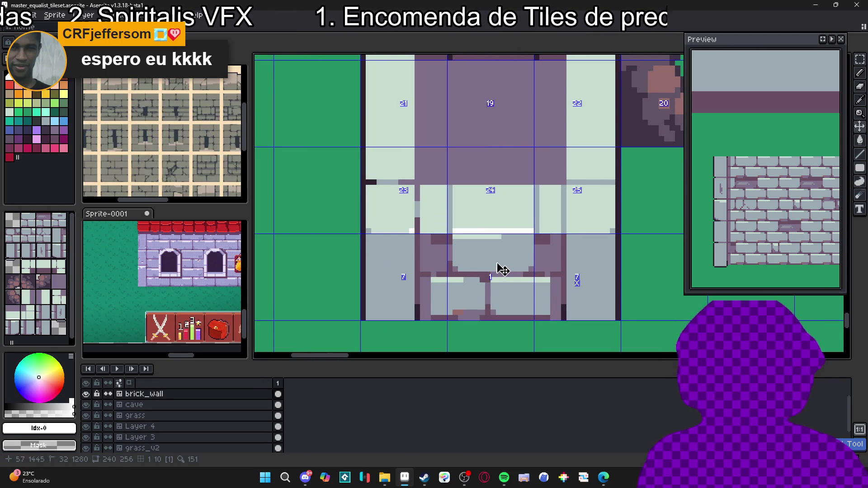
pyautogui.moveTo(410, 265); pyautogui.dragTo(406, 266)
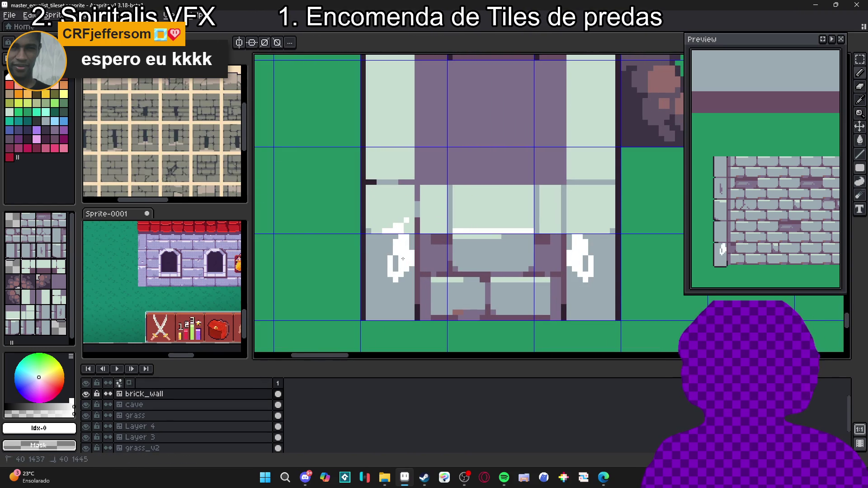
pyautogui.hotkey('ctrl', 'z')
# - Bring the room and cross tiles into view and extend the white highlight along the room tile's edge
pyautogui.scroll(-1, 389, 208)
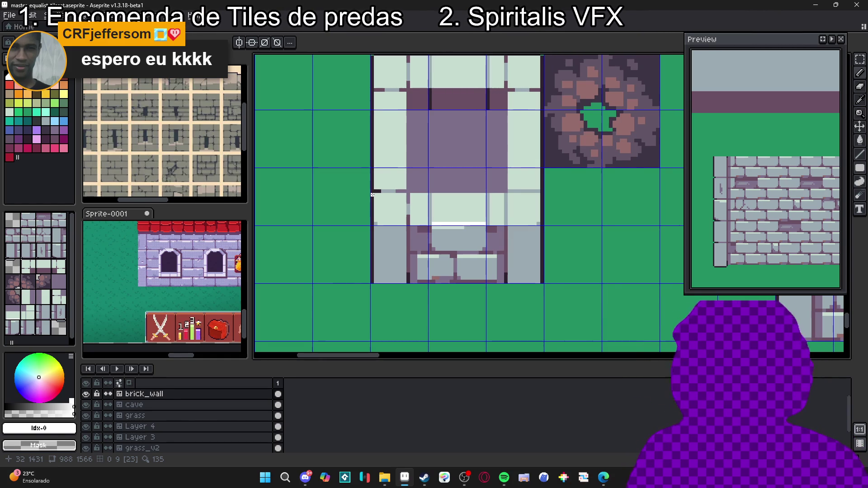
pyautogui.scroll(1, 385, 223)
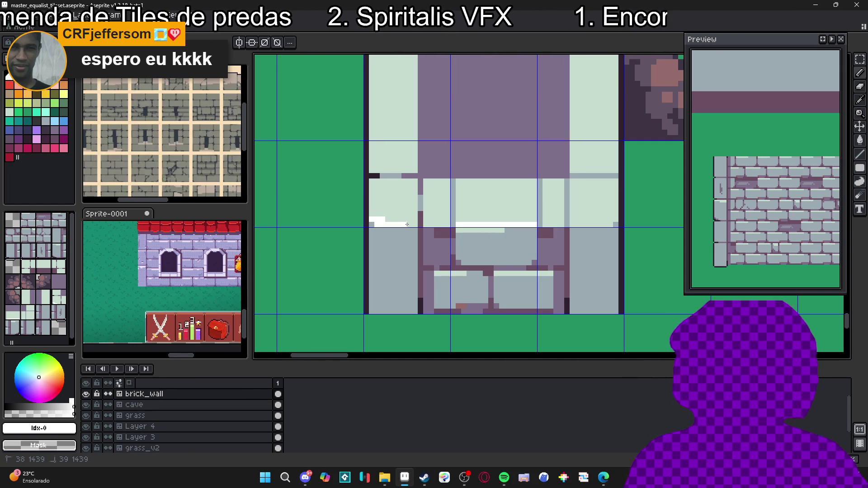
pyautogui.scroll(-2, 476, 265)
pyautogui.scroll(2, 542, 258)
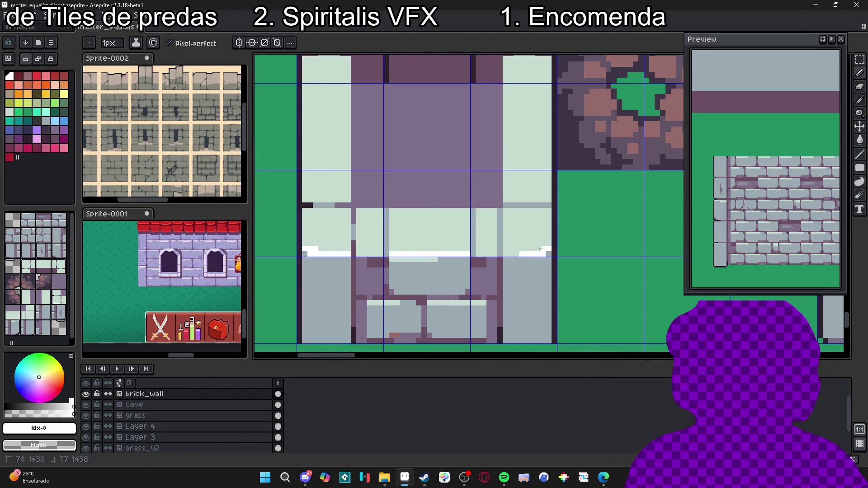
pyautogui.scroll(-2, 506, 255)
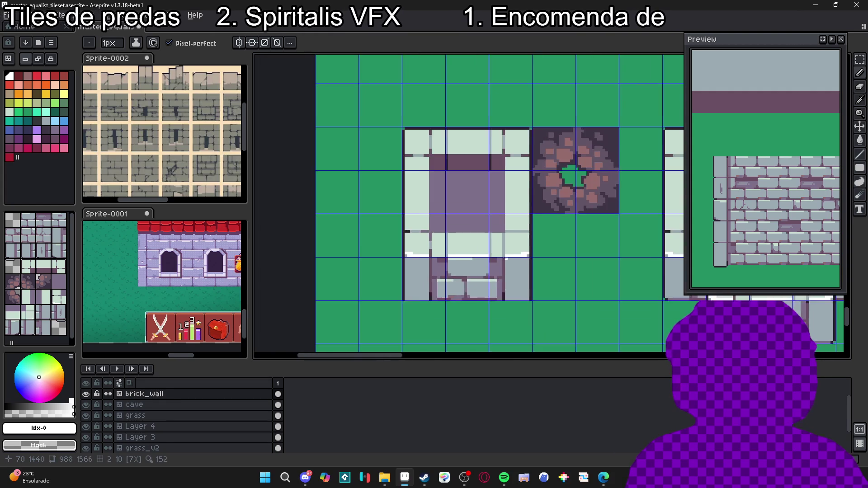
pyautogui.scroll(-1, 547, 287)
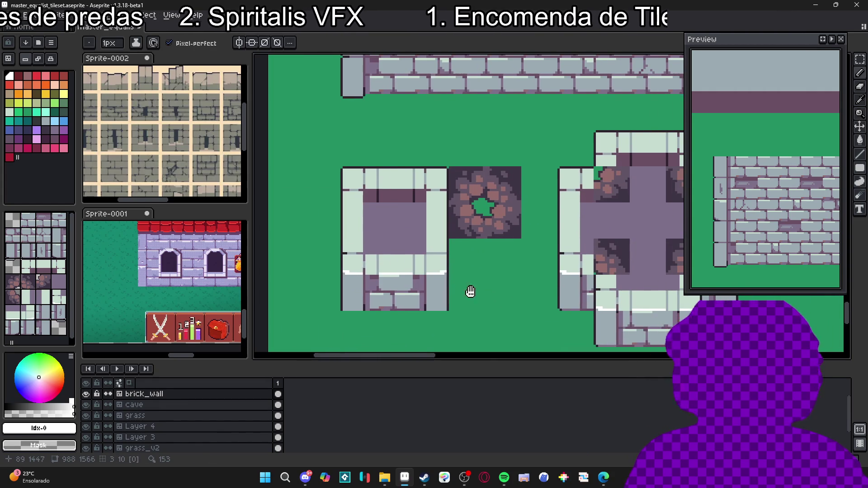
pyautogui.scroll(-1, 570, 243)
pyautogui.moveTo(570, 242)
pyautogui.mouseDown()
pyautogui.moveTo(440, 253)
pyautogui.moveTo(514, 187)
pyautogui.mouseUp()
pyautogui.moveTo(417, 209); pyautogui.dragTo(424, 215)
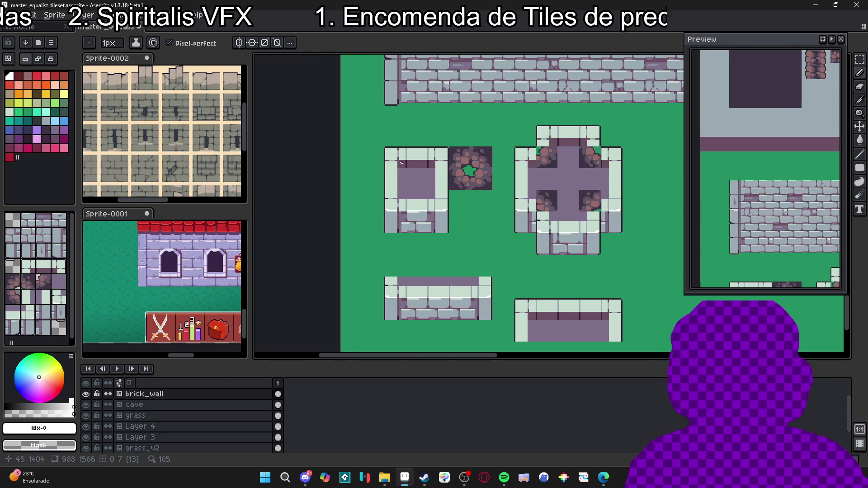
pyautogui.scroll(2, 401, 163)
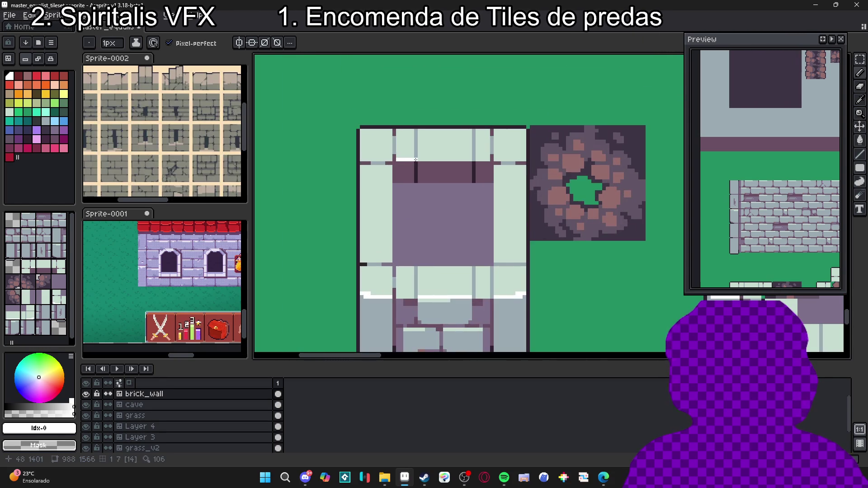
pyautogui.moveTo(414, 160); pyautogui.dragTo(465, 159)
# - Draw a white highlight across the room's top wall edge and repaint its left end pale green
pyautogui.keyDown('alt'); pyautogui.click(470, 158); pyautogui.keyUp('alt')
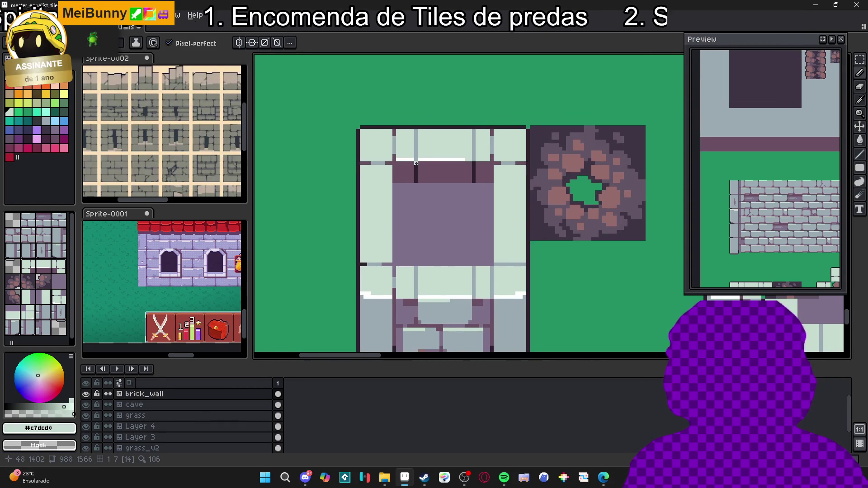
pyautogui.keyDown('alt'); pyautogui.click(433, 159); pyautogui.keyUp('alt')
pyautogui.moveTo(457, 170); pyautogui.dragTo(451, 173)
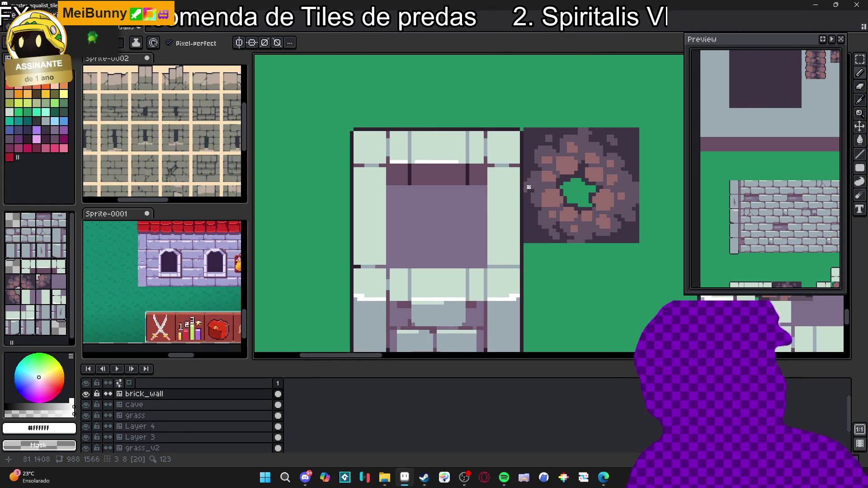
pyautogui.scroll(2, 518, 151)
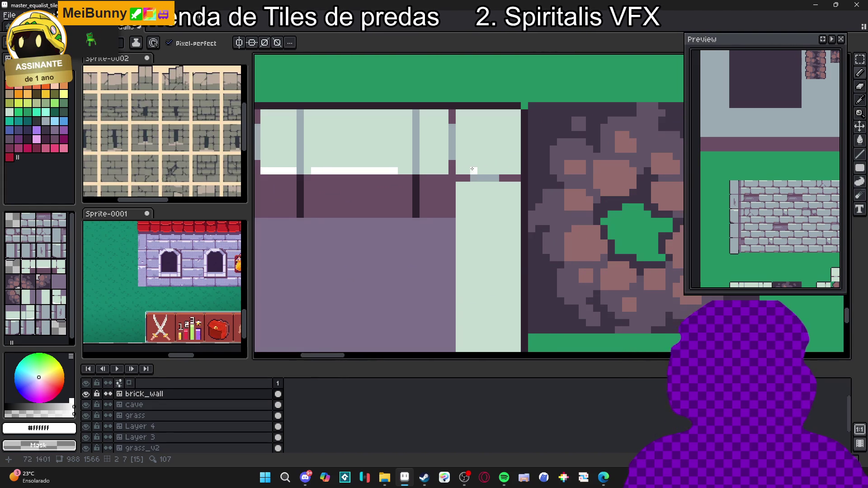
pyautogui.keyDown('shift'); pyautogui.click(459, 171); pyautogui.keyUp('shift')
pyautogui.press('alt')
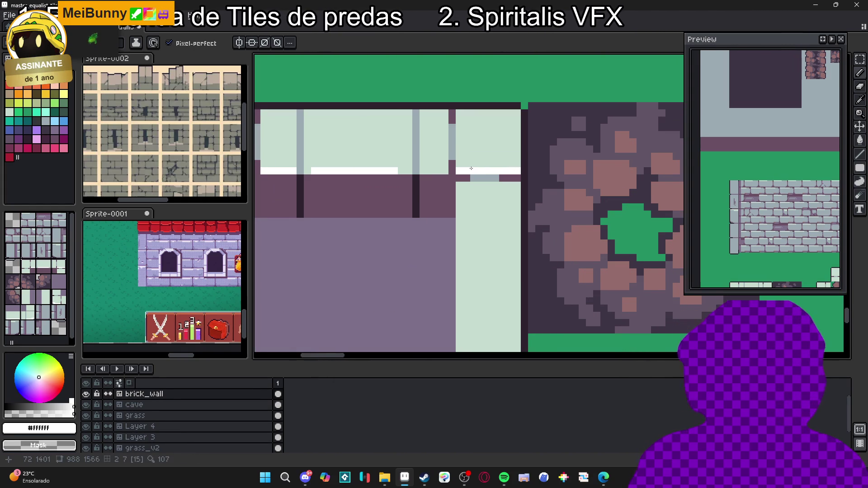
pyautogui.keyDown('alt'); pyautogui.click(470, 158); pyautogui.keyUp('alt')
pyautogui.moveTo(457, 170); pyautogui.dragTo(470, 170)
# - Add a white pixel extending the line left and repaint its right end pale green
pyautogui.scroll(-2, 475, 169)
pyautogui.scroll(2, 489, 167)
pyautogui.keyDown('alt'); pyautogui.click(486, 172); pyautogui.keyUp('alt')
pyautogui.click(461, 173)
pyautogui.keyDown('alt'); pyautogui.click(481, 159); pyautogui.keyUp('alt')
pyautogui.moveTo(508, 171); pyautogui.dragTo(515, 171)
pyautogui.scroll(-2, 515, 171)
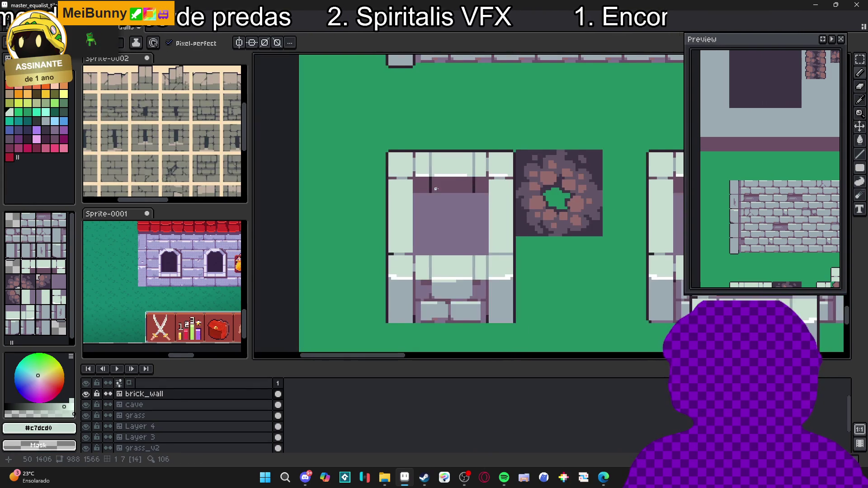
pyautogui.scroll(2, 442, 174)
# - Extend the white highlight leftward, repaint the extra pixels pale green, and continue it along the lower-left edge
pyautogui.keyDown('alt'); pyautogui.click(410, 177); pyautogui.keyUp('alt')
pyautogui.moveTo(410, 177); pyautogui.dragTo(392, 176)
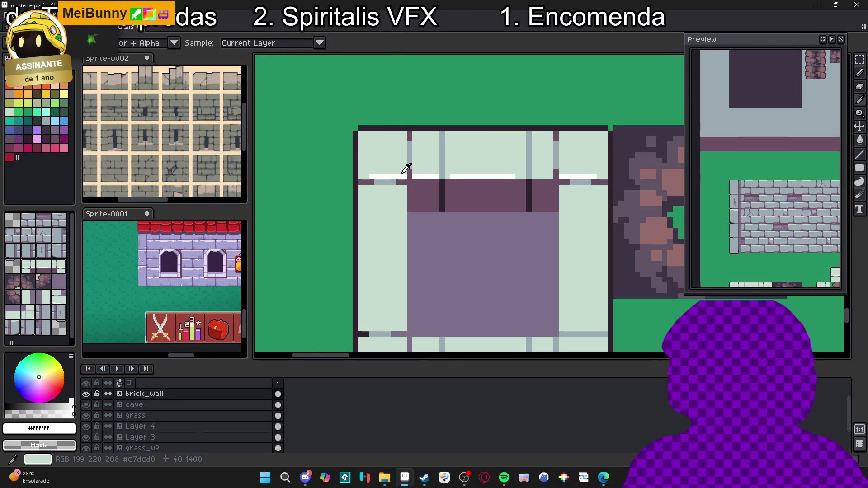
pyautogui.keyDown('alt'); pyautogui.click(400, 171); pyautogui.keyUp('alt')
pyautogui.moveTo(407, 177); pyautogui.dragTo(396, 177)
pyautogui.keyDown('alt'); pyautogui.click(378, 178); pyautogui.keyUp('alt')
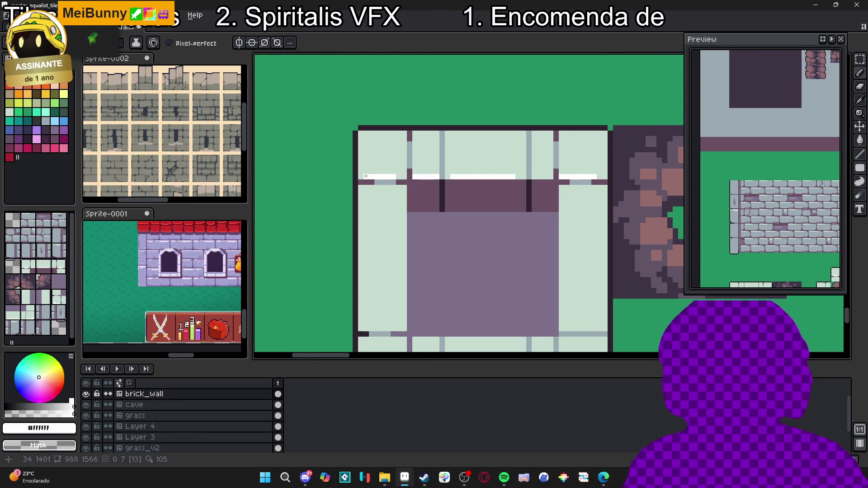
pyautogui.scroll(-2, 366, 175)
pyautogui.scroll(2, 387, 246)
pyautogui.moveTo(387, 252); pyautogui.dragTo(353, 250)
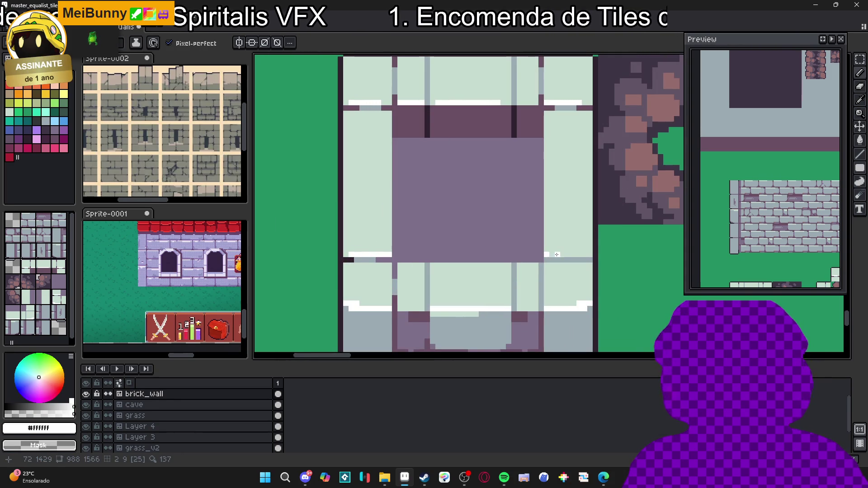
pyautogui.scroll(-3, 556, 254)
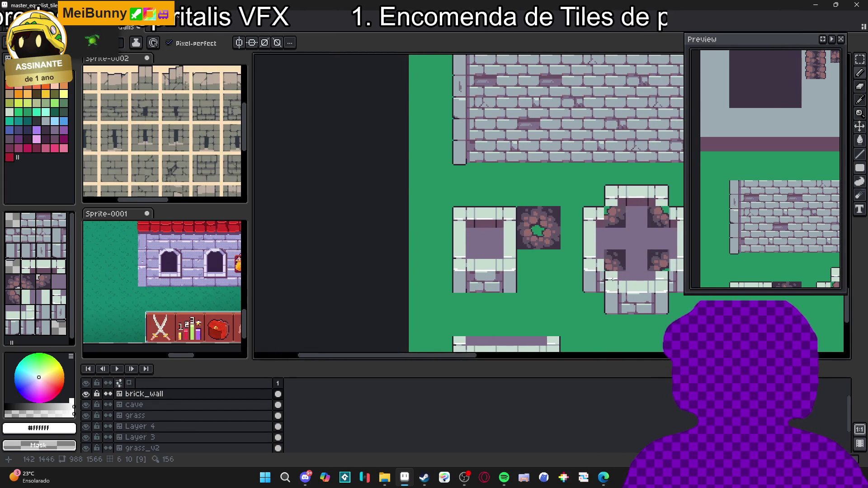
pyautogui.moveTo(520, 278); pyautogui.dragTo(385, 265)
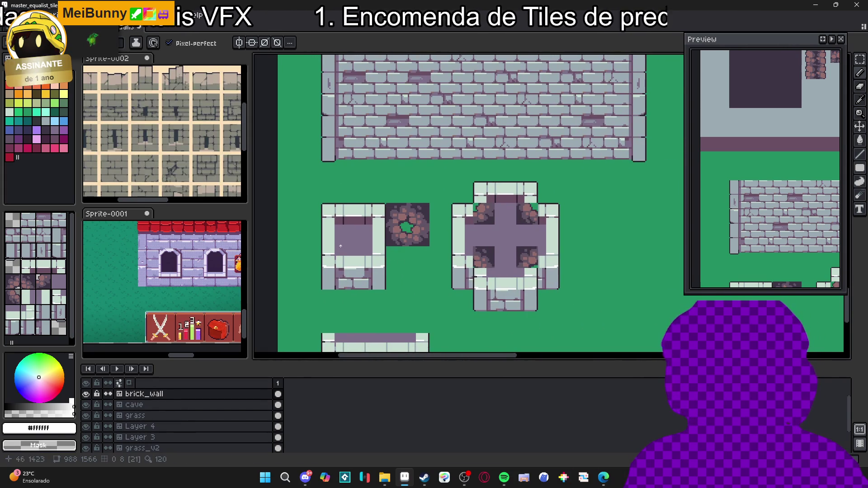
pyautogui.scroll(-2, 353, 251)
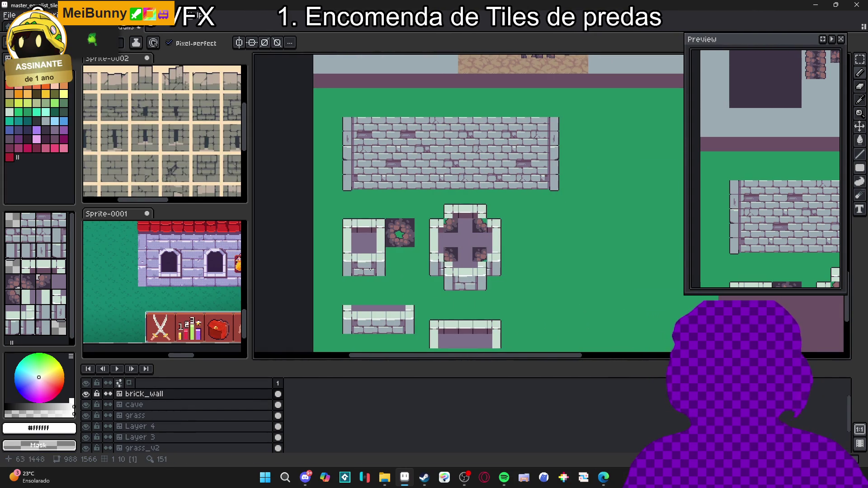
# - Paint a pale green stone block across the room tile's bottom wall
pyautogui.moveTo(360, 254); pyautogui.dragTo(383, 221)
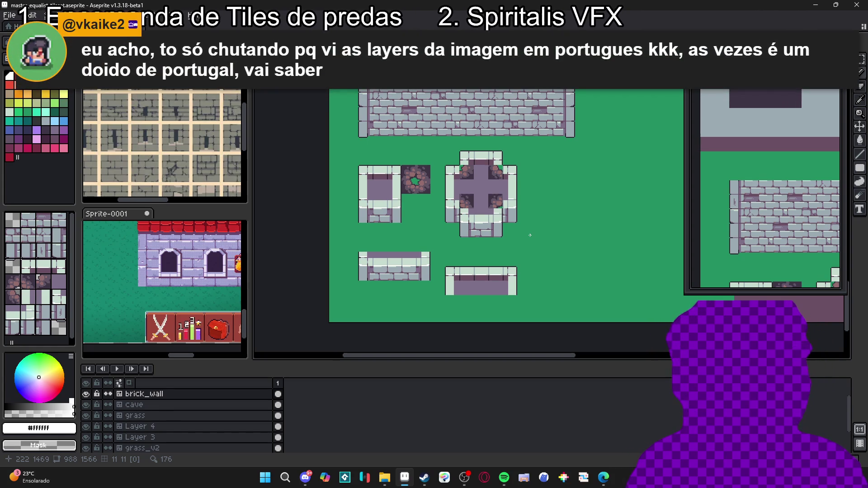
pyautogui.scroll(6, 533, 242)
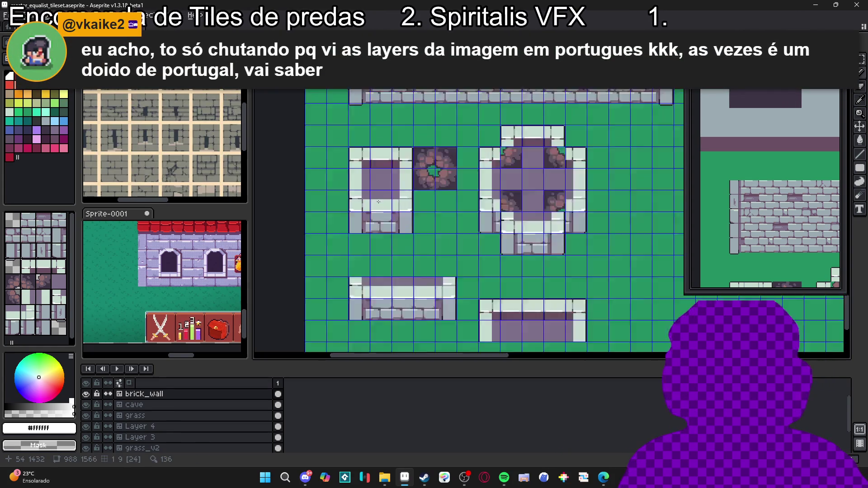
pyautogui.keyDown('alt'); pyautogui.click(372, 203); pyautogui.keyUp('alt')
pyautogui.moveTo(359, 185); pyautogui.dragTo(423, 189)
pyautogui.moveTo(363, 182); pyautogui.dragTo(421, 188)
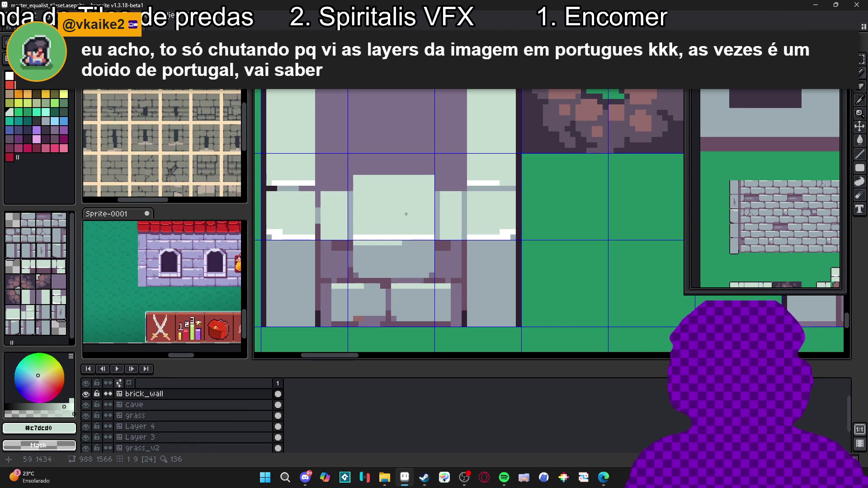
pyautogui.scroll(-1, 357, 217)
pyautogui.scroll(1, 351, 199)
# - Pick grey and dark purple from the tile and draw purple edge details on the bottom wall
pyautogui.keyDown('alt'); pyautogui.click(350, 200); pyautogui.keyUp('alt')
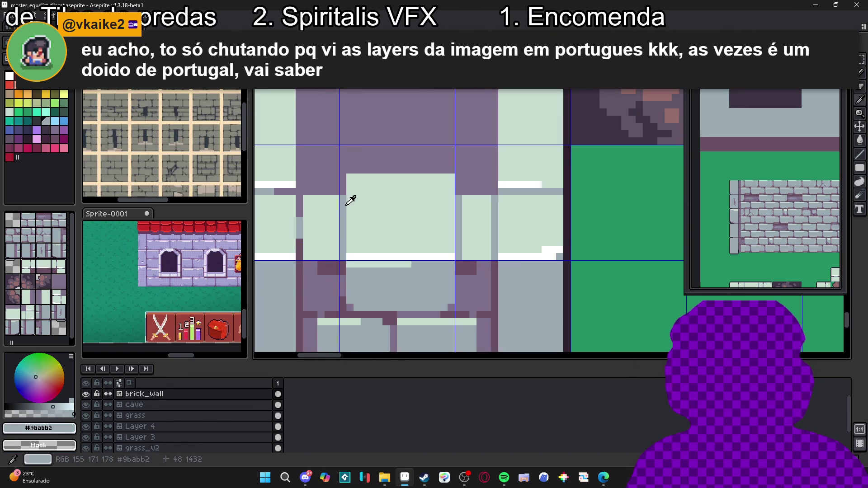
pyautogui.scroll(-1, 342, 205)
pyautogui.scroll(1, 342, 205)
pyautogui.keyDown('alt'); pyautogui.click(333, 165); pyautogui.keyUp('alt')
pyautogui.moveTo(333, 168)
pyautogui.mouseDown()
pyautogui.moveTo(332, 157)
pyautogui.moveTo(411, 156)
pyautogui.moveTo(379, 126)
pyautogui.moveTo(417, 192)
pyautogui.moveTo(408, 198)
pyautogui.mouseUp()
pyautogui.scroll(-1, 412, 151)
pyautogui.scroll(1, 416, 192)
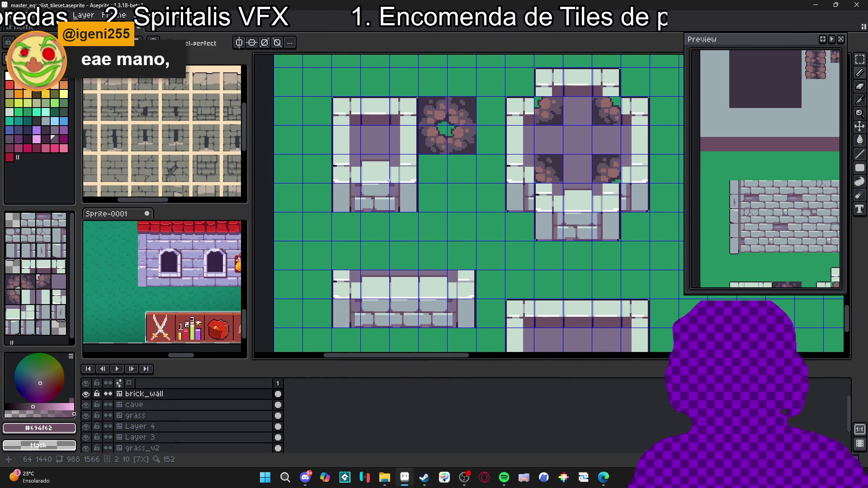
pyautogui.scroll(2, 390, 163)
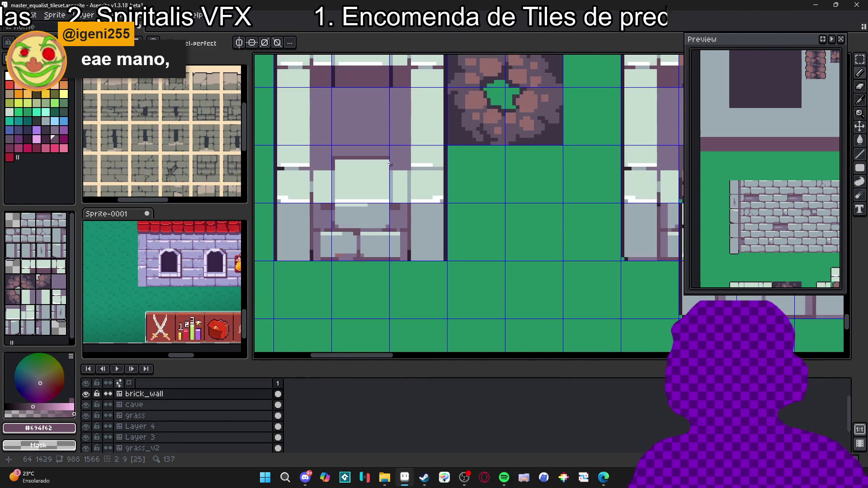
pyautogui.click(387, 161)
pyautogui.moveTo(387, 168); pyautogui.dragTo(387, 169)
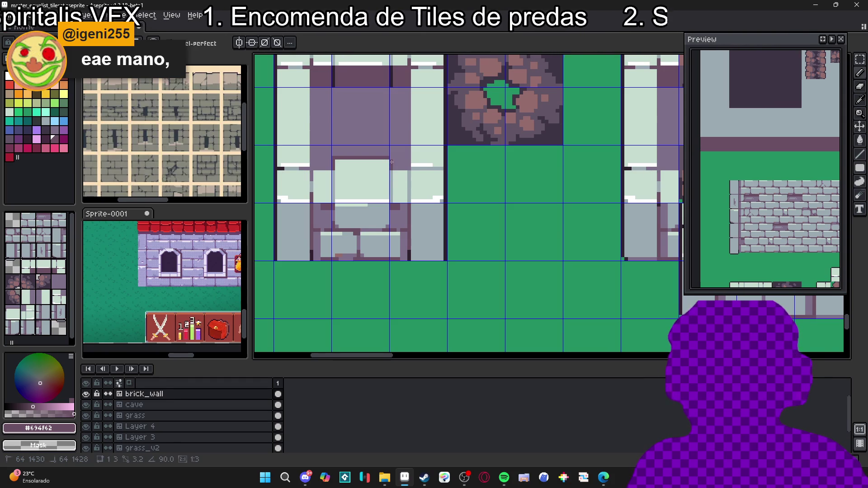
pyautogui.scroll(-2, 392, 164)
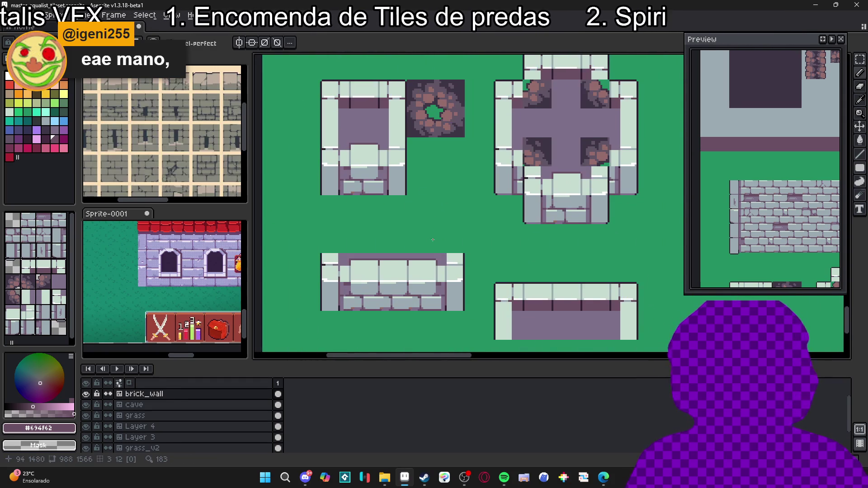
pyautogui.scroll(1, 419, 213)
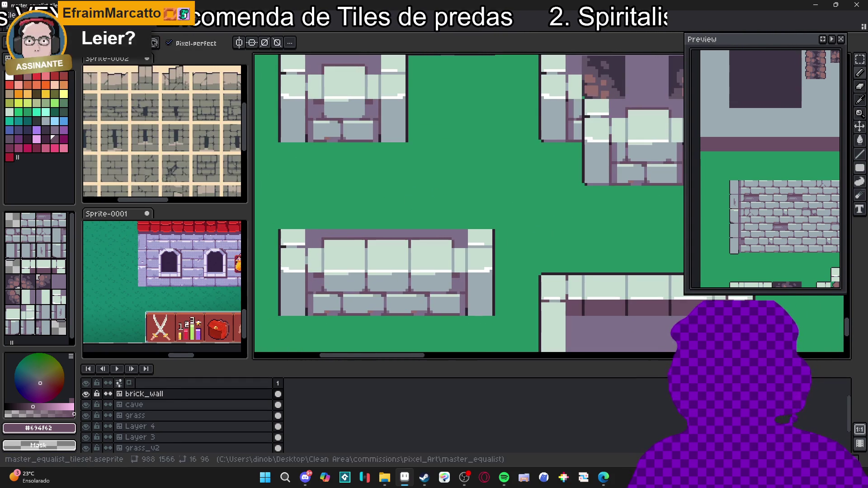
pyautogui.scroll(1, 460, 245)
# - Marquee-select a thin strip along the wall's top edge and commit the edit
pyautogui.press('m')
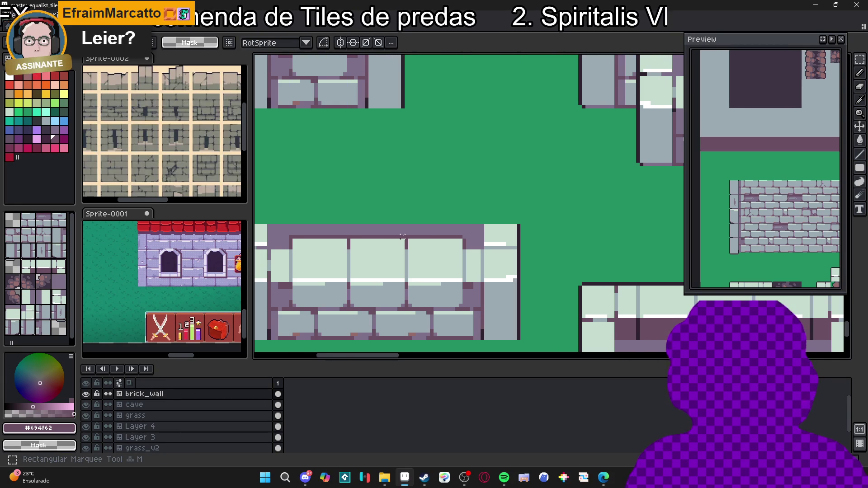
pyautogui.moveTo(402, 235)
pyautogui.mouseDown()
pyautogui.moveTo(353, 242)
pyautogui.moveTo(380, 254)
pyautogui.mouseUp()
pyautogui.press('Return')
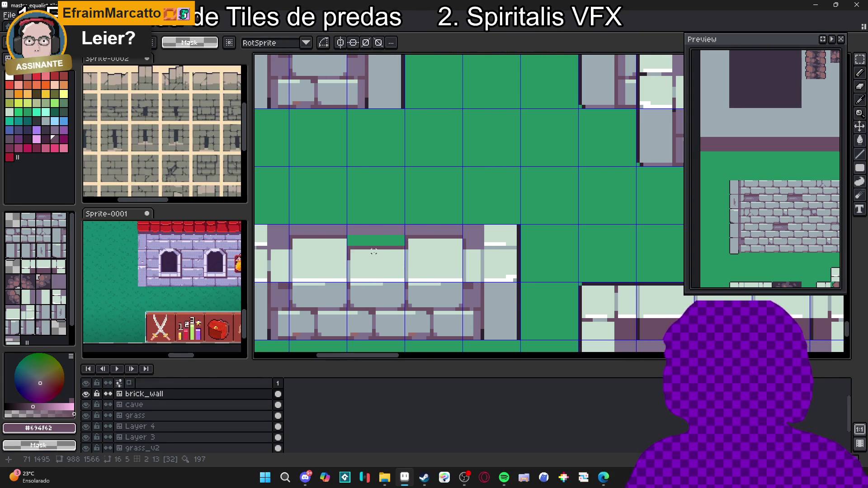
pyautogui.scroll(-3, 380, 258)
# - Toggle the tile grid off and on, select and grab the notch area, then deselect
pyautogui.hotkey('ctrl', "'")
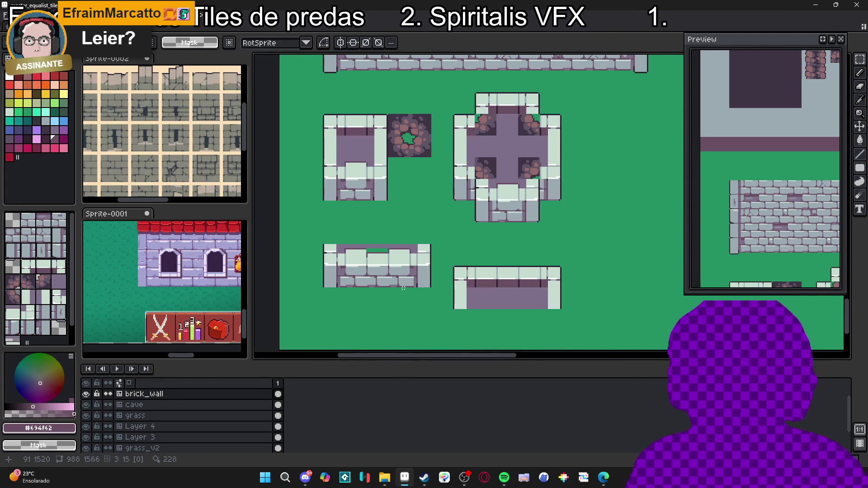
pyautogui.hotkey('ctrl', "'")
pyautogui.scroll(4, 370, 247)
pyautogui.moveTo(364, 249); pyautogui.dragTo(425, 269)
pyautogui.click(407, 260)
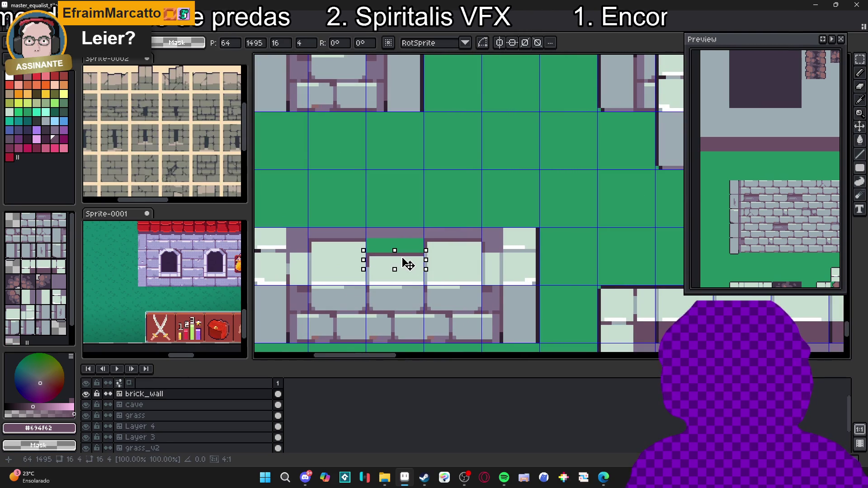
pyautogui.hotkey('ctrl', 'd')
pyautogui.press('b')
pyautogui.scroll(1, 323, 253)
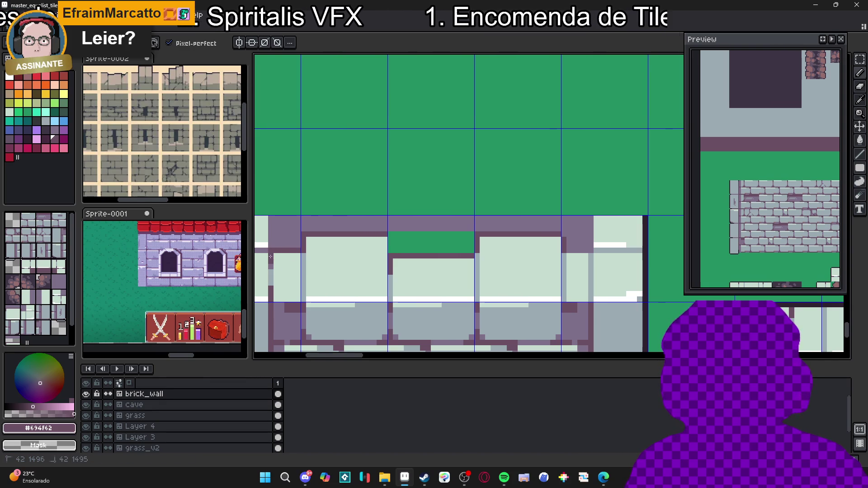
# - Paint two dark #694f62 purple pixels on the wall corner with the Pencil
pyautogui.scroll(-1, 270, 250)
pyautogui.scroll(1, 270, 256)
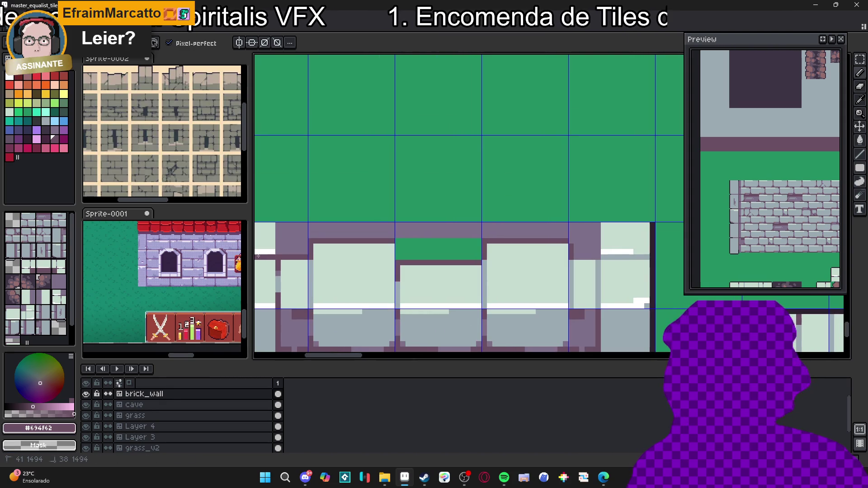
pyautogui.scroll(-3, 271, 256)
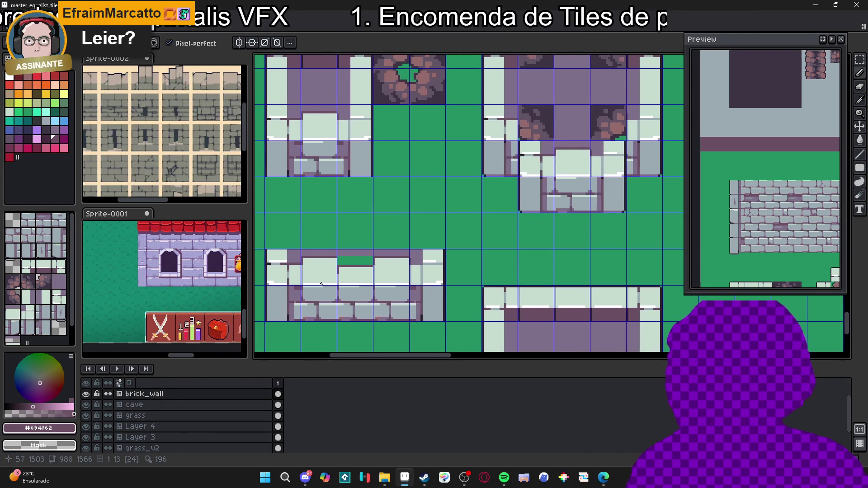
pyautogui.scroll(-3, 351, 287)
pyautogui.scroll(5, 351, 268)
pyautogui.press('b')
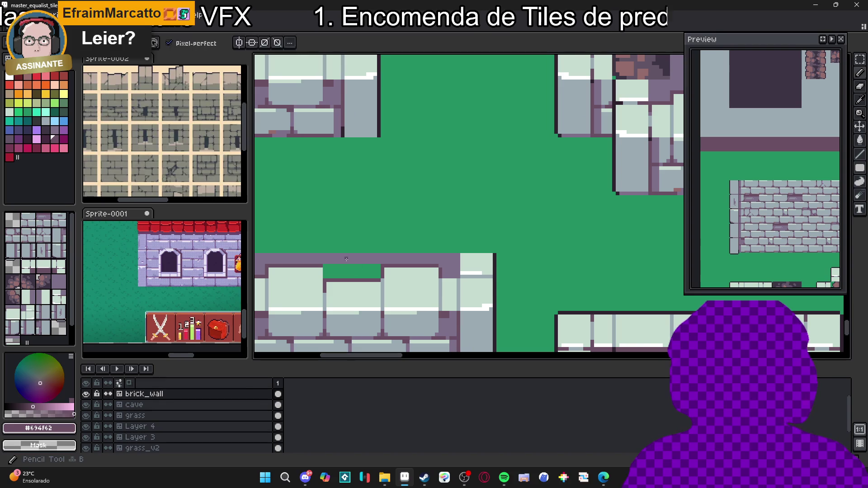
pyautogui.keyDown('alt'); pyautogui.click(348, 262); pyautogui.keyUp('alt')
pyautogui.hotkey('ctrl', "'")
pyautogui.press('w')
pyautogui.scroll(-4, 340, 269)
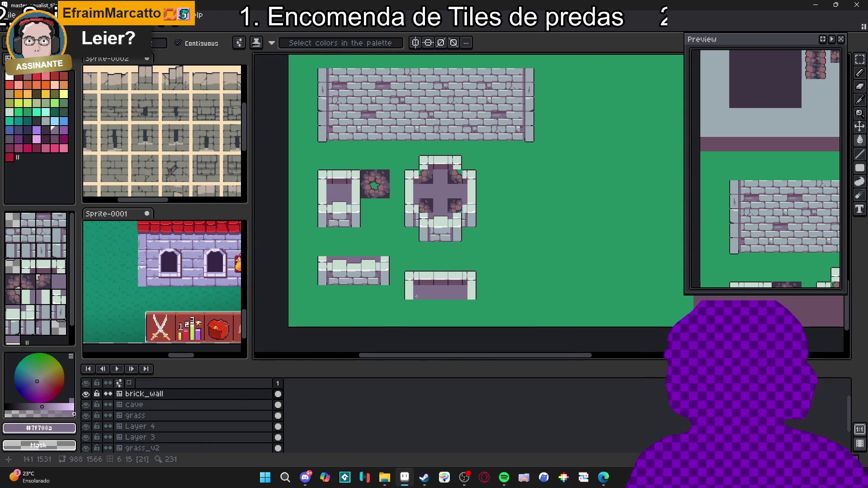
pyautogui.scroll(5, 372, 254)
pyautogui.press('b')
pyautogui.press('x')
pyautogui.click(374, 246)
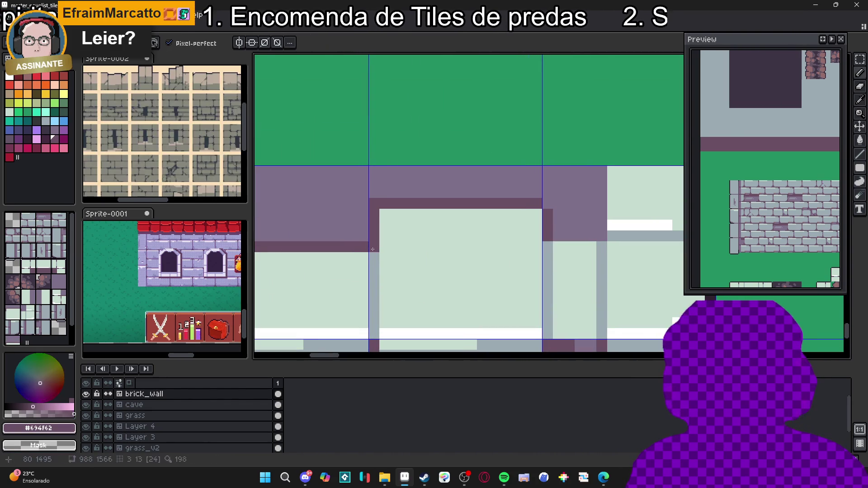
pyautogui.click(374, 258)
pyautogui.scroll(-3, 380, 267)
pyautogui.scroll(2, 340, 267)
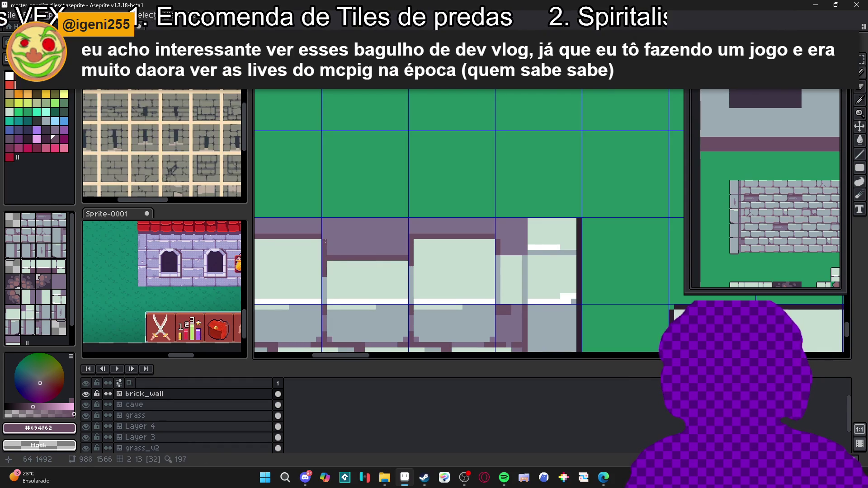
pyautogui.scroll(-2, 361, 270)
pyautogui.scroll(-2, 361, 270)
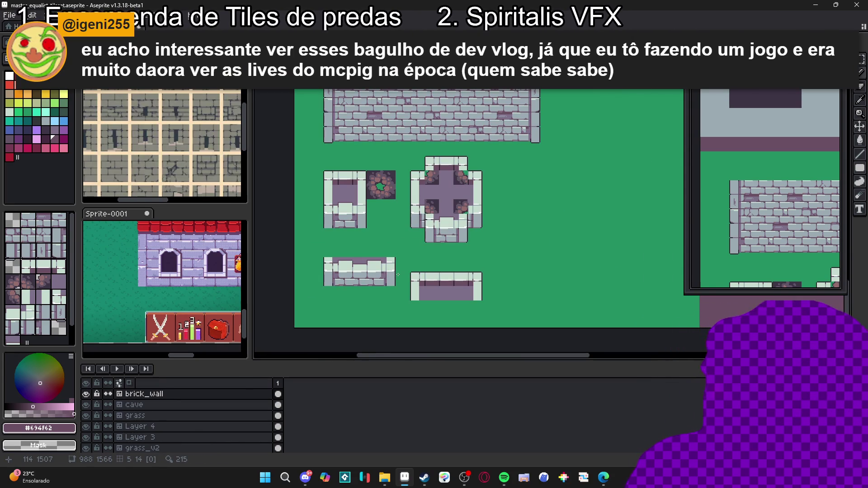
# - Draw a 7px grey-blue #9babb2 vertical line up the wall
pyautogui.hotkey('ctrl', "'")
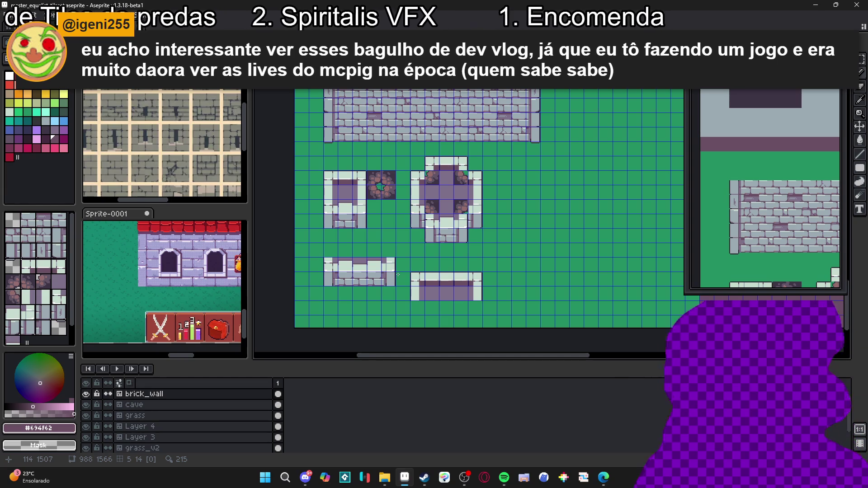
pyautogui.scroll(5, 398, 274)
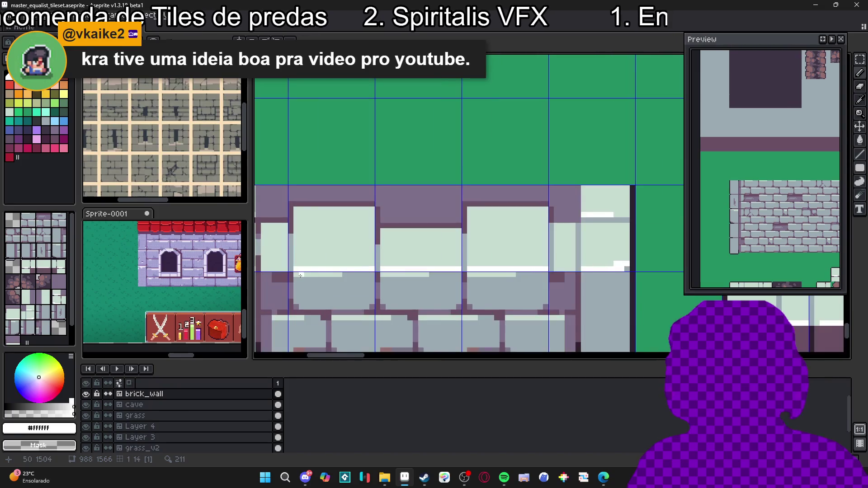
pyautogui.scroll(-2, 379, 281)
pyautogui.scroll(1, 431, 302)
pyautogui.scroll(-2, 433, 299)
pyautogui.scroll(1, 432, 298)
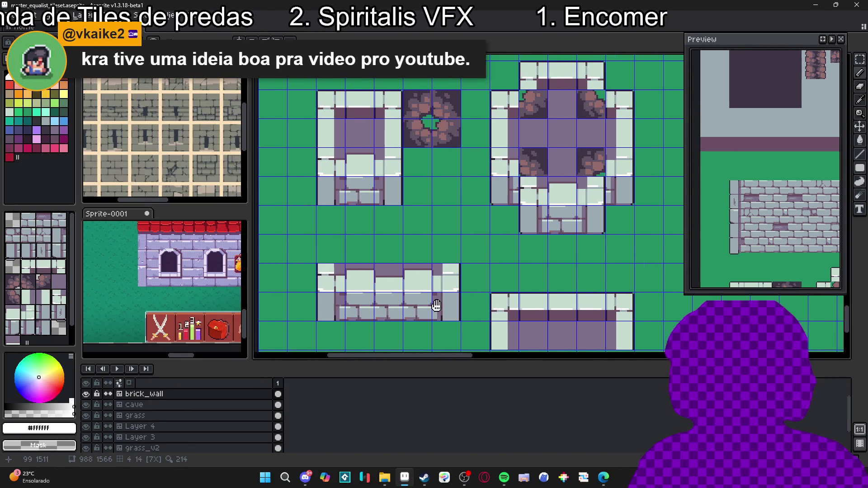
pyautogui.press("ctrl+'")
pyautogui.scroll(-2, 434, 299)
pyautogui.press("ctrl+'")
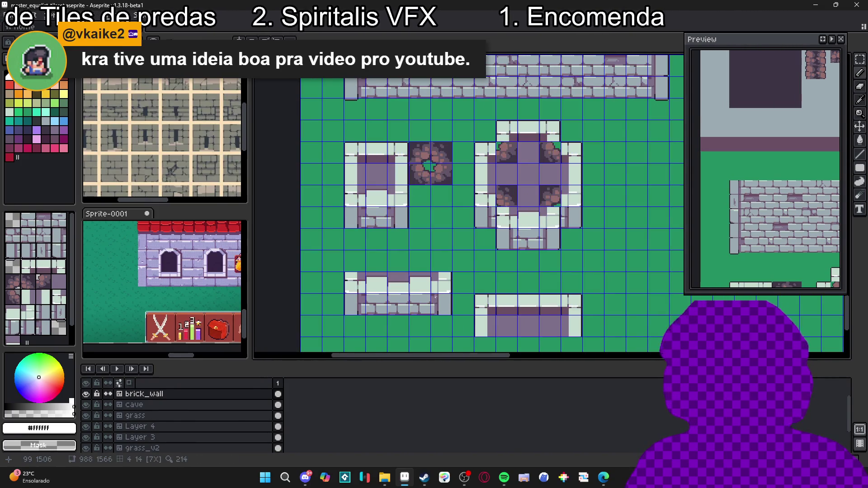
pyautogui.scroll(6, 436, 294)
pyautogui.keyDown('alt'); pyautogui.click(440, 283); pyautogui.keyUp('alt')
pyautogui.keyDown('alt'); pyautogui.click(447, 296); pyautogui.keyUp('alt')
pyautogui.click(435, 284)
pyautogui.keyDown('shift'); pyautogui.click(440, 251); pyautogui.keyUp('shift')
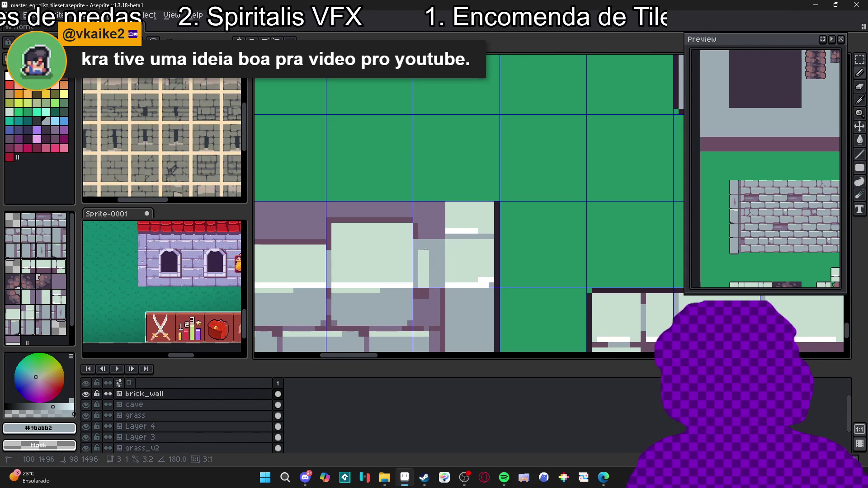
# - Add one light pixel in the grey-blue column and hide the tile grid
pyautogui.scroll(-4, 427, 296)
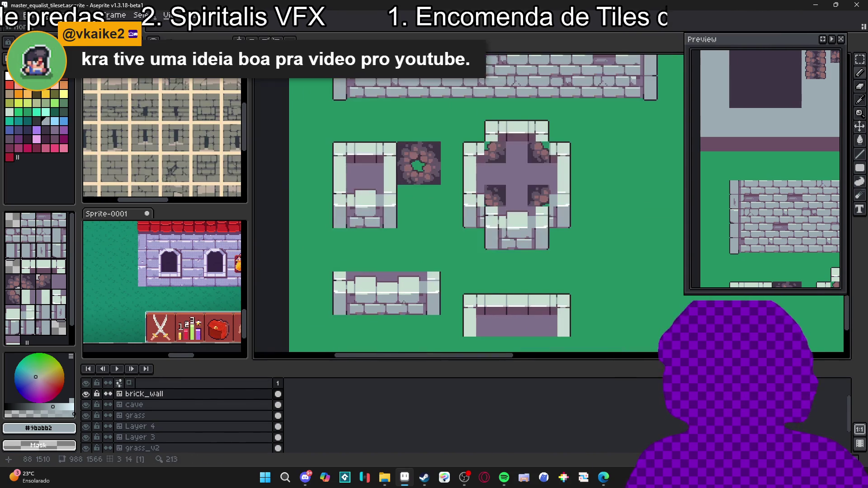
pyautogui.scroll(2, 352, 291)
pyautogui.scroll(1, 351, 288)
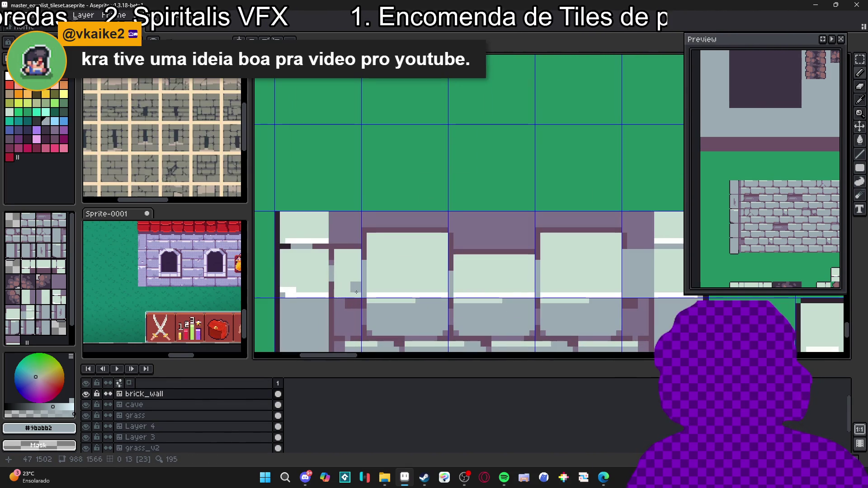
pyautogui.scroll(-2, 356, 292)
pyautogui.hotkey('ctrl', "'")
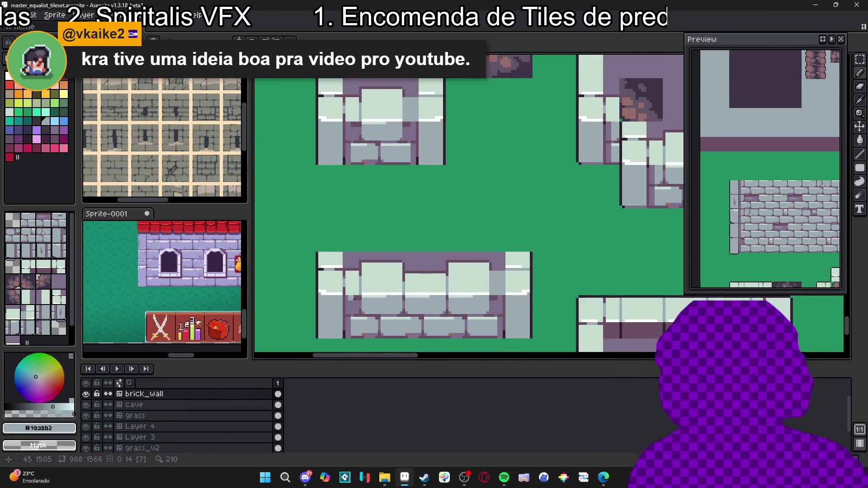
pyautogui.scroll(1, 353, 295)
pyautogui.hotkey('ctrl', "'")
pyautogui.scroll(1, 355, 285)
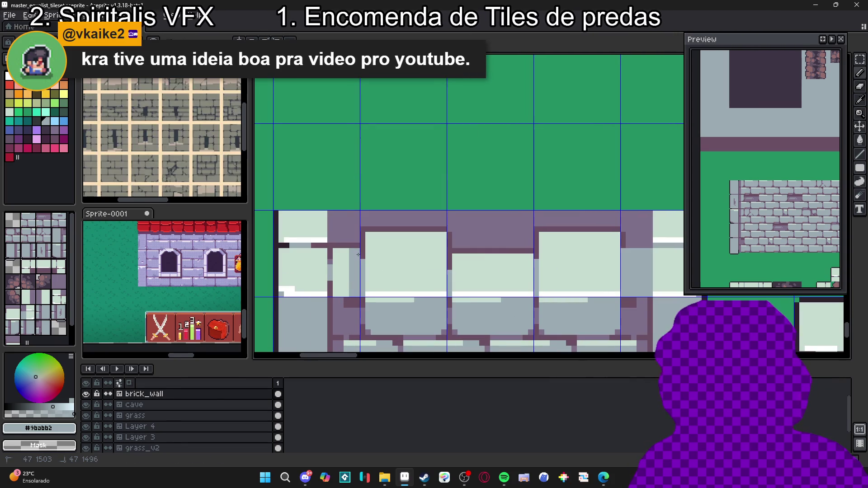
pyautogui.click(346, 262)
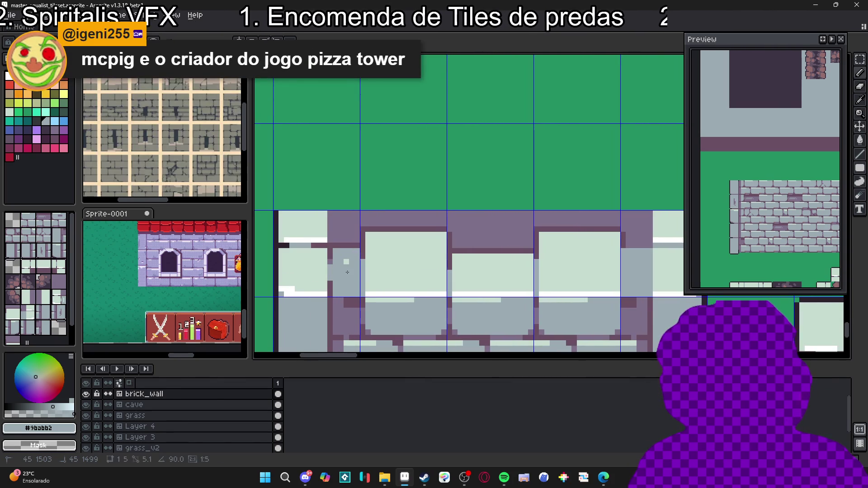
pyautogui.scroll(-3, 347, 270)
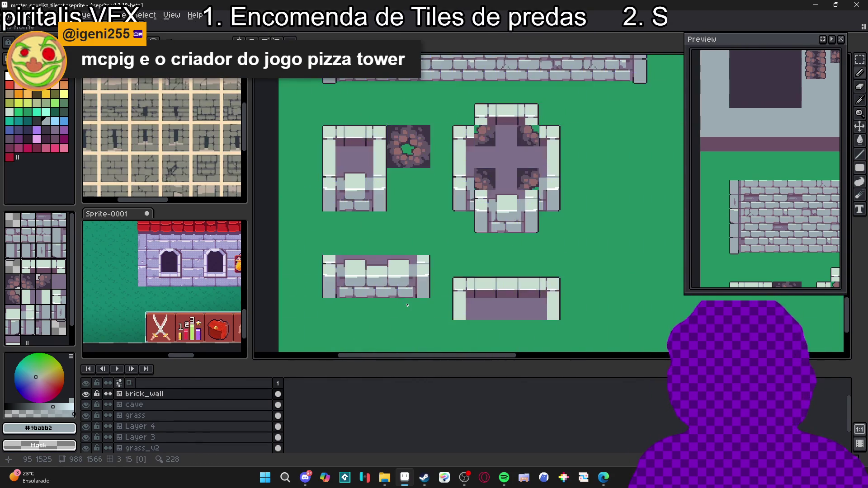
pyautogui.hotkey('ctrl', "'")
pyautogui.hscroll(2, 439, 303)
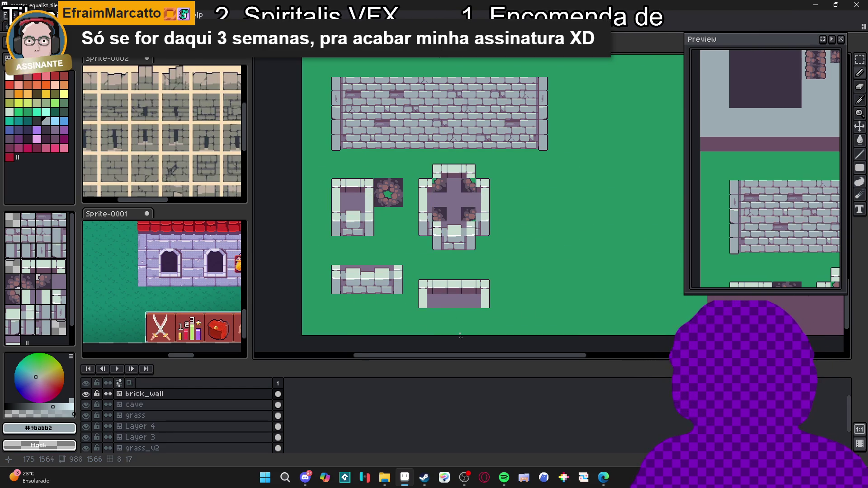
pyautogui.scroll(-2, 461, 310)
# - Select a strip of wall pixels and sample the pale stone colour from the tile
pyautogui.scroll(3, 355, 268)
pyautogui.moveTo(332, 272)
pyautogui.mouseDown()
pyautogui.moveTo(403, 272)
pyautogui.moveTo(400, 251)
pyautogui.moveTo(333, 244)
pyautogui.moveTo(333, 261)
pyautogui.moveTo(393, 260)
pyautogui.moveTo(328, 250)
pyautogui.moveTo(358, 250)
pyautogui.mouseUp()
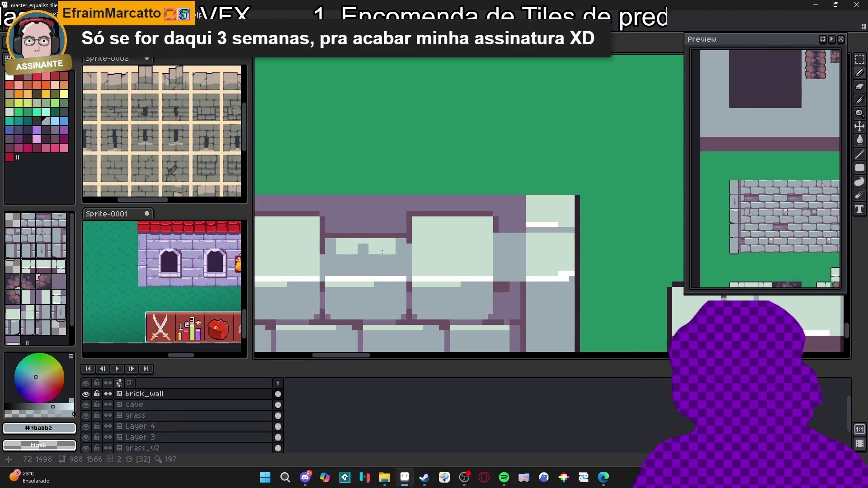
pyautogui.scroll(-3, 358, 250)
pyautogui.scroll(1, 390, 279)
pyautogui.scroll(-1, 390, 278)
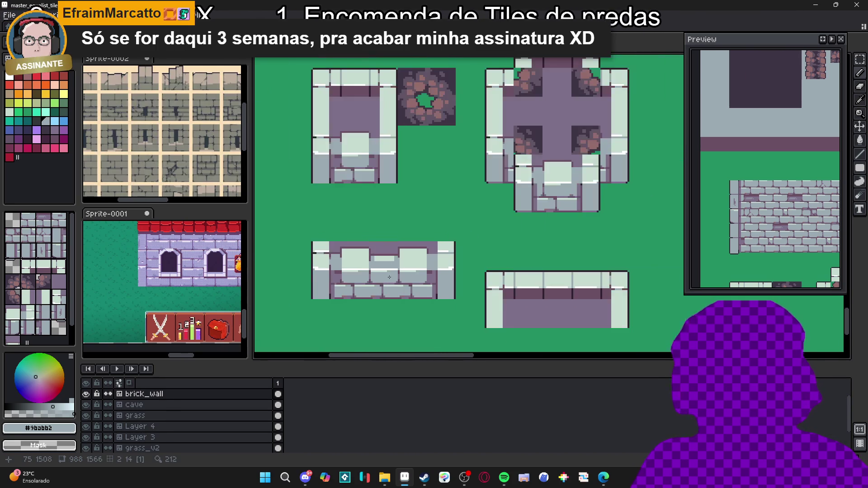
pyautogui.scroll(1, 390, 278)
pyautogui.keyDown('alt'); pyautogui.click(362, 267); pyautogui.keyUp('alt')
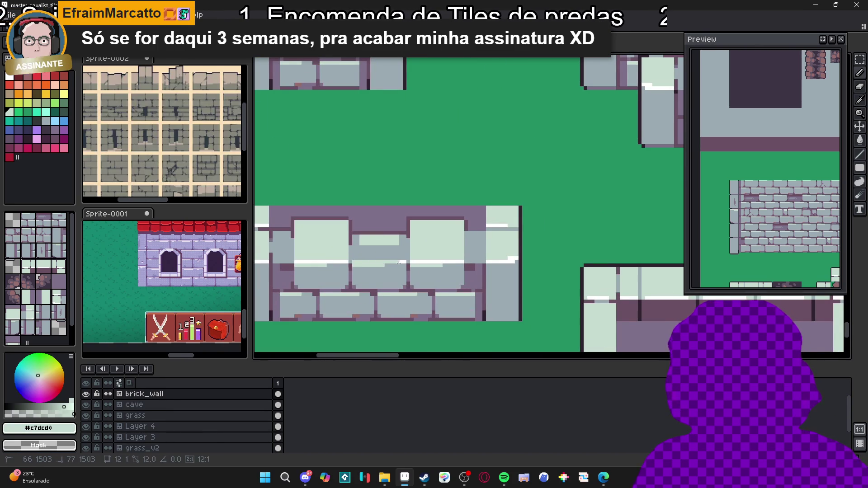
# - Sample the dark purple wall colour while reviewing the room, cross, wall and corridor tiles
pyautogui.scroll(-3, 405, 271)
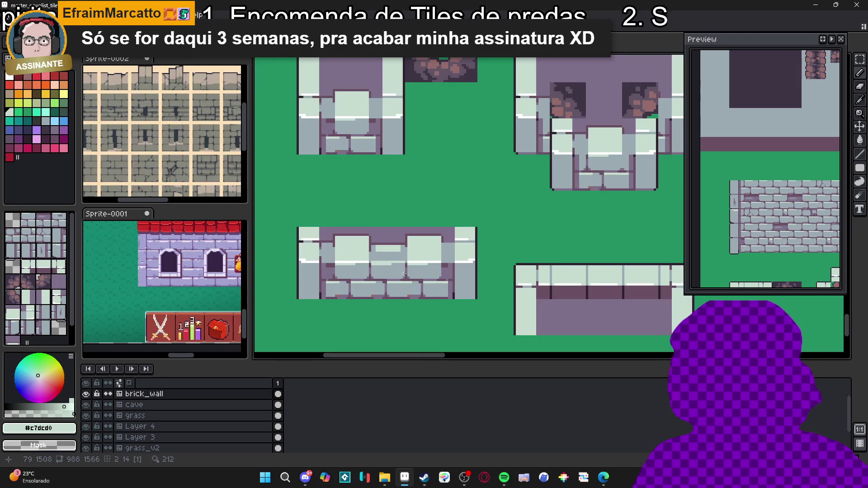
pyautogui.scroll(-2, 405, 277)
pyautogui.scroll(3, 406, 276)
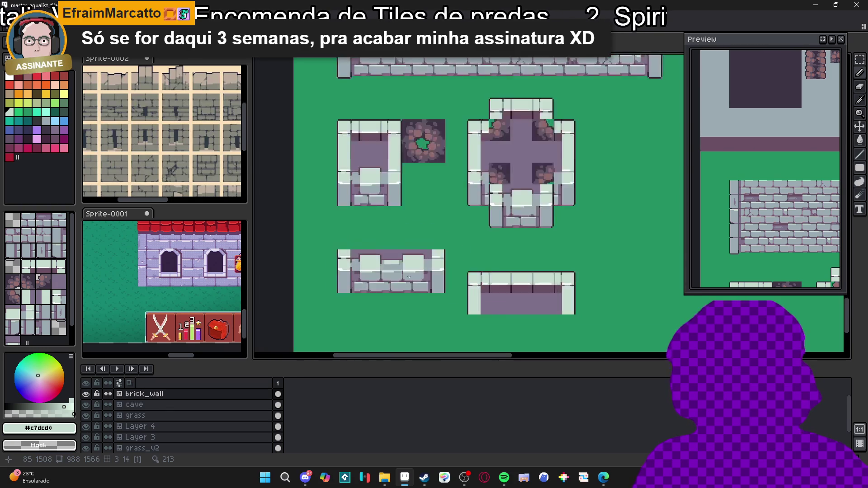
pyautogui.scroll(2, 410, 275)
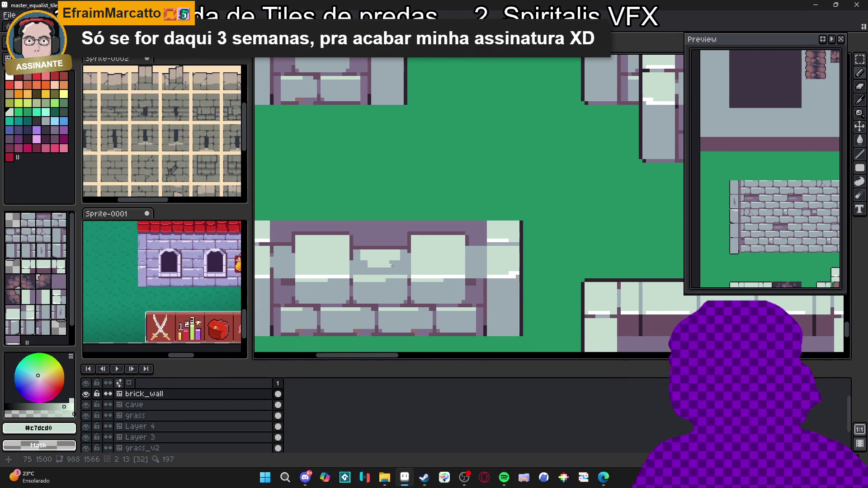
pyautogui.scroll(-5, 392, 266)
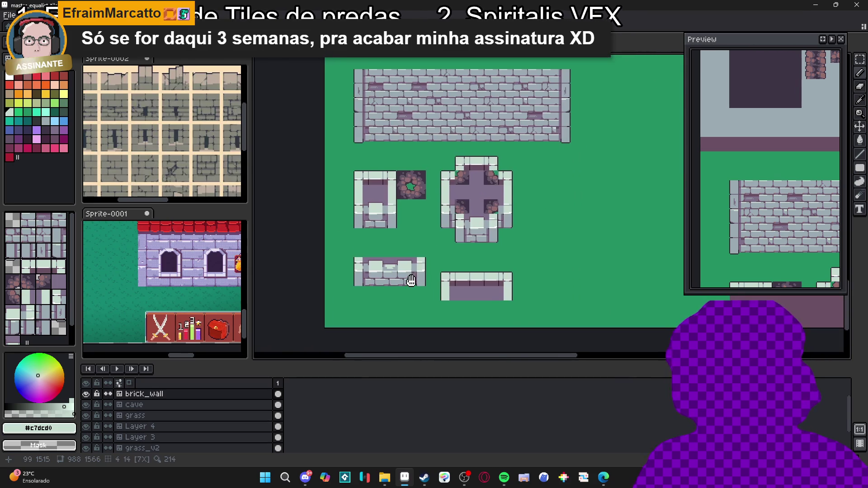
pyautogui.scroll(2, 417, 283)
pyautogui.scroll(6, 429, 265)
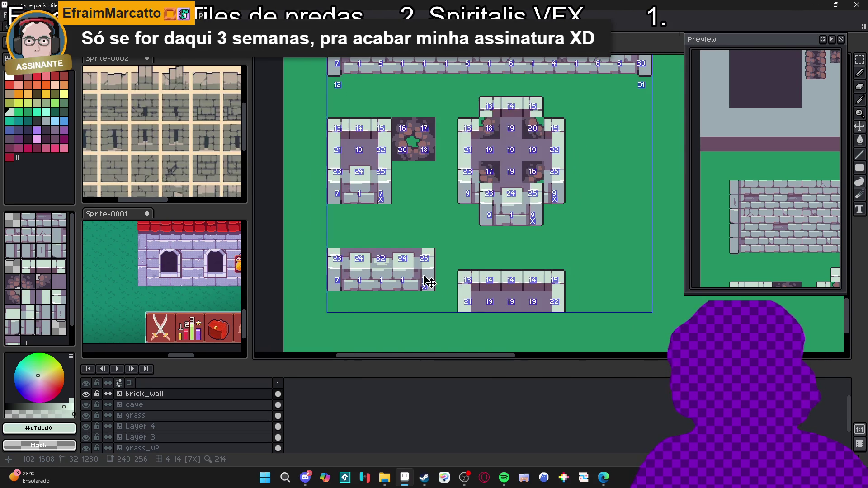
pyautogui.keyDown('alt'); pyautogui.click(398, 239); pyautogui.keyUp('alt')
pyautogui.scroll(-2, 398, 239)
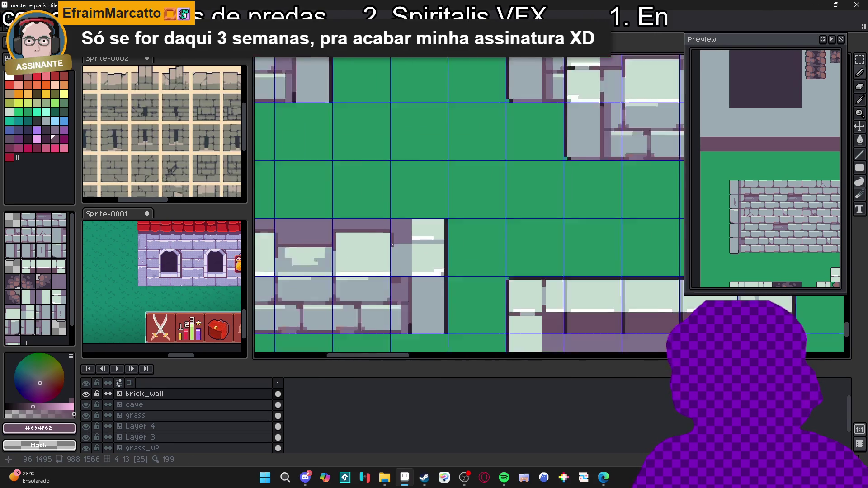
pyautogui.scroll(2, 408, 261)
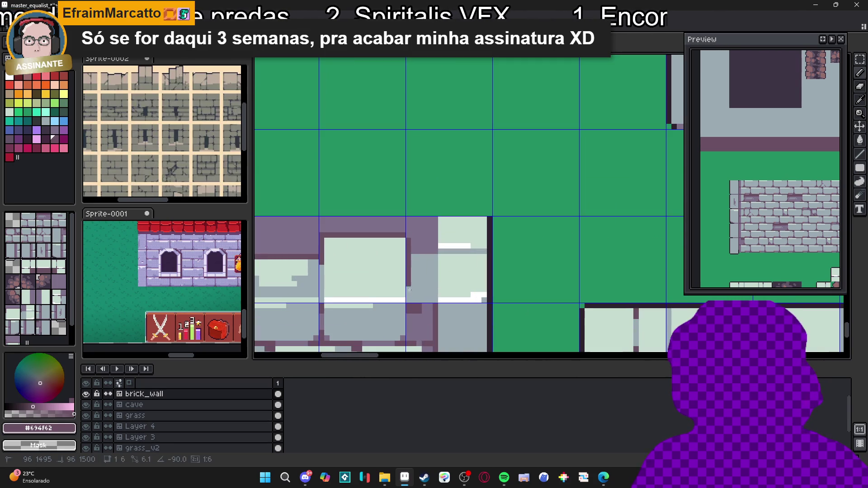
pyautogui.scroll(-3, 423, 293)
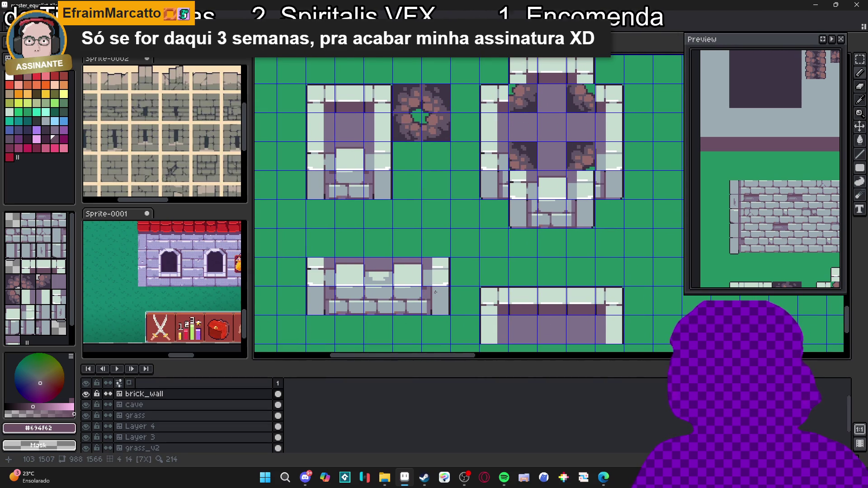
pyautogui.scroll(-2, 342, 279)
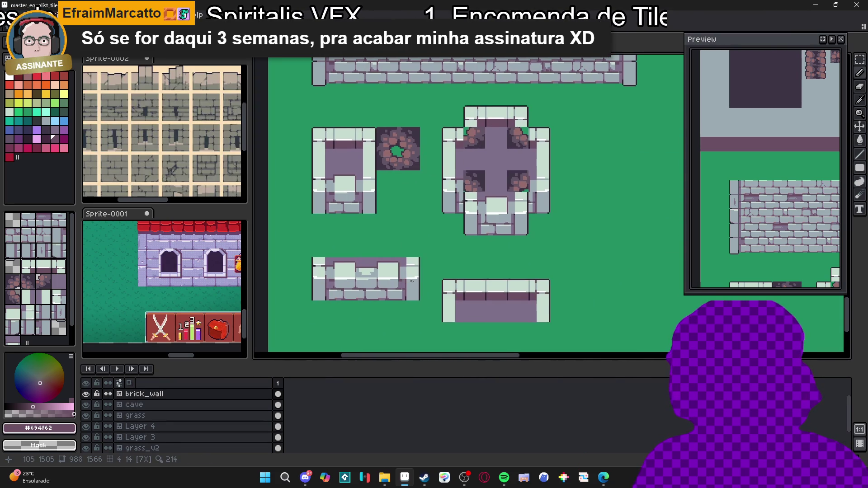
pyautogui.scroll(-1, 413, 283)
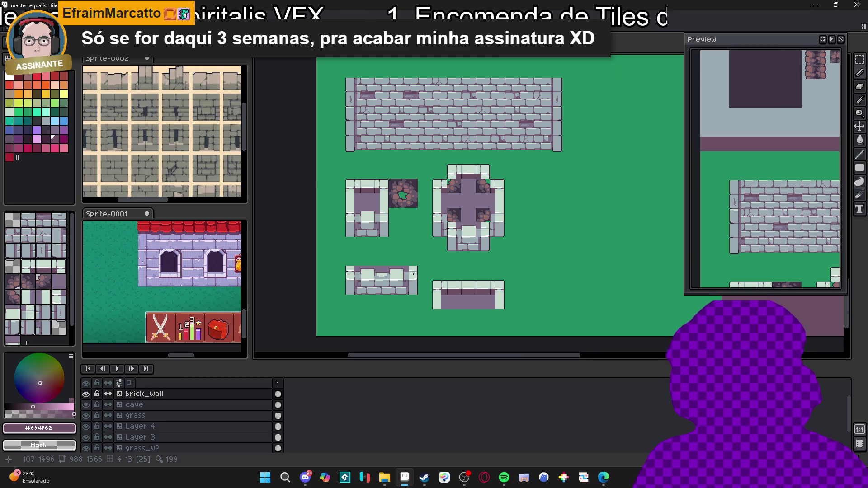
pyautogui.scroll(2, 413, 274)
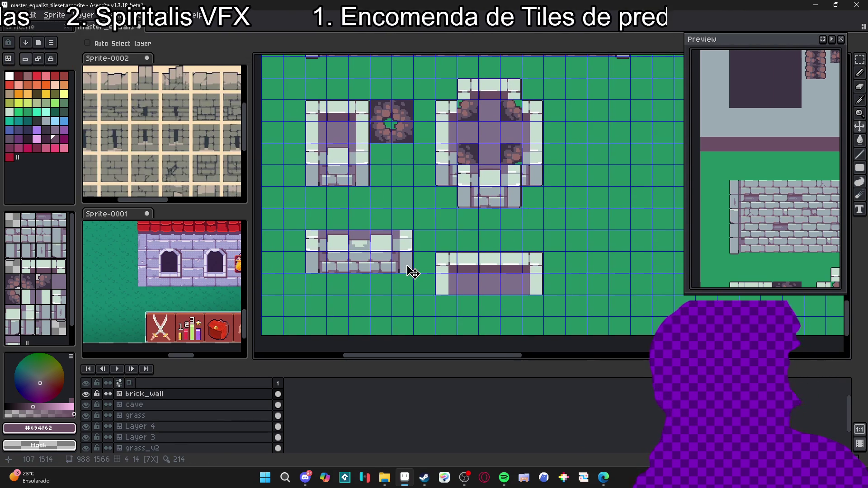
pyautogui.press('m')
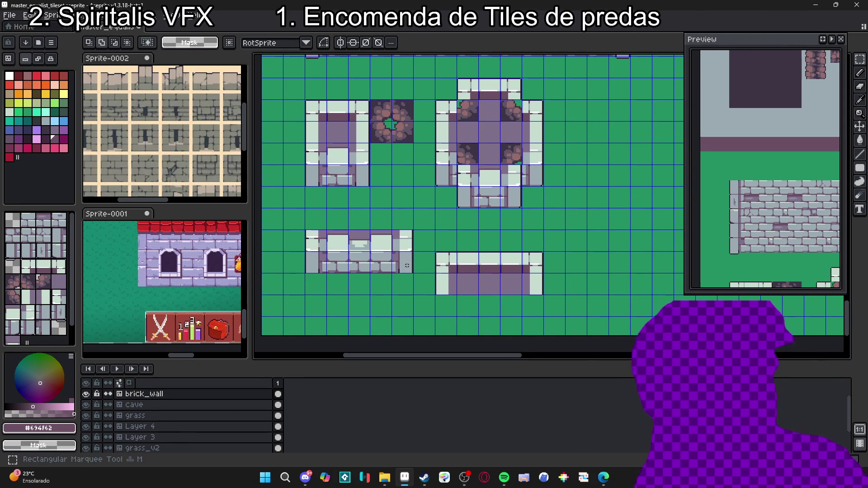
pyautogui.moveTo(407, 265); pyautogui.dragTo(307, 232)
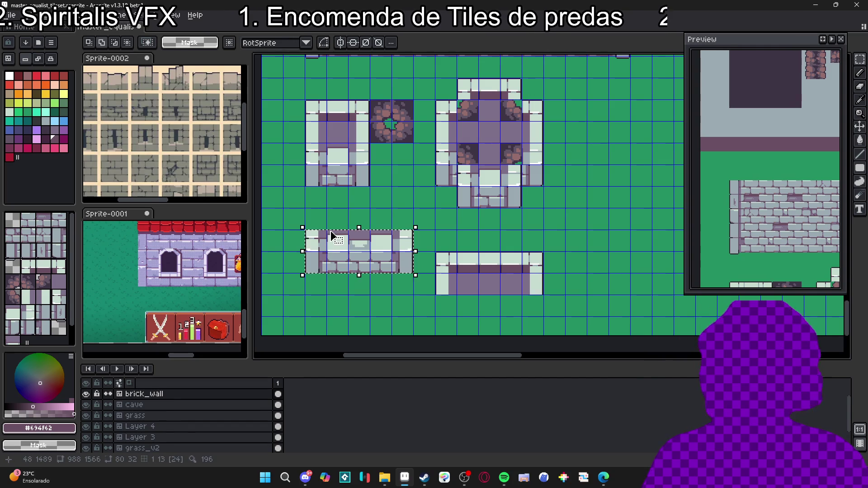
pyautogui.press('Down')
pyautogui.press('Down')
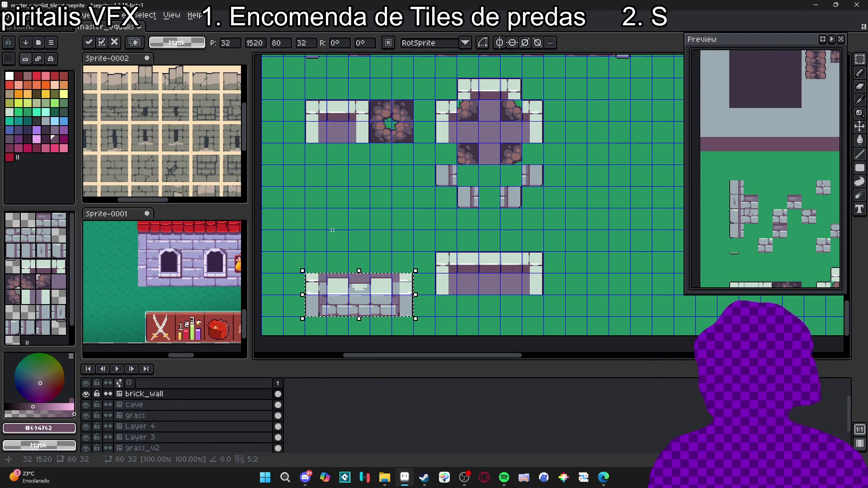
pyautogui.press('Delete')
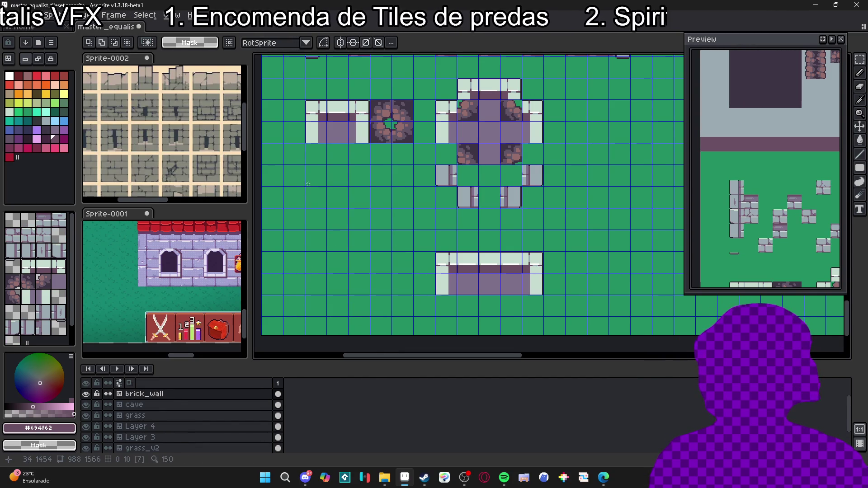
pyautogui.hotkey('ctrl', 'z')
pyautogui.hotkey('ctrl', 'z')
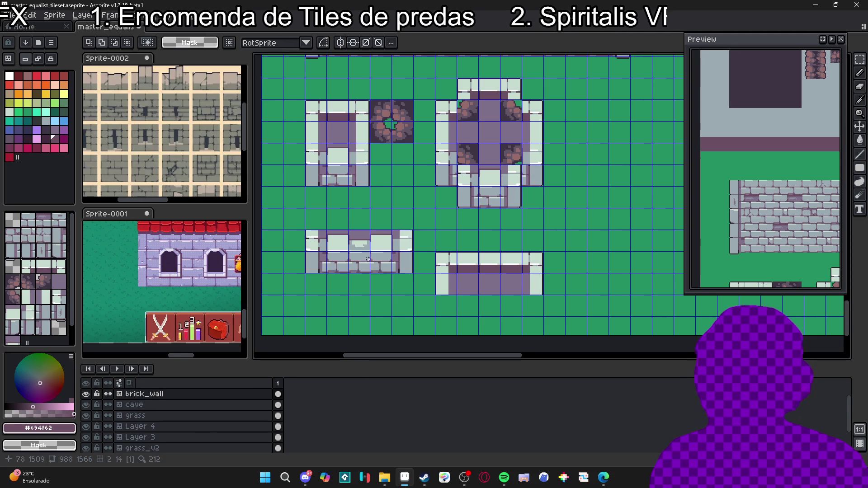
pyautogui.hotkey('ctrl', 'd')
pyautogui.hotkey('ctrl', 'z')
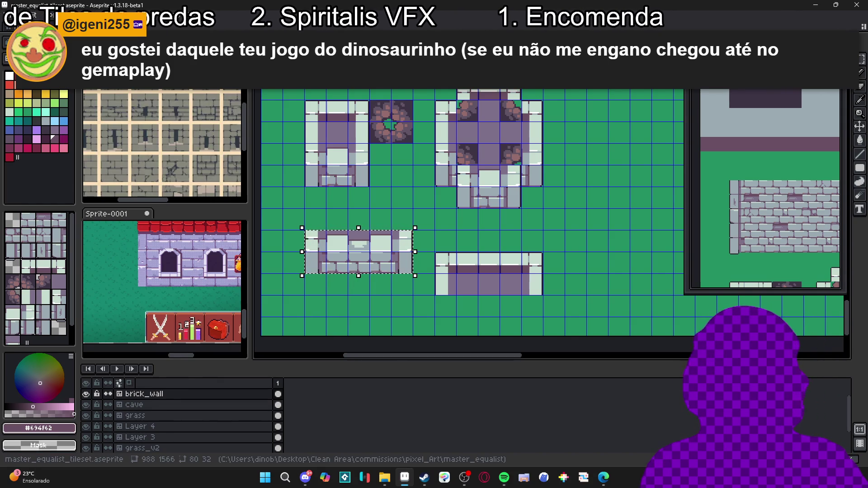
# - Drop the lower-left wall block two rows and stack two wall tiles above its left end
pyautogui.press('Down')
pyautogui.press('Down')
pyautogui.hotkey('ctrl', 'd')
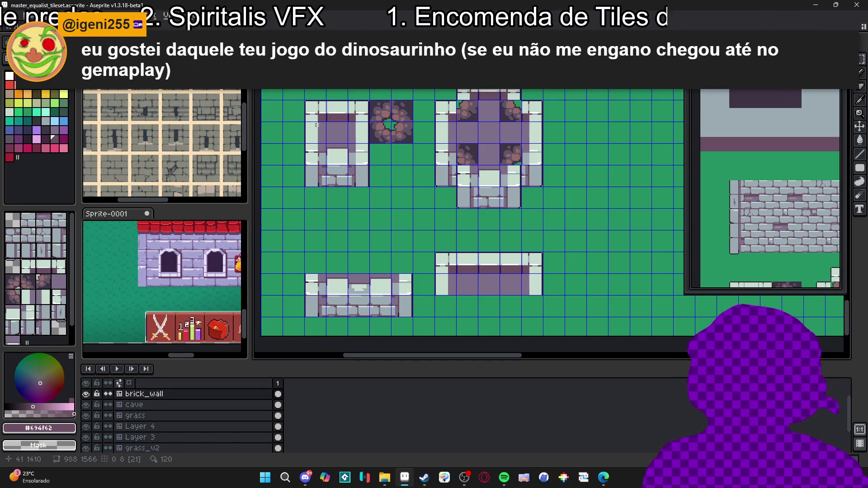
pyautogui.press('m')
pyautogui.moveTo(312, 134); pyautogui.dragTo(325, 144)
pyautogui.press('Down')
pyautogui.press('Down')
pyautogui.press('Down')
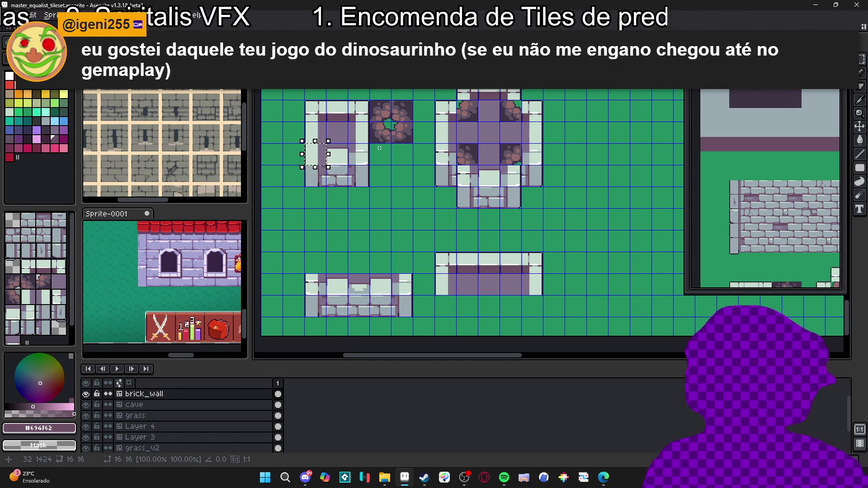
pyautogui.press('Return')
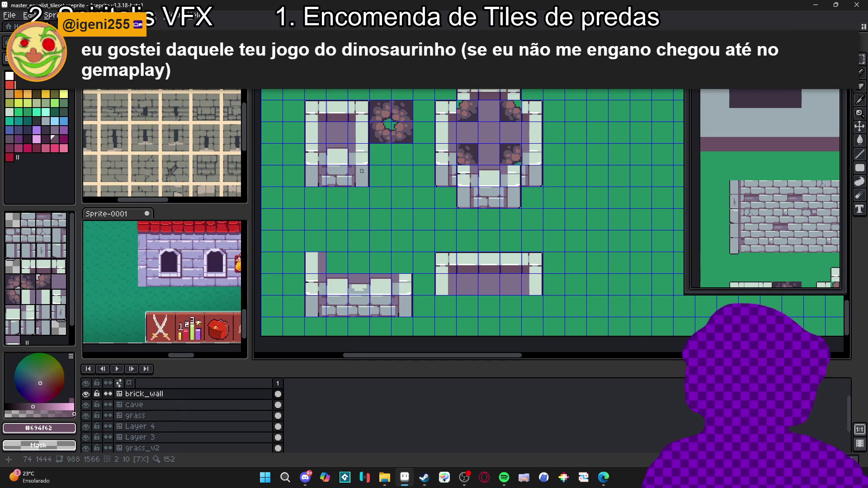
pyautogui.moveTo(314, 136); pyautogui.dragTo(325, 142)
pyautogui.press('Down')
pyautogui.press('Down')
pyautogui.press('Down')
pyautogui.press('Down')
pyautogui.press('Return')
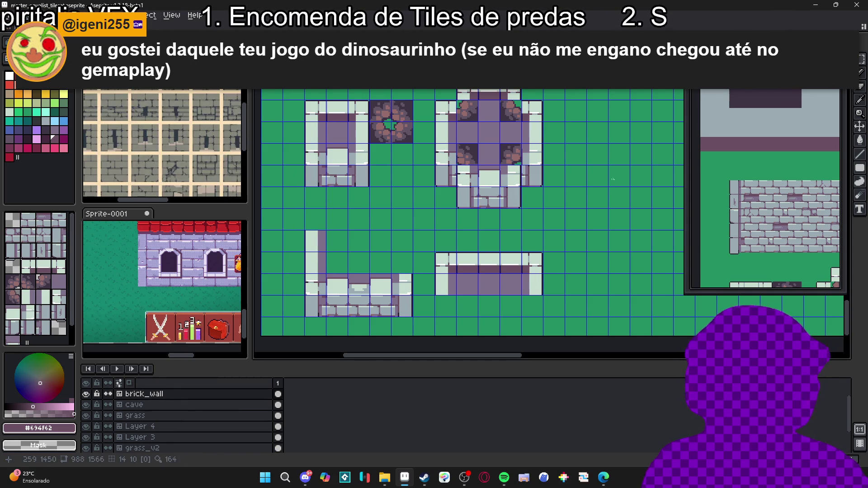
pyautogui.scroll(-1, 411, 259)
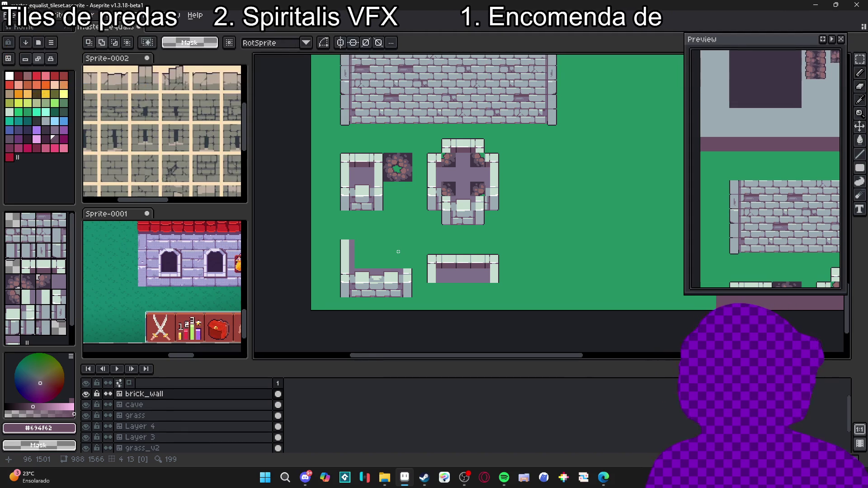
pyautogui.hotkey('ctrl', "'")
pyautogui.hotkey('ctrl', "'")
pyautogui.hotkey('ctrl', "'")
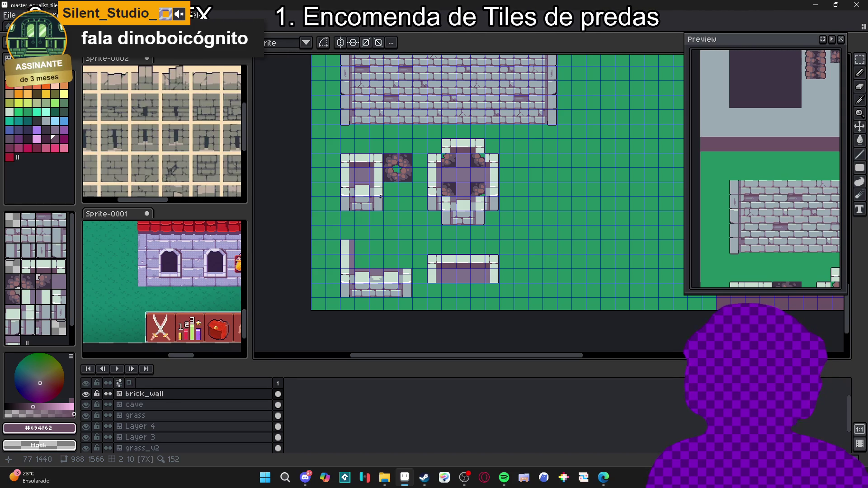
pyautogui.hotkey('ctrl', "'")
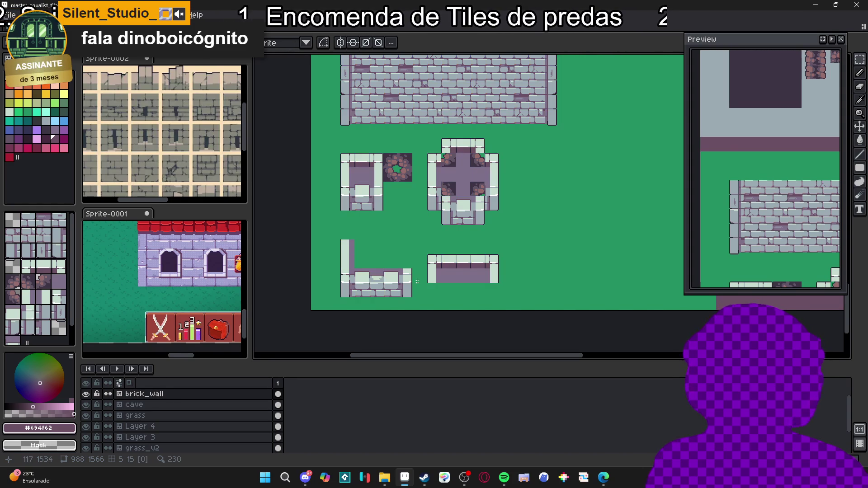
pyautogui.hotkey('ctrl', "'")
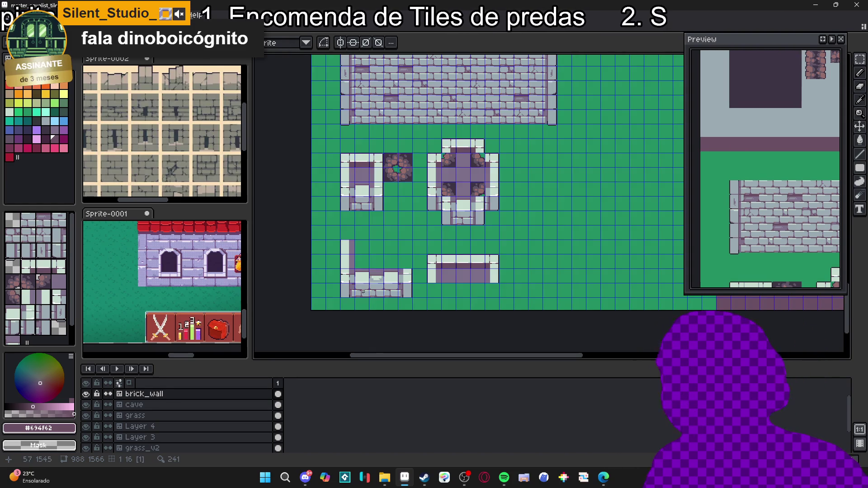
pyautogui.scroll(3, 357, 285)
pyautogui.scroll(2, 357, 278)
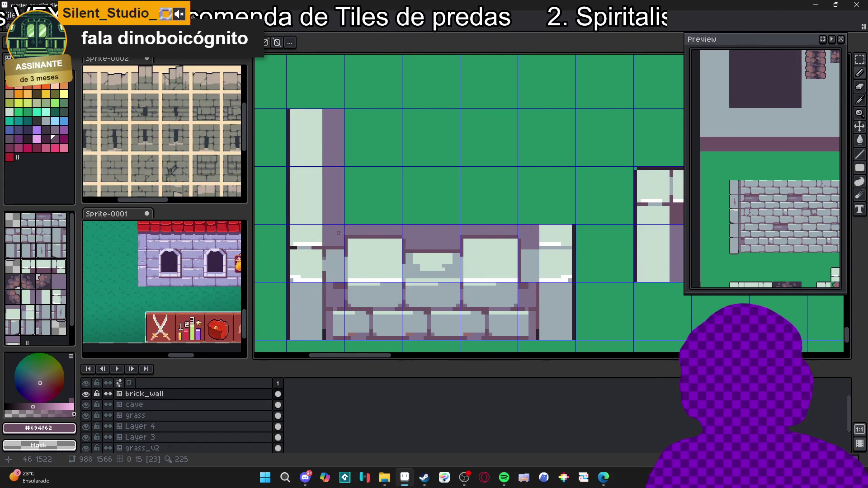
pyautogui.scroll(-2, 351, 237)
pyautogui.scroll(-2, 350, 237)
pyautogui.scroll(1, 351, 244)
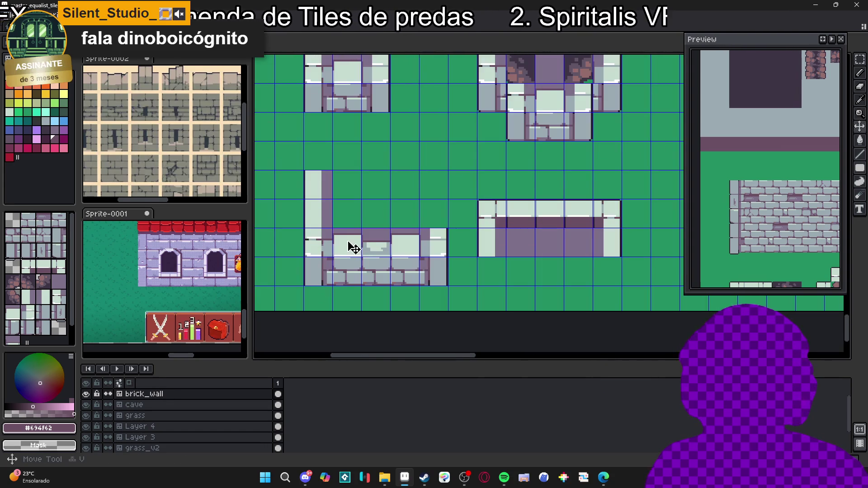
pyautogui.scroll(1, 352, 261)
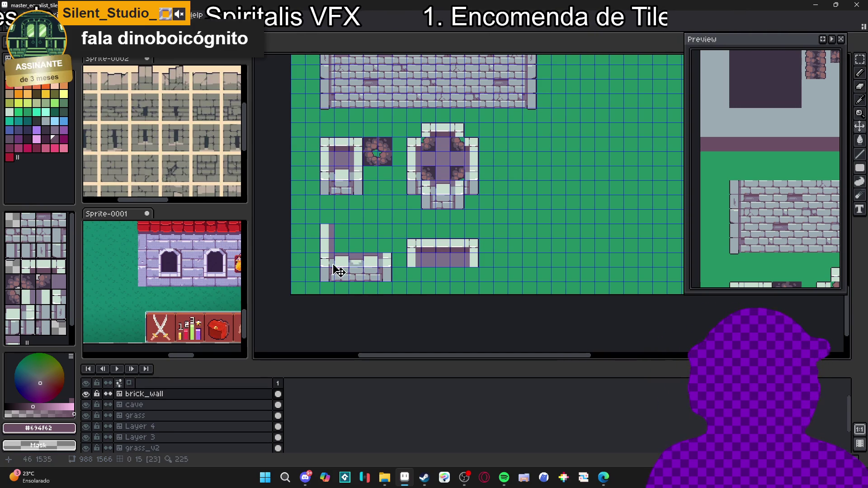
pyautogui.scroll(2, 323, 235)
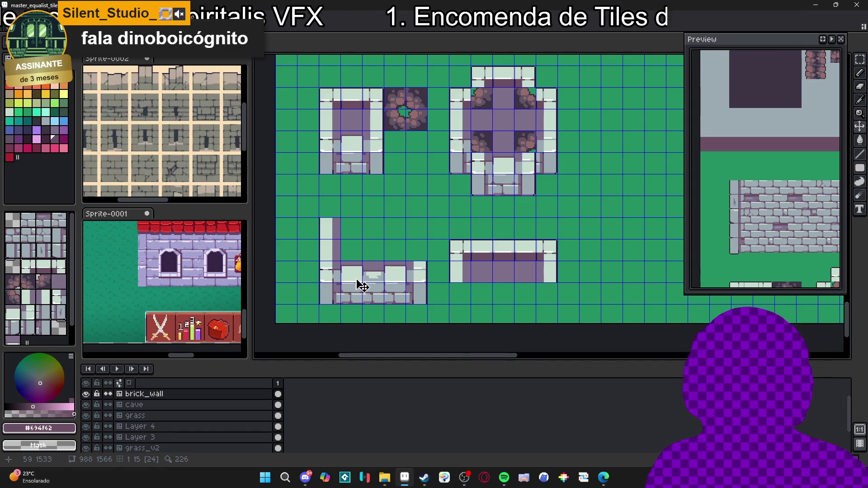
pyautogui.scroll(-3, 361, 282)
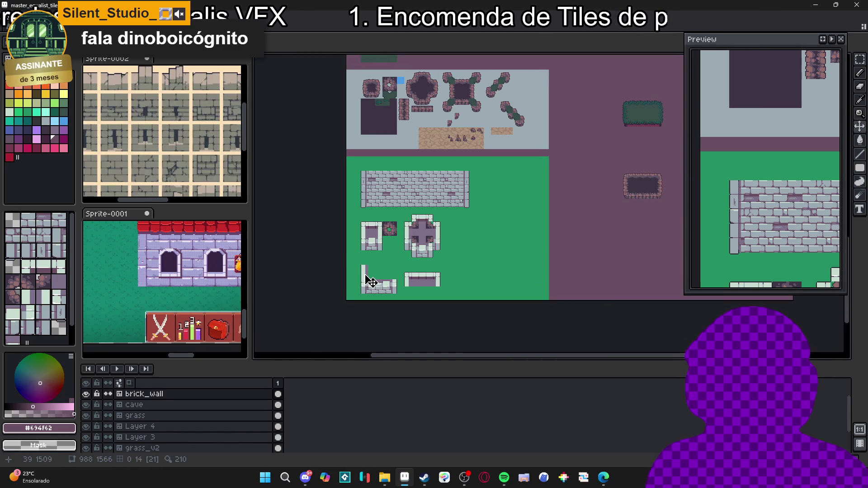
pyautogui.scroll(2, 366, 277)
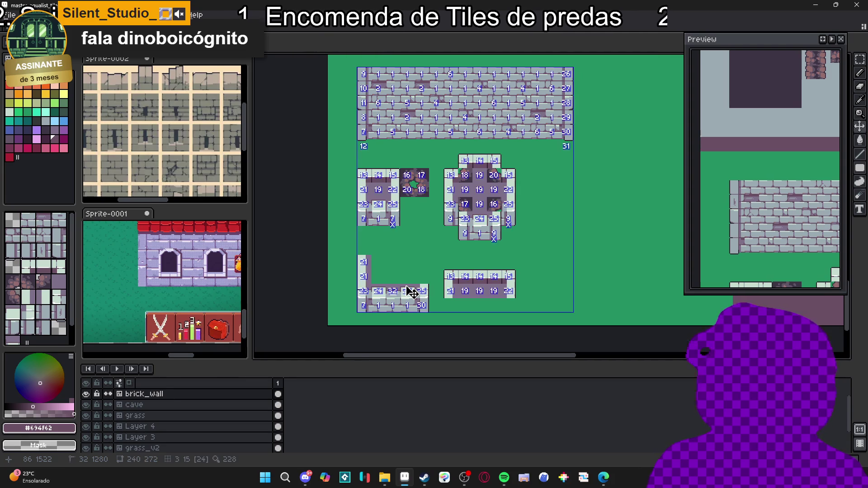
# - Paint the top wall with tiles 13 and 15, then fill the interior with floor tile 19
pyautogui.hotkey('ctrl', "'")
pyautogui.scroll(2, 393, 287)
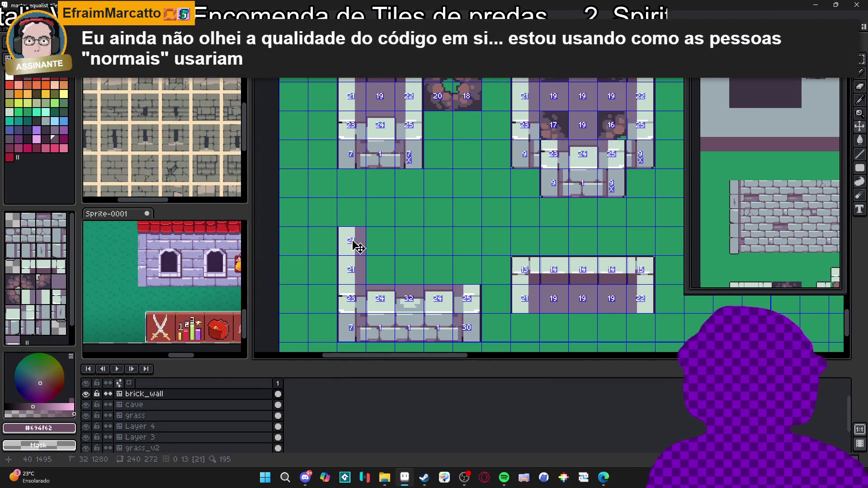
pyautogui.scroll(-2, 365, 264)
pyautogui.scroll(1, 354, 242)
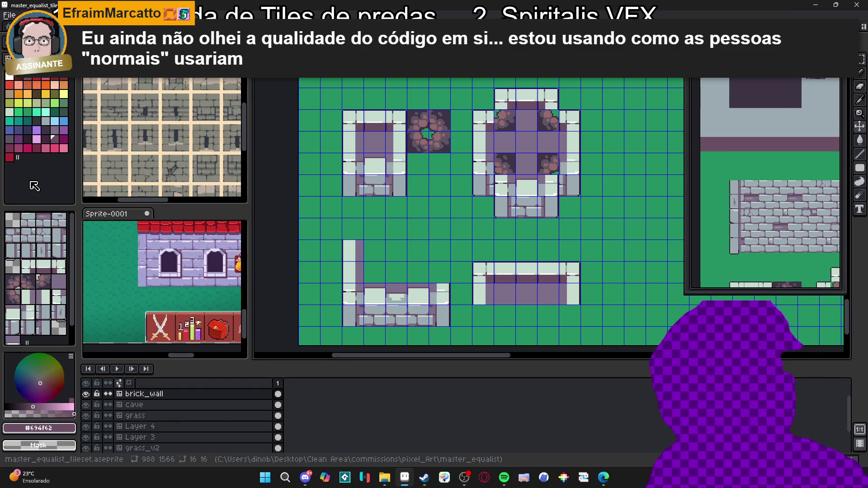
pyautogui.click(27, 235)
pyautogui.click(344, 231)
pyautogui.press(']')
pyautogui.press(']')
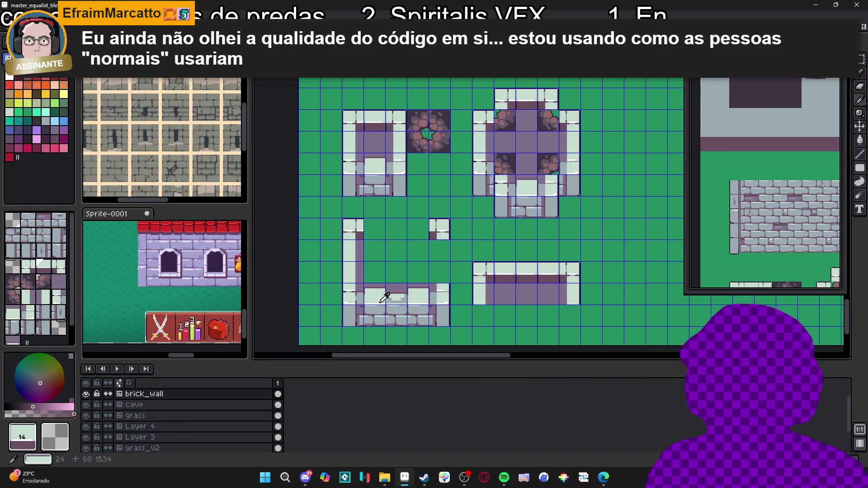
pyautogui.moveTo(369, 229)
pyautogui.mouseDown()
pyautogui.moveTo(440, 229)
pyautogui.moveTo(440, 274)
pyautogui.mouseUp()
pyautogui.keyDown('alt'); pyautogui.click(513, 286); pyautogui.keyUp('alt')
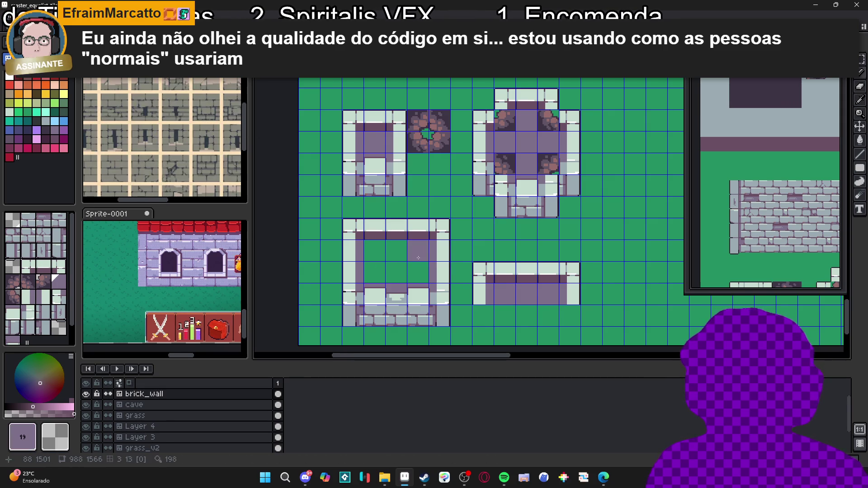
pyautogui.moveTo(380, 277); pyautogui.dragTo(421, 274)
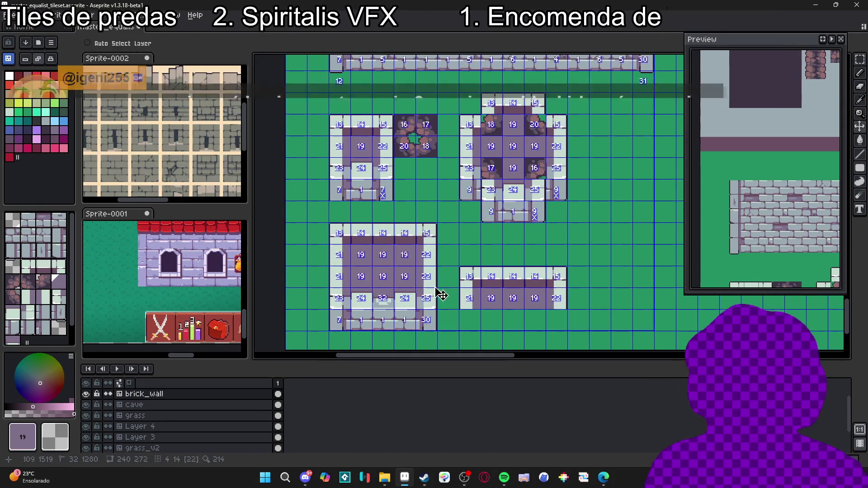
# - Switch to pixel drawing and paint a two-row grey band across the left wall
pyautogui.hotkey('ctrl', 'h')
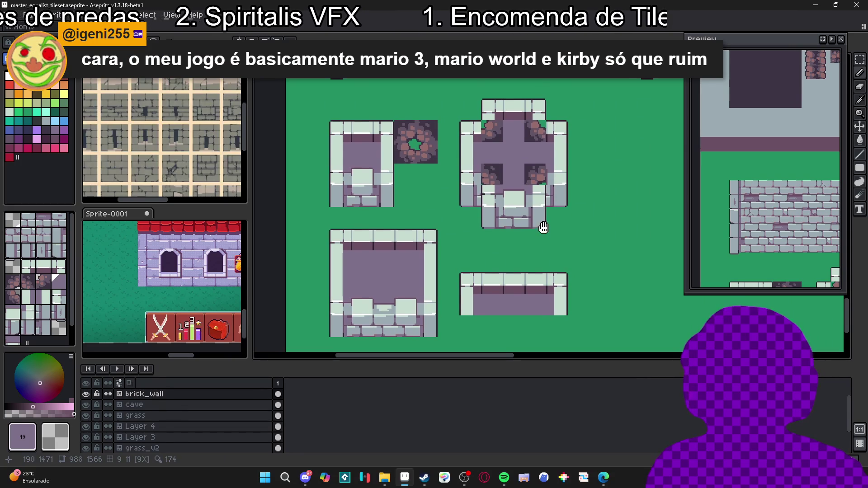
pyautogui.hotkey('ctrl', 'h')
pyautogui.scroll(1, 335, 261)
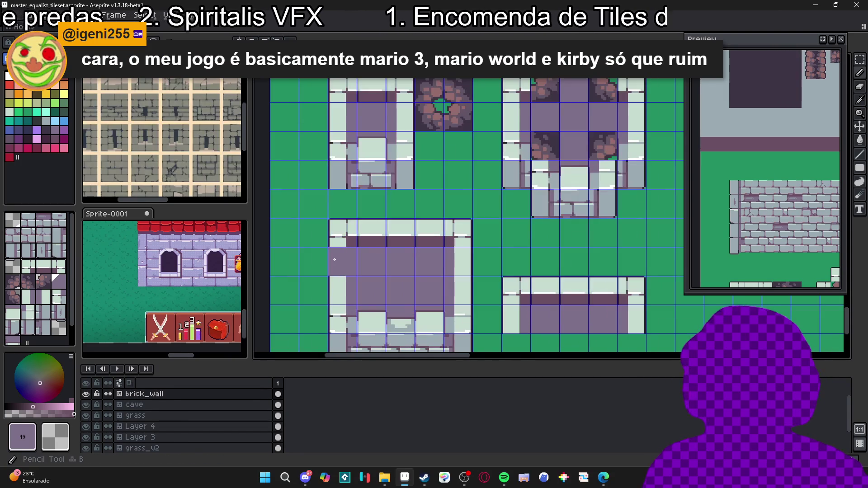
pyautogui.press('Tab')
pyautogui.scroll(1, 328, 275)
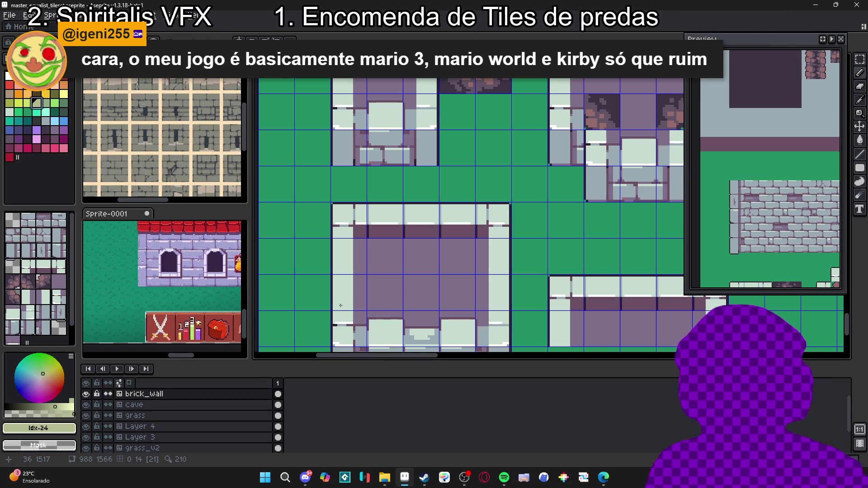
pyautogui.scroll(-1, 343, 312)
pyautogui.scroll(2, 358, 319)
pyautogui.moveTo(358, 319); pyautogui.dragTo(335, 311)
pyautogui.scroll(-3, 339, 253)
pyautogui.scroll(1, 384, 280)
pyautogui.scroll(-1, 392, 272)
pyautogui.scroll(2, 392, 272)
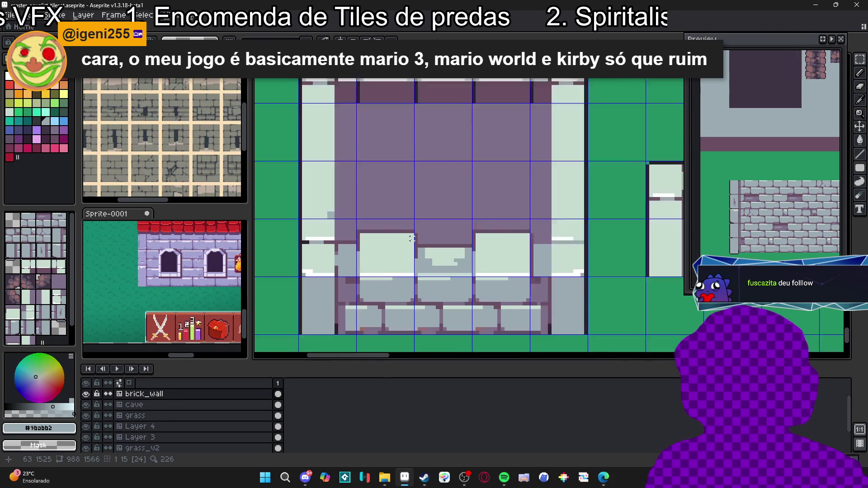
pyautogui.scroll(-2, 412, 245)
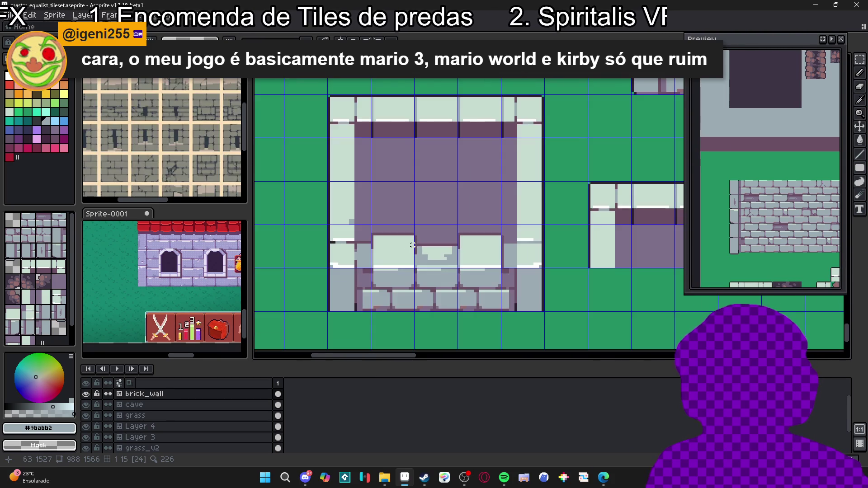
pyautogui.press('b')
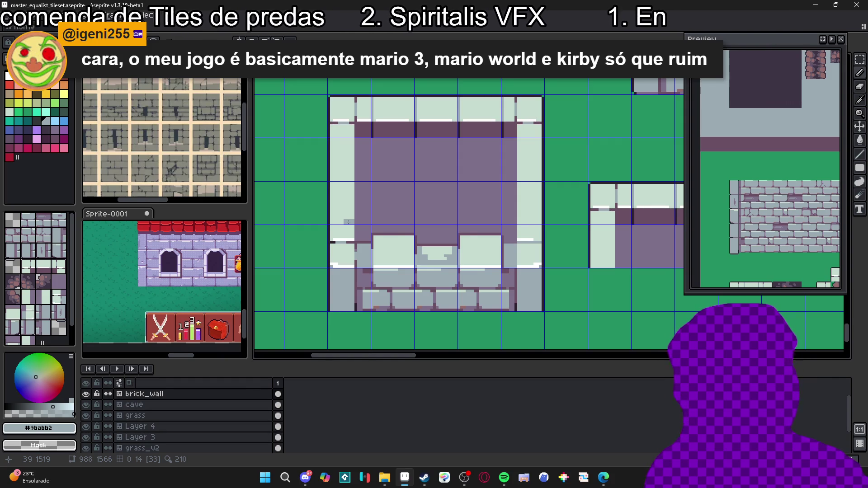
pyautogui.moveTo(348, 222); pyautogui.dragTo(334, 221)
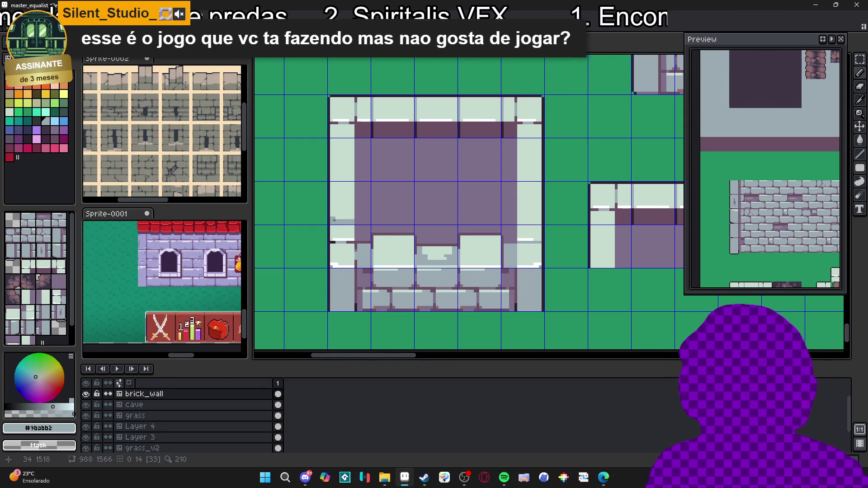
pyautogui.moveTo(334, 217); pyautogui.dragTo(353, 217)
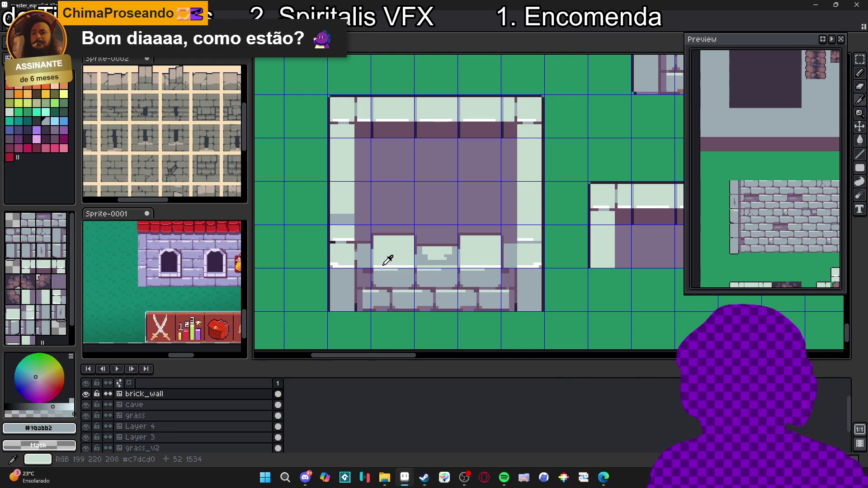
# - Draw a white highlight along the band's top, then eyedrop the dark outline colour
pyautogui.keyDown('alt'); pyautogui.click(335, 231); pyautogui.keyUp('alt')
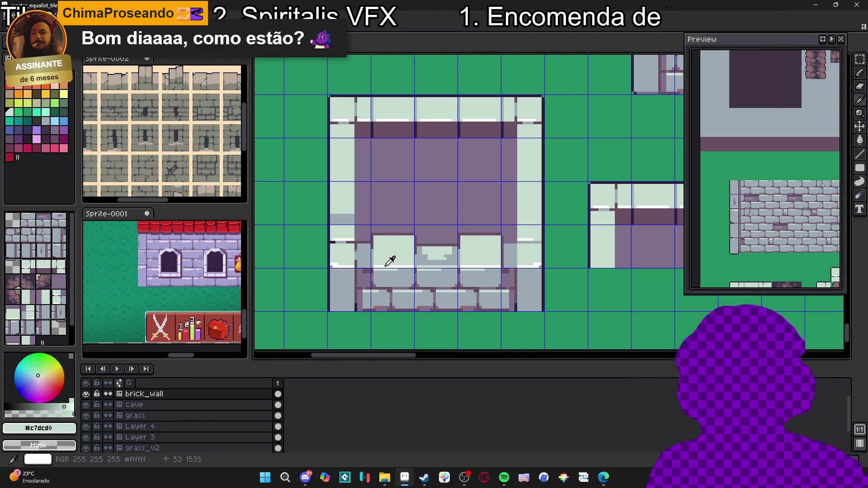
pyautogui.press('x')
pyautogui.moveTo(332, 212); pyautogui.dragTo(354, 212)
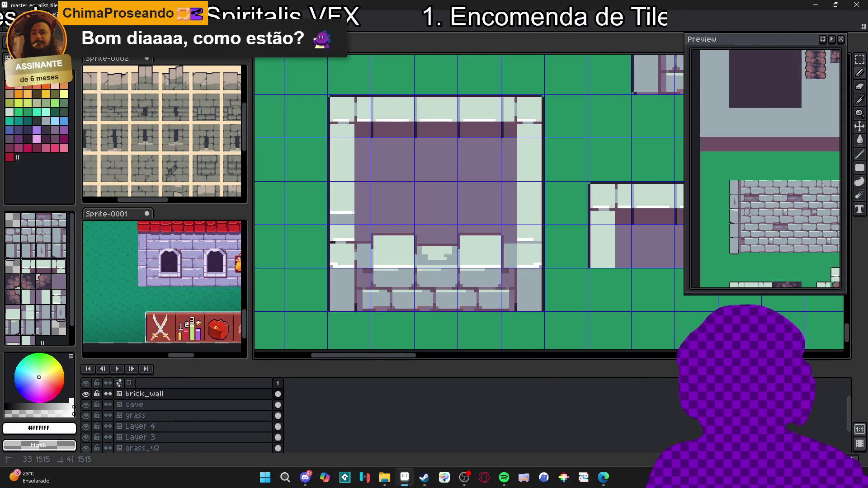
pyautogui.scroll(1, 342, 192)
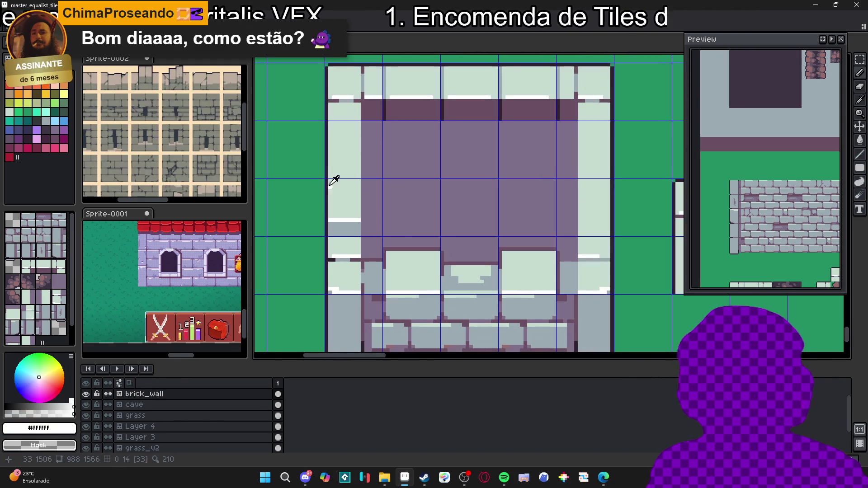
pyautogui.press('i')
pyautogui.click(329, 183)
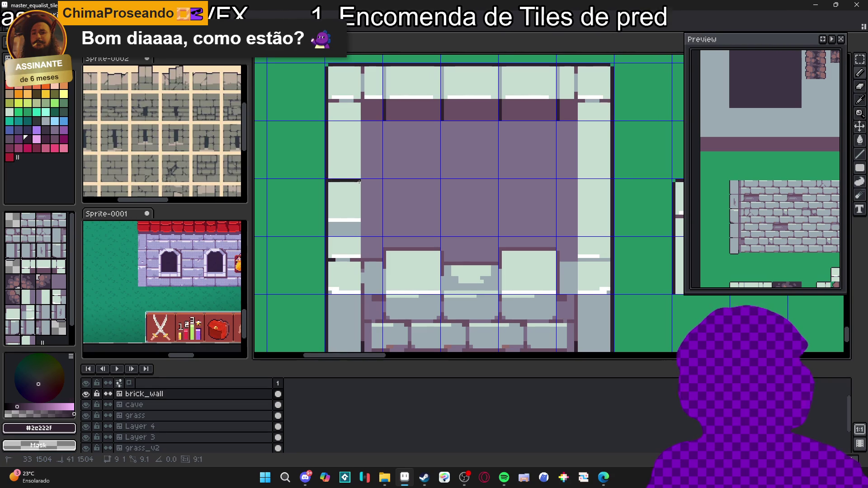
pyautogui.scroll(-1, 366, 204)
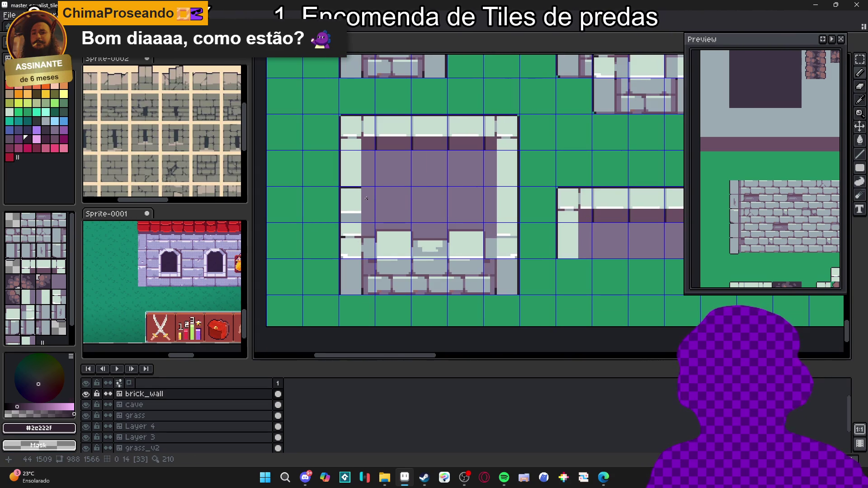
pyautogui.scroll(-1, 366, 198)
pyautogui.scroll(2, 378, 225)
# - Marquee-select a block of the room's left-wall tiles, move it, and deselect
pyautogui.press('m')
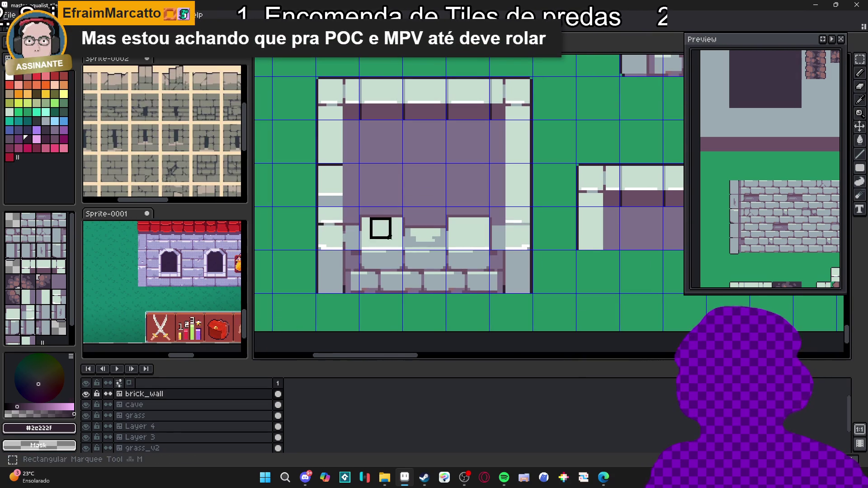
pyautogui.moveTo(319, 166); pyautogui.dragTo(388, 232)
pyautogui.click(422, 238)
pyautogui.scroll(-2, 422, 238)
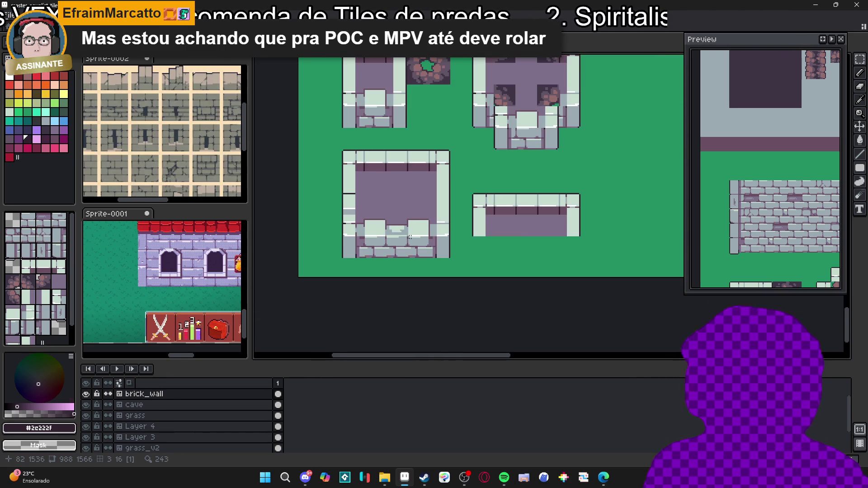
pyautogui.scroll(1, 379, 199)
pyautogui.scroll(1, 330, 188)
pyautogui.scroll(-1, 340, 227)
pyautogui.scroll(1, 340, 226)
pyautogui.scroll(-2, 348, 224)
pyautogui.scroll(-1, 357, 220)
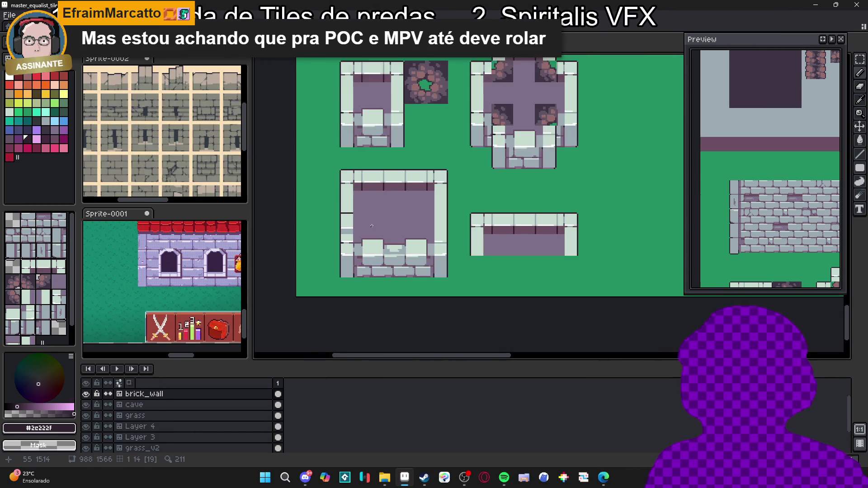
pyautogui.scroll(1, 365, 217)
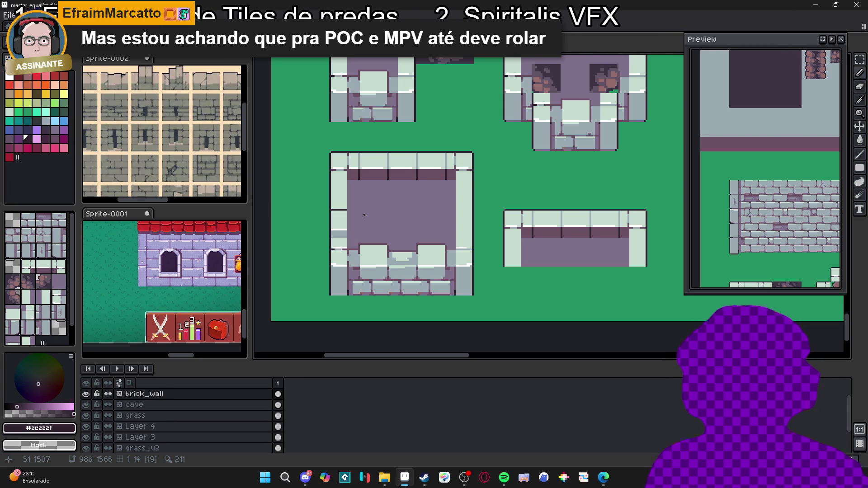
# - With the tile grid shown, move the lower room block down one tile
pyautogui.hotkey('ctrl', "'")
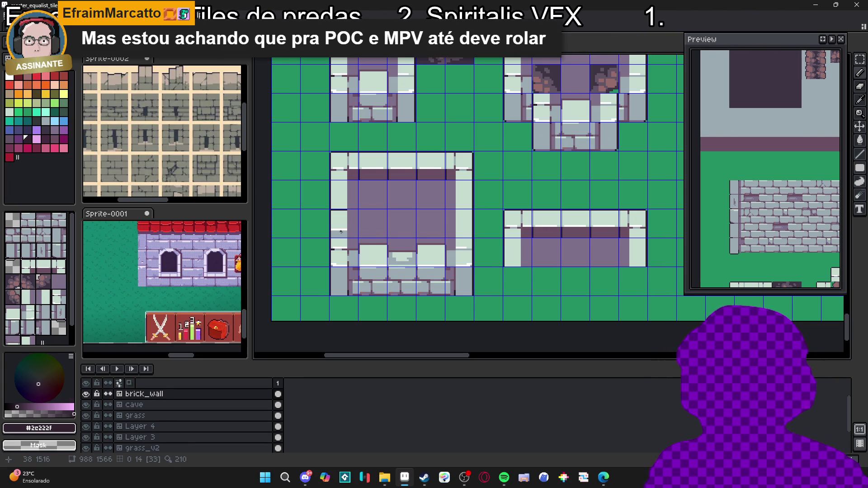
pyautogui.scroll(-1, 347, 221)
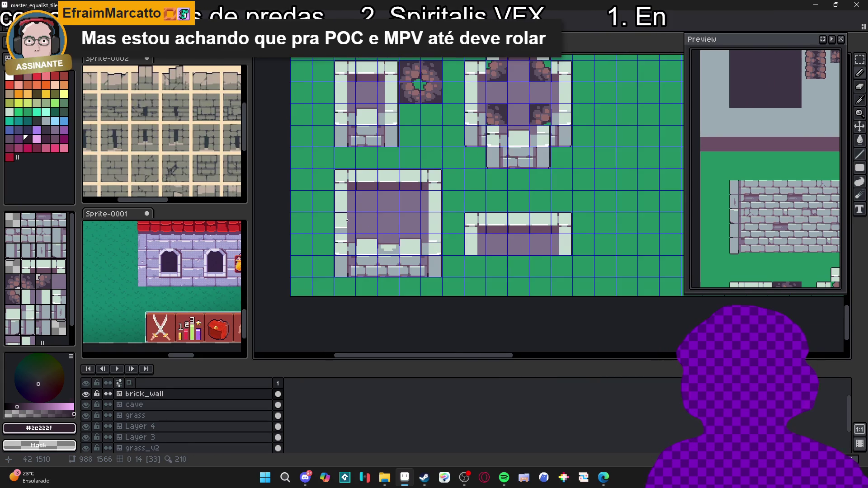
pyautogui.scroll(-1, 343, 211)
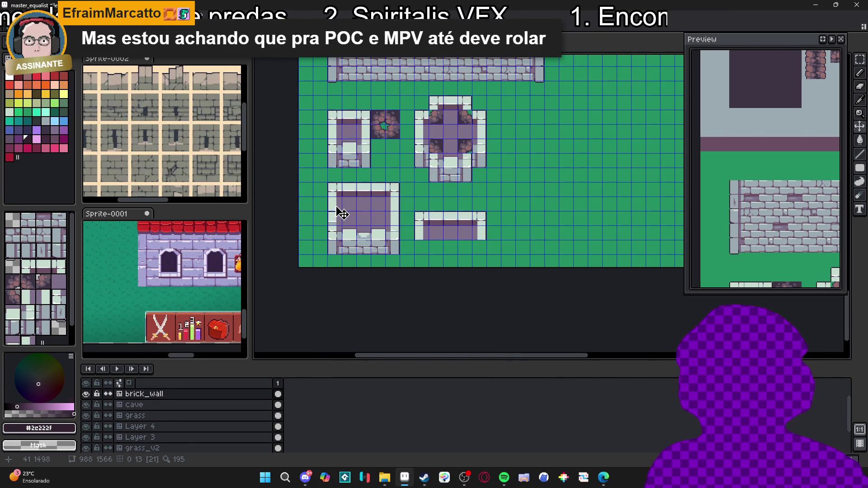
pyautogui.moveTo(332, 203); pyautogui.dragTo(393, 250)
# - Lift the left wall tile up two tiles and select the three-tile left wall column
pyautogui.scroll(1, 374, 243)
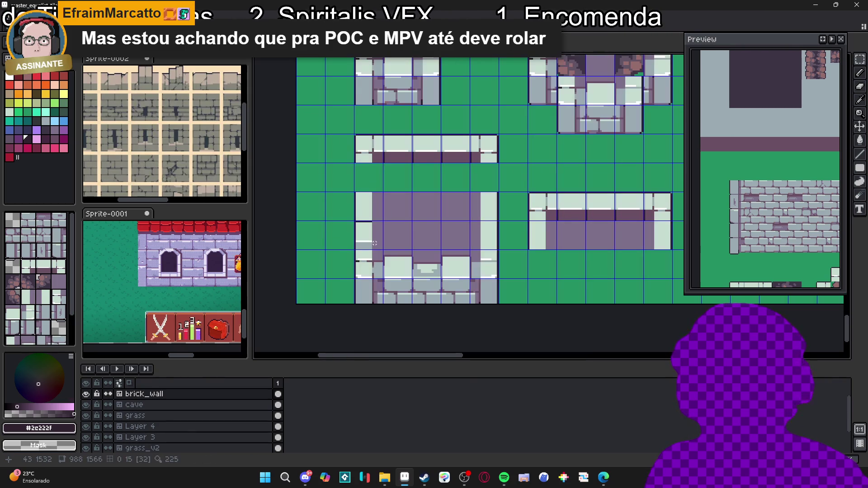
pyautogui.moveTo(356, 222)
pyautogui.mouseDown()
pyautogui.moveTo(382, 248)
pyautogui.moveTo(369, 148)
pyautogui.moveTo(368, 177)
pyautogui.mouseUp()
pyautogui.scroll(-1, 389, 226)
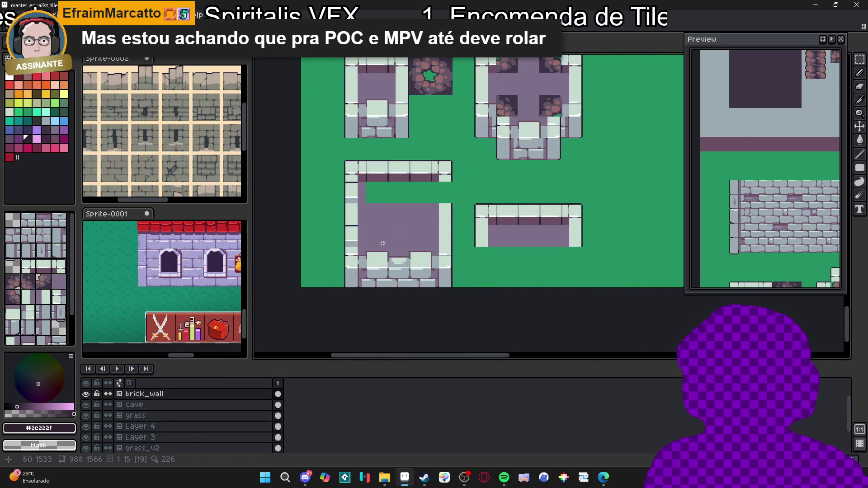
pyautogui.scroll(-1, 392, 245)
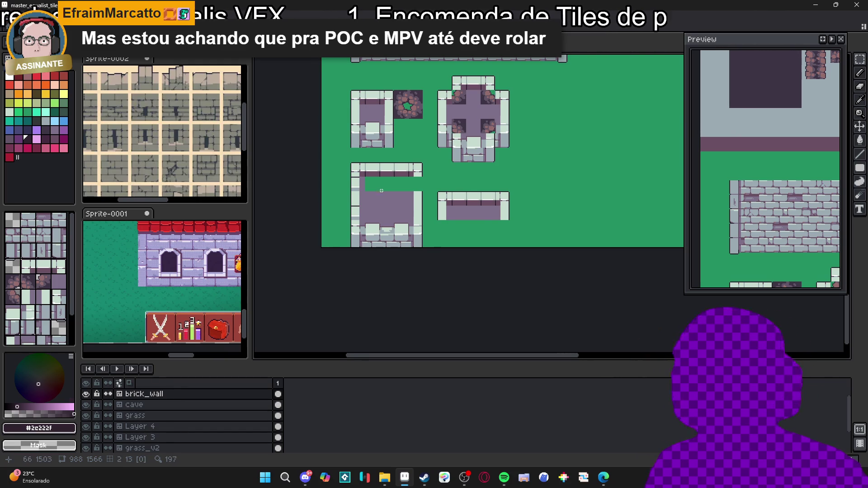
pyautogui.scroll(1, 372, 184)
pyautogui.press('Tab')
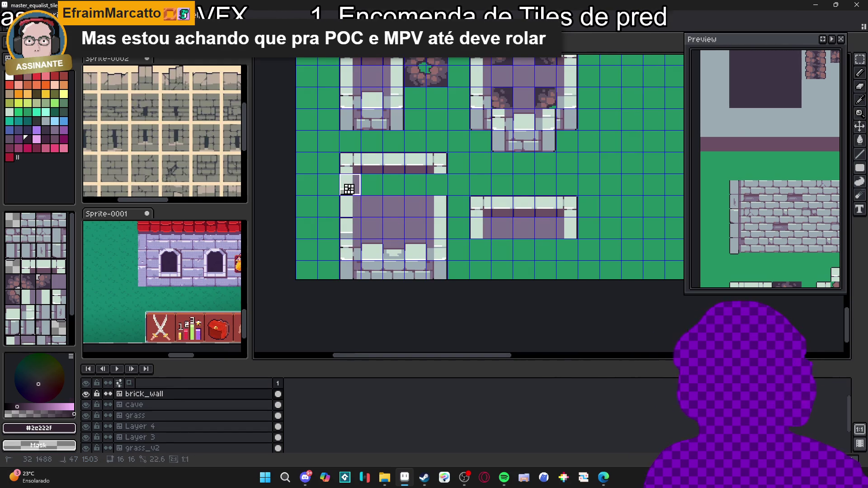
pyautogui.moveTo(349, 189); pyautogui.dragTo(355, 221)
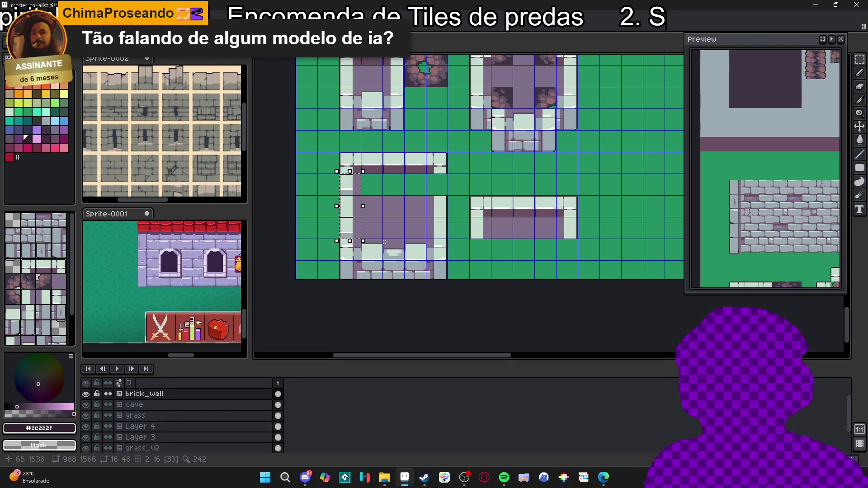
# - Deselect, then place a wall tile and a left-wall tile in the room's empty cells
pyautogui.hotkey('ctrl', 'd')
pyautogui.press('b')
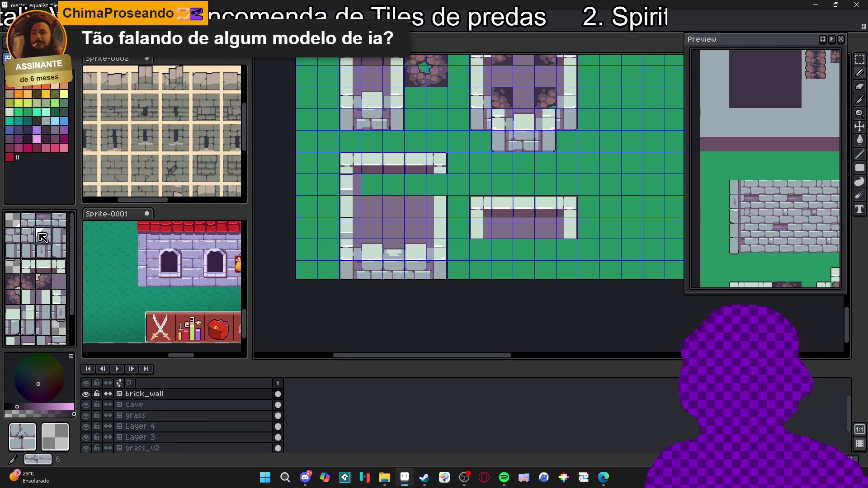
pyautogui.keyDown('alt'); pyautogui.click(350, 185); pyautogui.keyUp('alt')
pyautogui.click(437, 184)
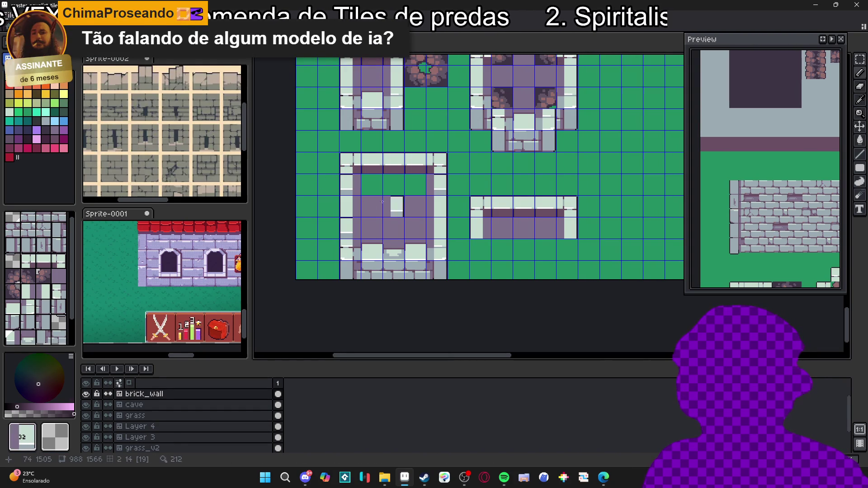
pyautogui.keyDown('alt'); pyautogui.click(348, 228); pyautogui.keyUp('alt')
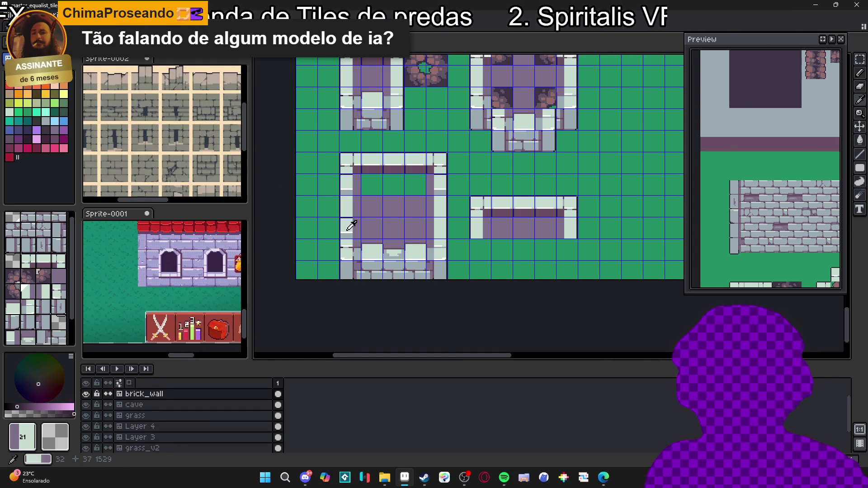
pyautogui.click(442, 220)
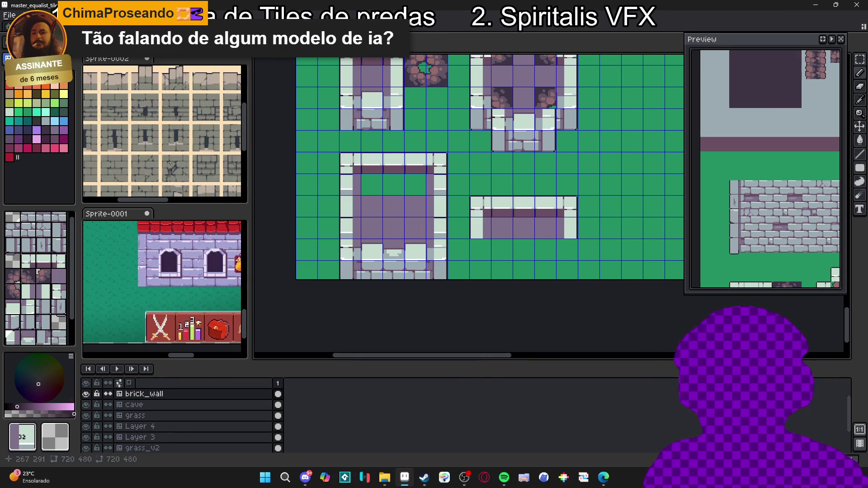
# - Show the tile grid and paint stone tiles 9, 17 and 24 along the room's wall
pyautogui.click(47, 104)
pyautogui.keyDown('alt'); pyautogui.click(368, 217); pyautogui.keyUp('alt')
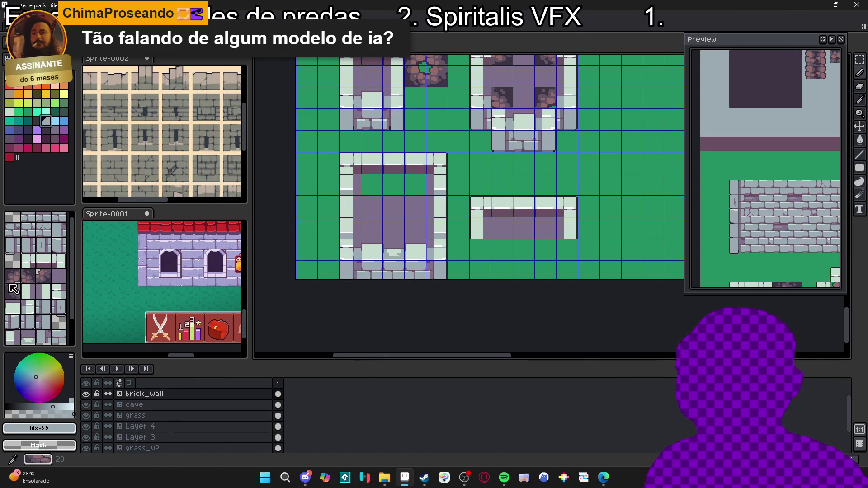
pyautogui.click(27, 258)
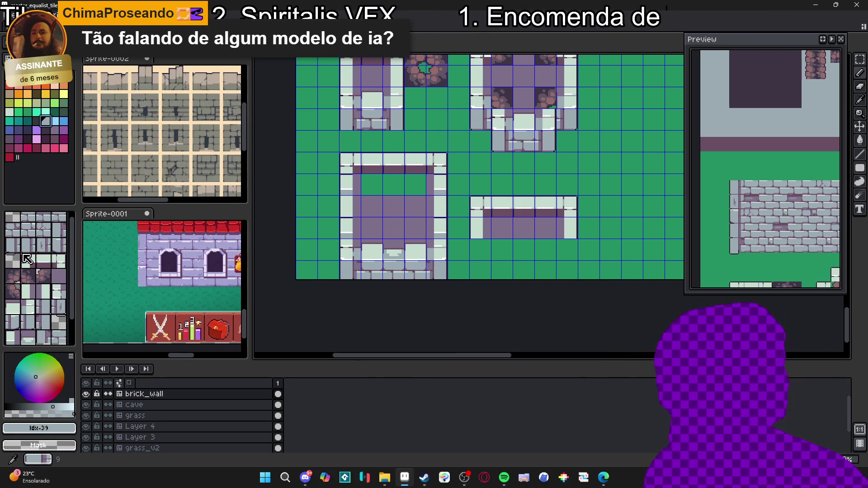
pyautogui.click(34, 274)
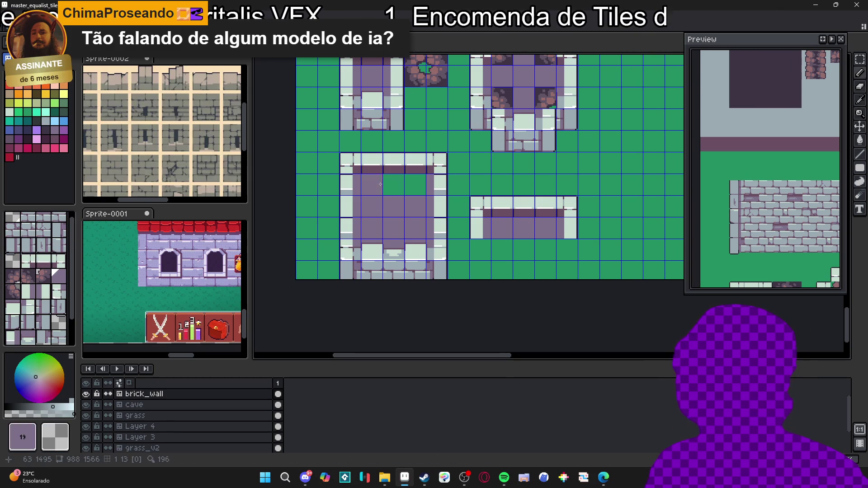
pyautogui.hscroll(1, 430, 207)
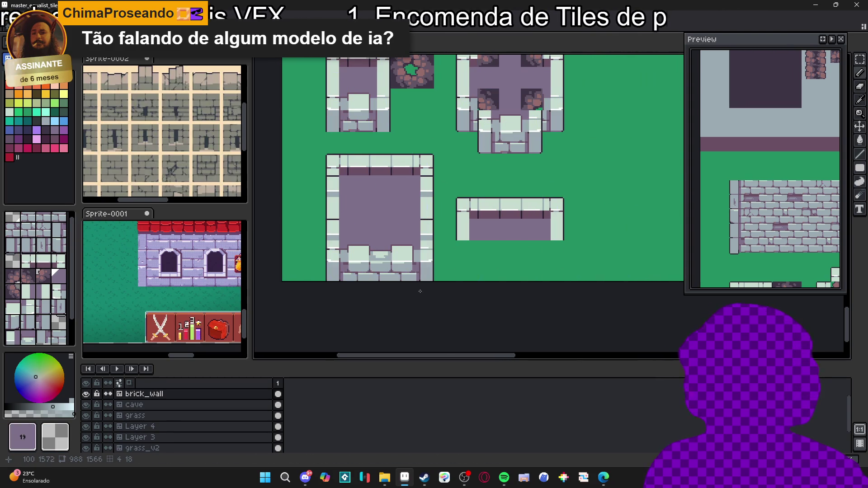
pyautogui.hotkey('ctrl', "'")
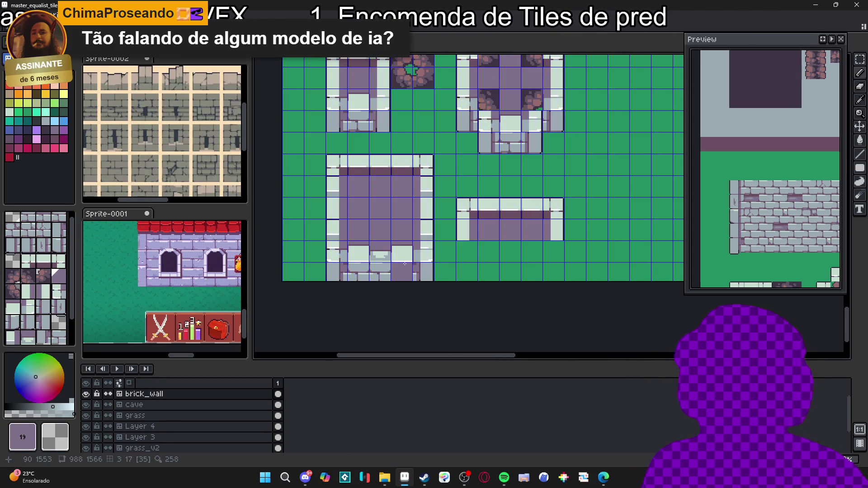
pyautogui.moveTo(412, 265); pyautogui.dragTo(415, 269)
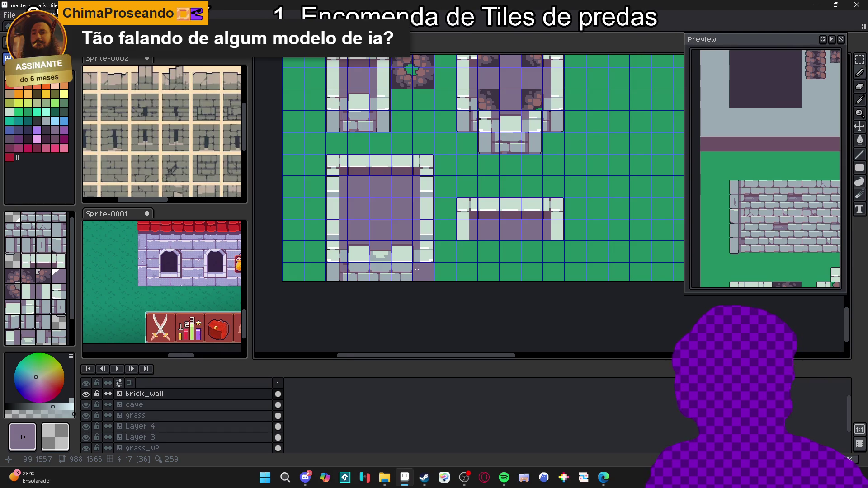
pyautogui.keyDown('alt'); pyautogui.click(359, 253); pyautogui.keyUp('alt')
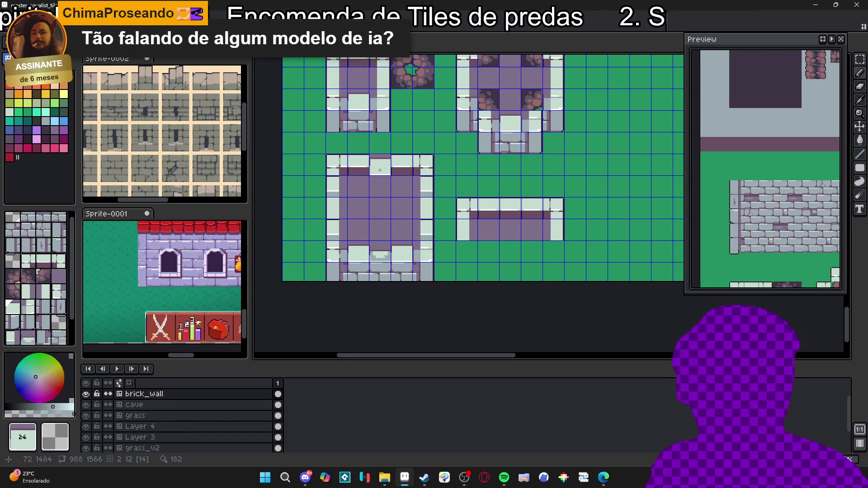
# - Return to pixel editing and save master_equalist_tileset.aseprite
pyautogui.hotkey('space', 'Tab')
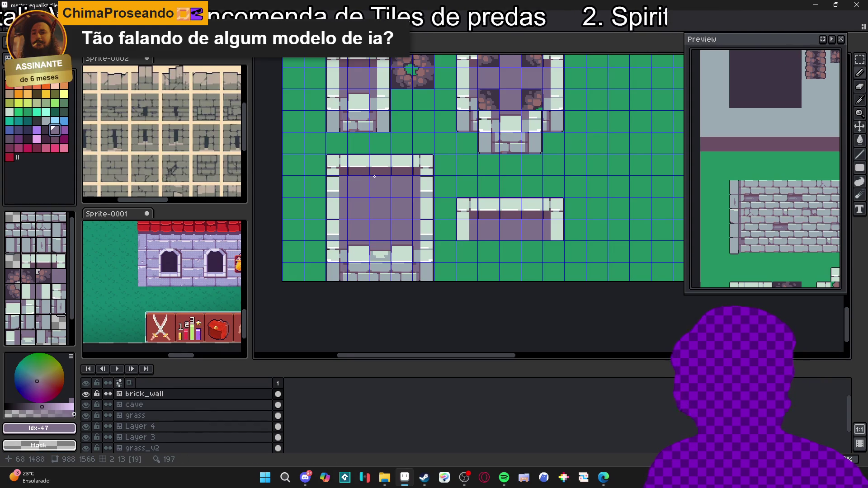
pyautogui.hotkey('ctrl', 's')
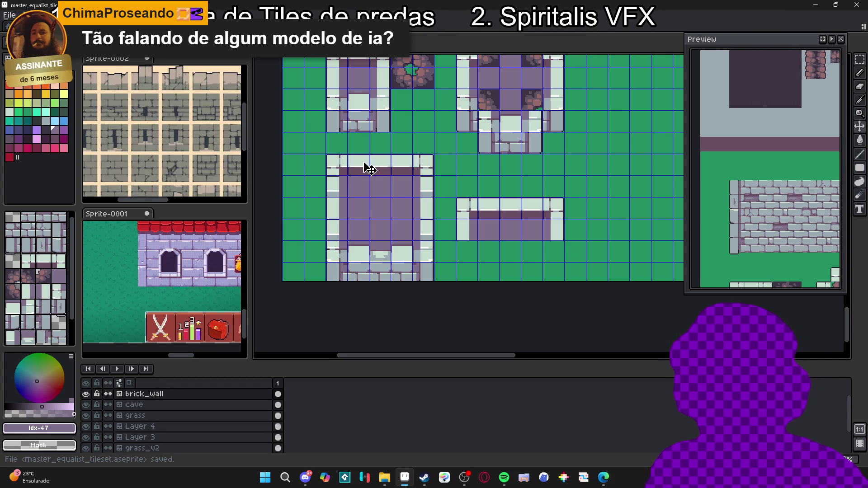
pyautogui.scroll(-1, 368, 168)
pyautogui.moveTo(397, 261); pyautogui.dragTo(358, 281)
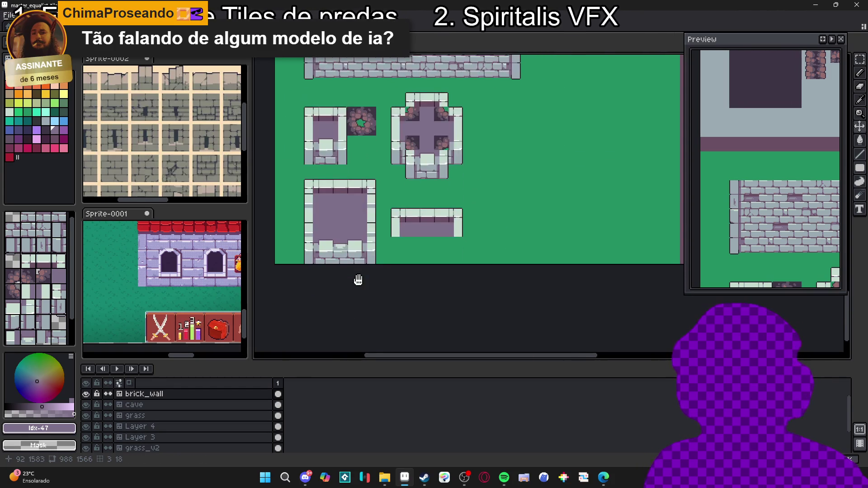
# - Extend the canvas by 131 px at the bottom with Canvas Size
pyautogui.scroll(-2, 358, 280)
pyautogui.hotkey('ctrl', 'alt', 'c')
pyautogui.moveTo(408, 231); pyautogui.dragTo(408, 290)
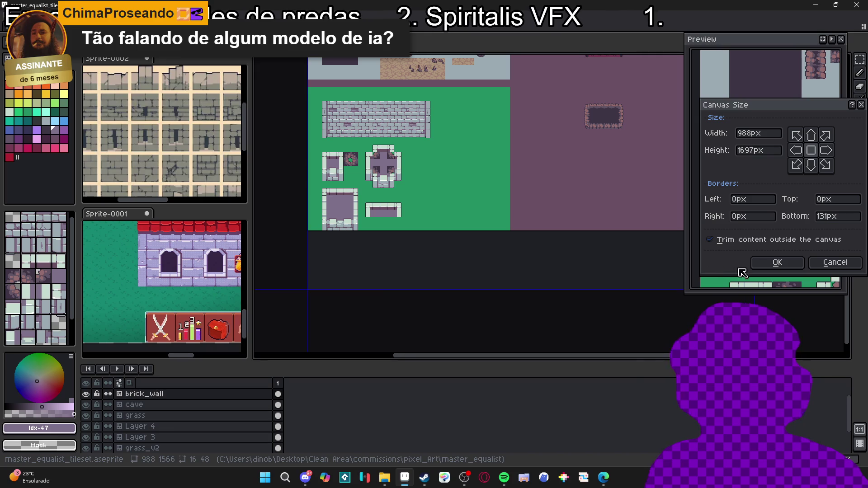
pyautogui.click(770, 263)
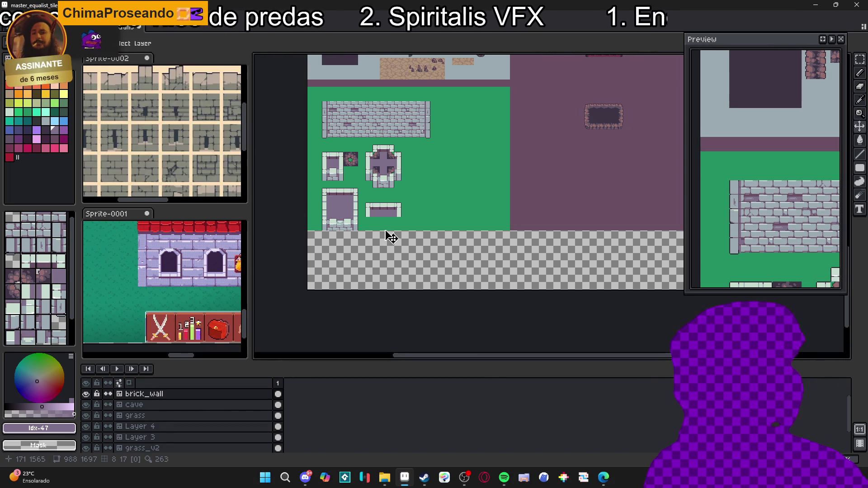
pyautogui.scroll(1, 391, 237)
# - Magic-wand Layer 2's green background and stretch it down to 432 px to fill the new space
pyautogui.click(413, 227)
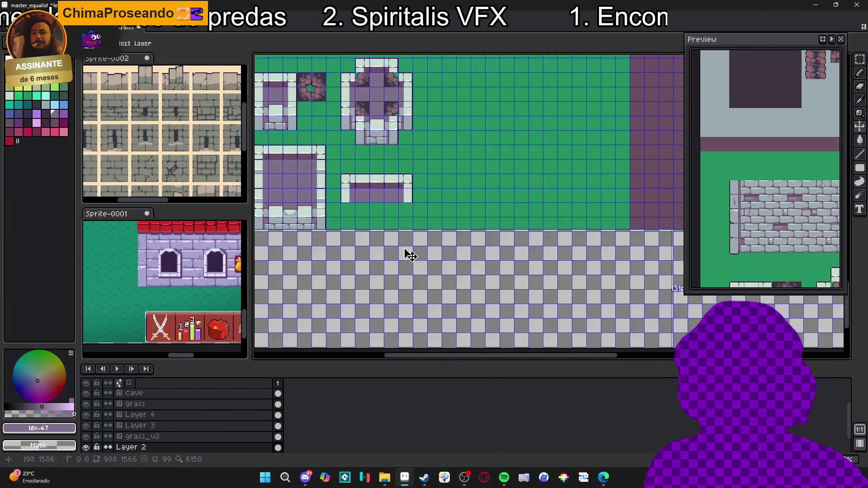
pyautogui.scroll(1, 452, 224)
pyautogui.press('w')
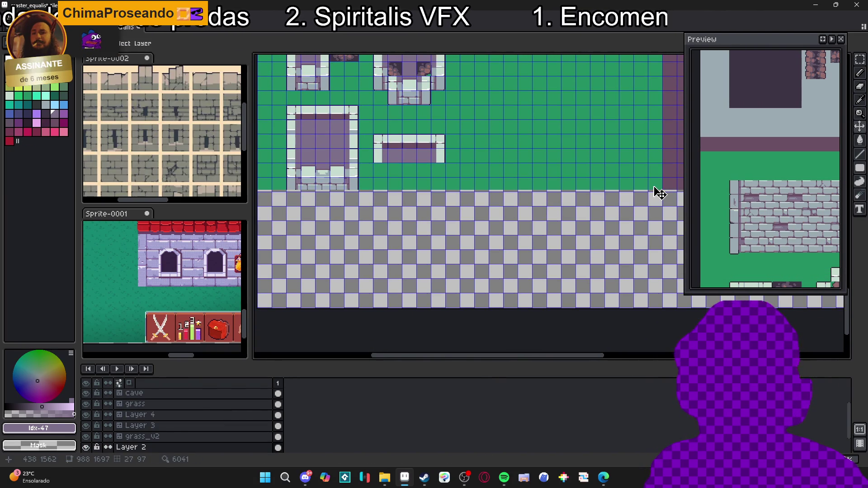
pyautogui.click(659, 192)
pyautogui.moveTo(459, 190); pyautogui.dragTo(433, 303)
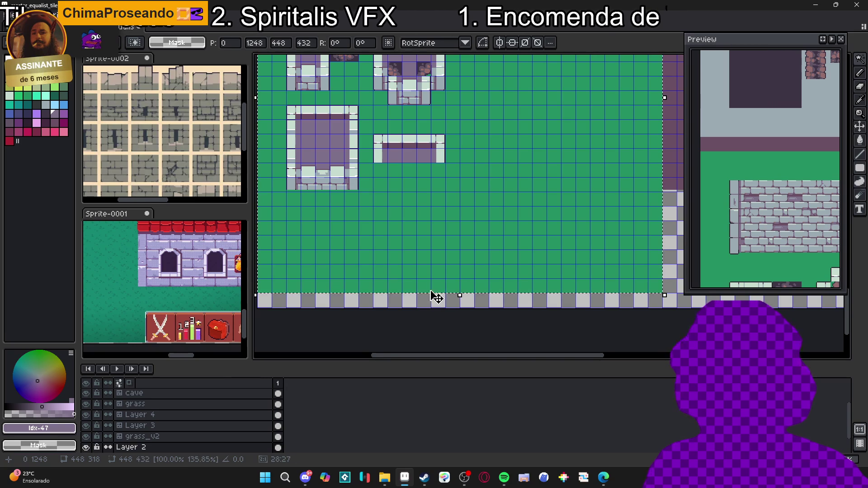
pyautogui.moveTo(423, 256); pyautogui.dragTo(427, 281)
pyautogui.press('Return')
pyautogui.scroll(3, 407, 249)
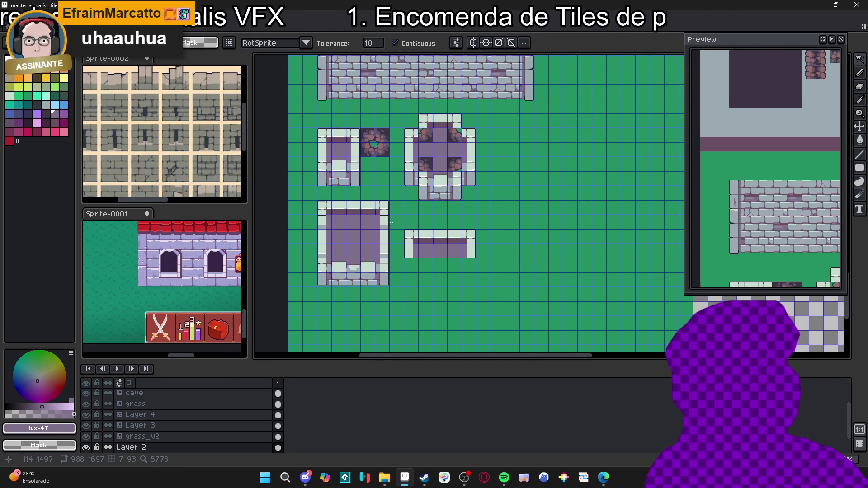
pyautogui.scroll(3, 388, 224)
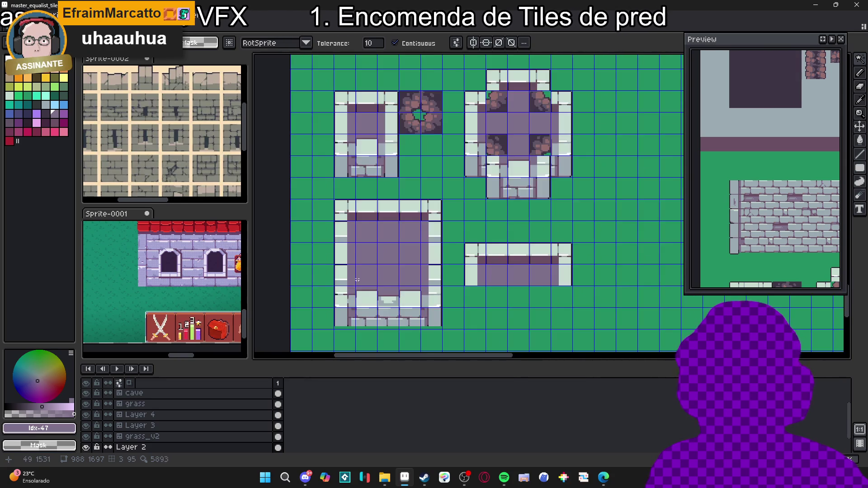
# - On the brick_wall layer, select the bottom wall's opening blocks, middle gap and edge pieces
pyautogui.keyDown('ctrl'); pyautogui.click(368, 313); pyautogui.keyUp('ctrl')
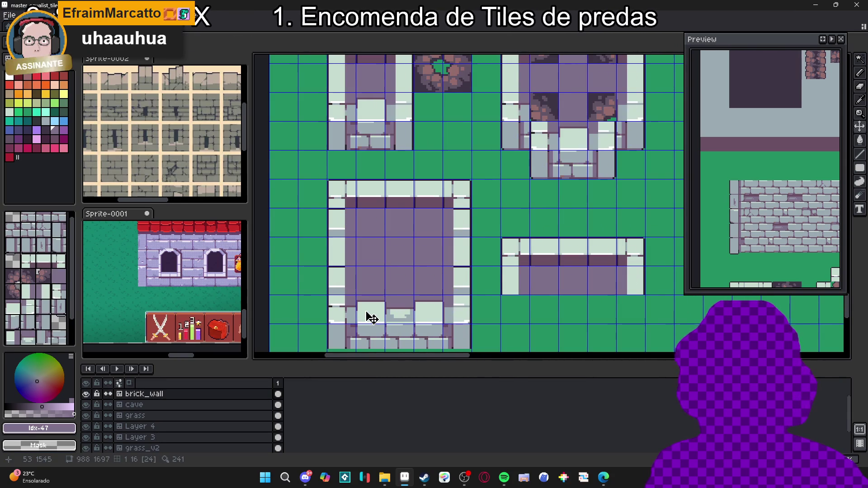
pyautogui.press('m')
pyautogui.scroll(2, 365, 312)
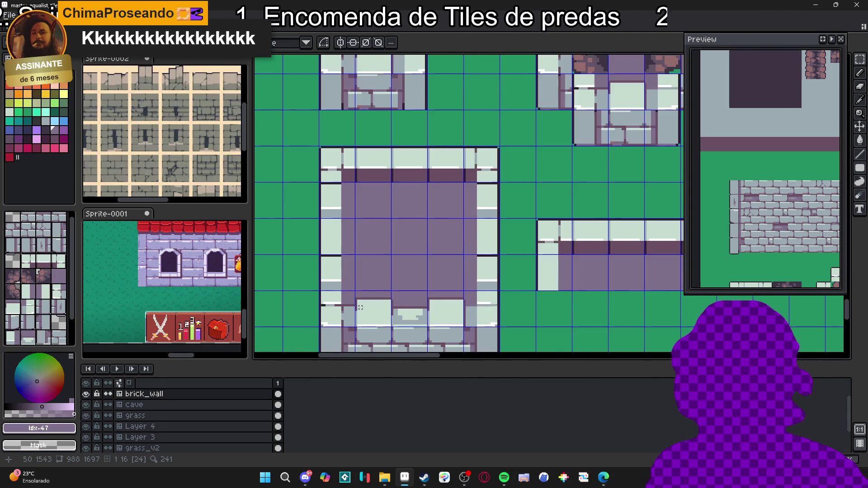
pyautogui.moveTo(354, 298); pyautogui.dragTo(398, 331)
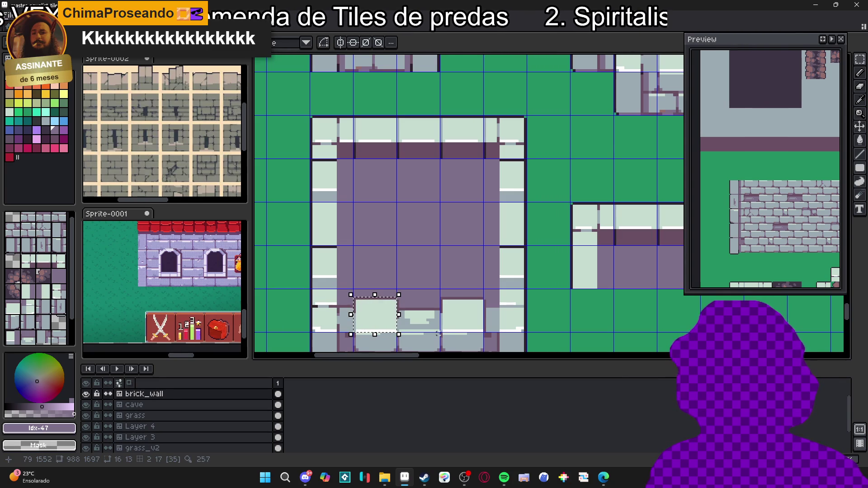
pyautogui.moveTo(440, 329); pyautogui.dragTo(484, 298)
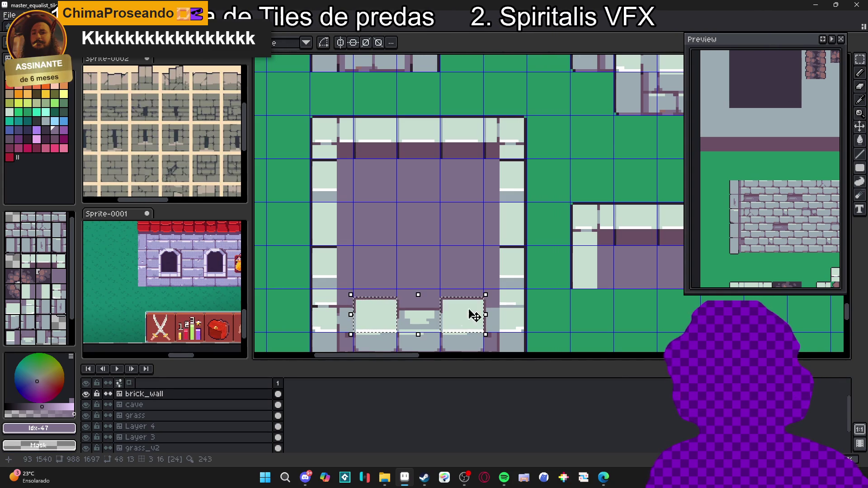
pyautogui.scroll(1, 436, 326)
pyautogui.moveTo(439, 335); pyautogui.dragTo(366, 298)
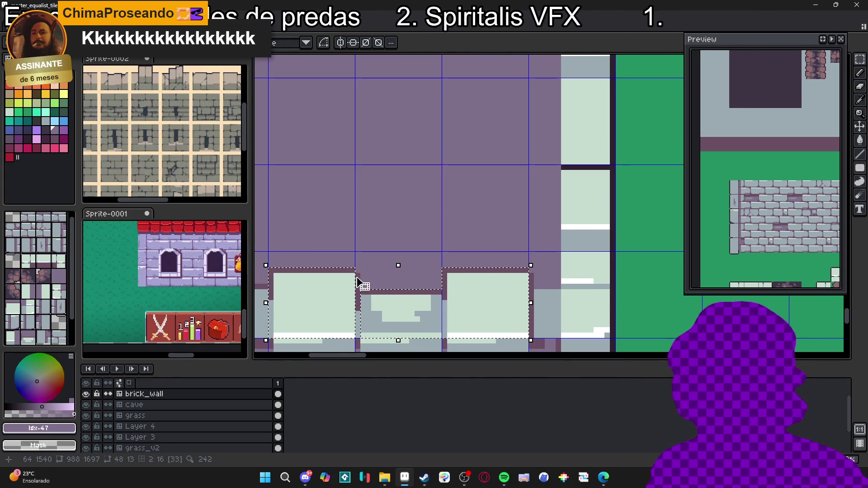
pyautogui.scroll(-1, 514, 326)
pyautogui.scroll(1, 516, 325)
pyautogui.scroll(-1, 508, 331)
pyautogui.scroll(2, 510, 332)
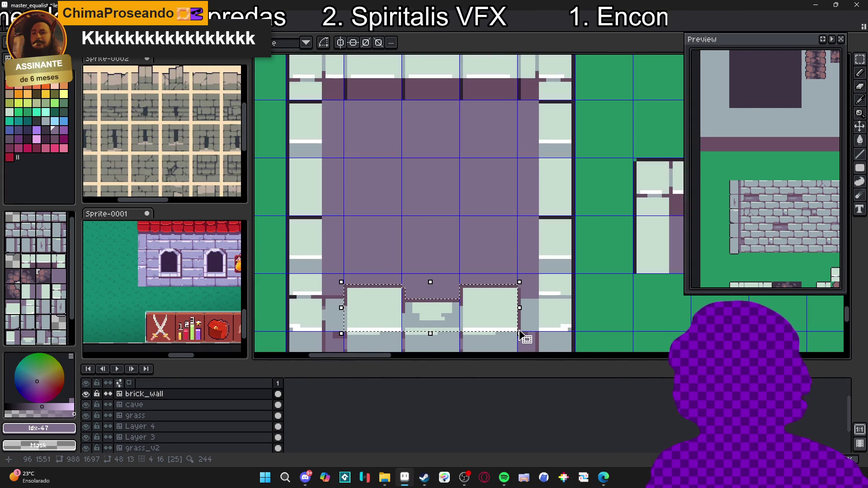
pyautogui.moveTo(516, 332); pyautogui.dragTo(557, 271)
pyautogui.scroll(-2, 443, 304)
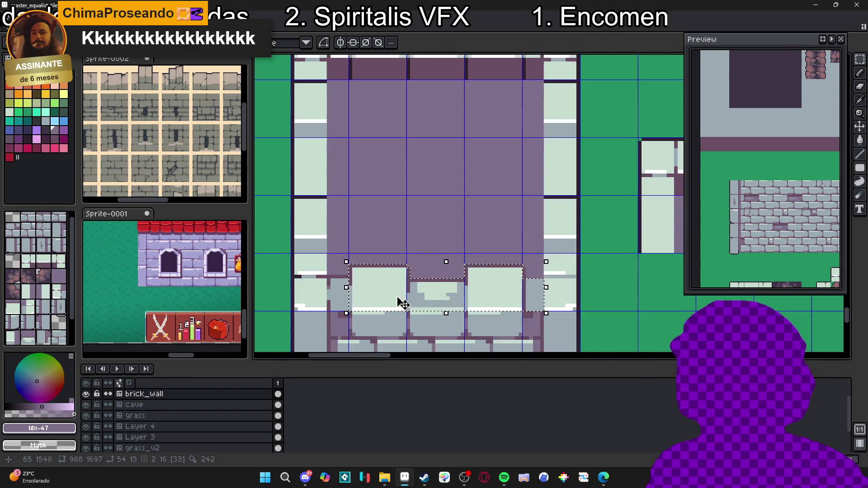
pyautogui.scroll(2, 410, 304)
pyautogui.moveTo(347, 252); pyautogui.dragTo(378, 319)
pyautogui.scroll(-4, 378, 318)
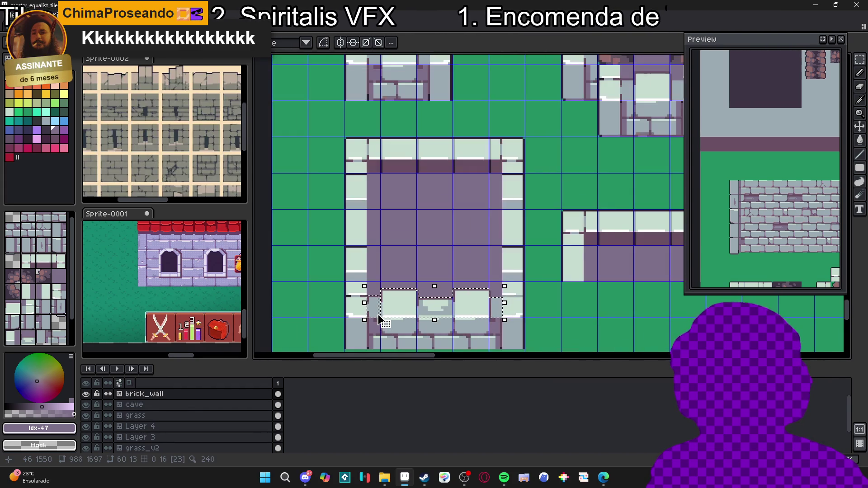
pyautogui.scroll(1, 378, 316)
pyautogui.scroll(2, 382, 310)
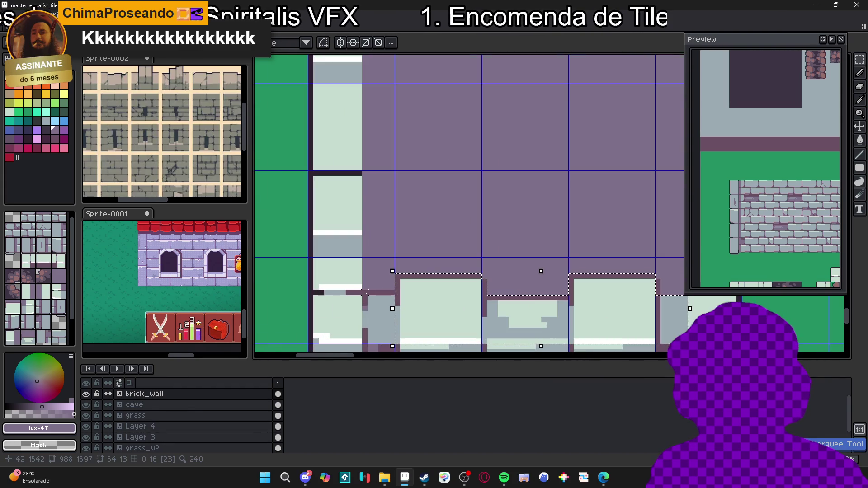
pyautogui.moveTo(365, 294)
pyautogui.mouseDown()
pyautogui.moveTo(378, 300)
pyautogui.moveTo(370, 294)
pyautogui.mouseUp()
pyautogui.scroll(-5, 401, 345)
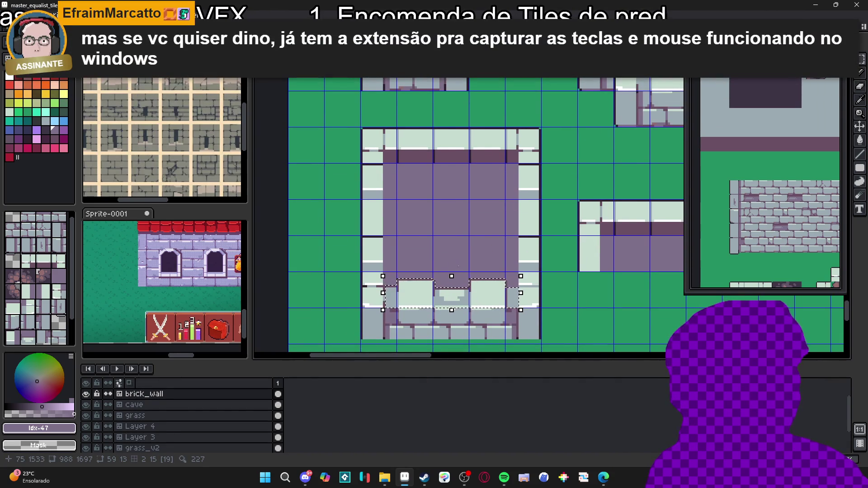
# - Copy the selected opening strip up onto the room's top wall and drop it in place
pyautogui.moveTo(455, 270); pyautogui.dragTo(449, 291)
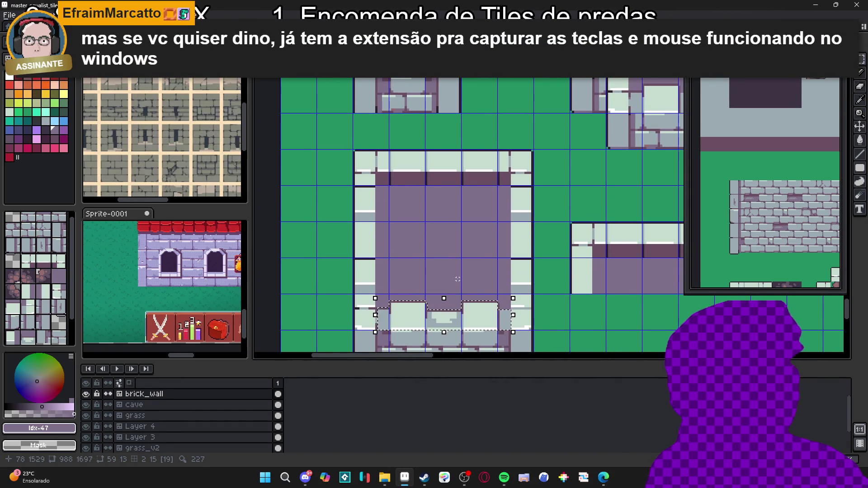
pyautogui.moveTo(482, 261)
pyautogui.mouseDown()
pyautogui.moveTo(490, 254)
pyautogui.moveTo(483, 246)
pyautogui.mouseUp()
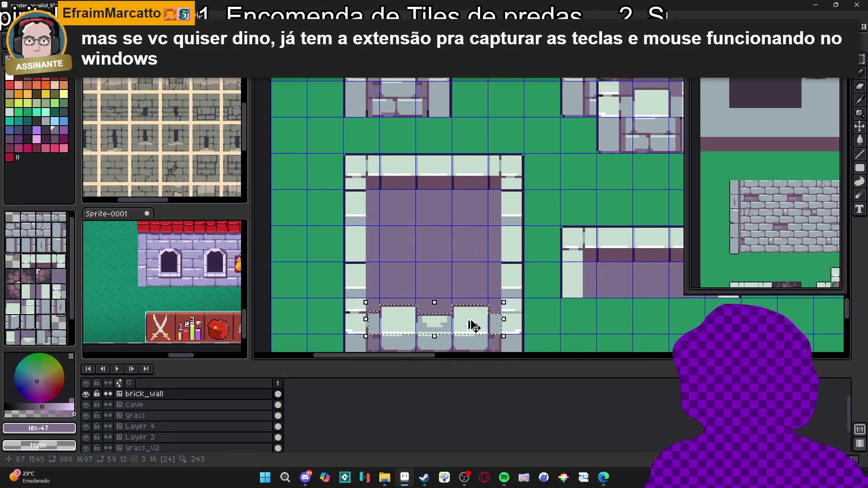
pyautogui.moveTo(469, 325)
pyautogui.mouseDown()
pyautogui.moveTo(482, 155)
pyautogui.moveTo(499, 171)
pyautogui.moveTo(504, 161)
pyautogui.mouseUp()
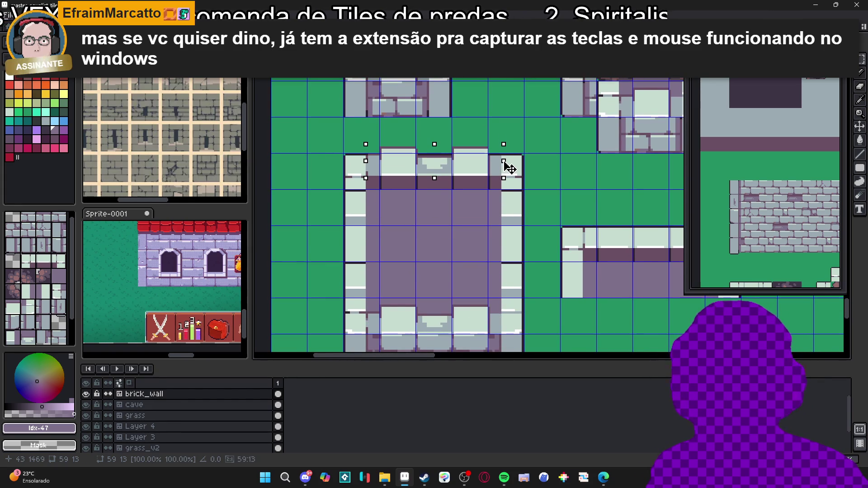
pyautogui.moveTo(505, 161); pyautogui.dragTo(506, 168)
pyautogui.press('Return')
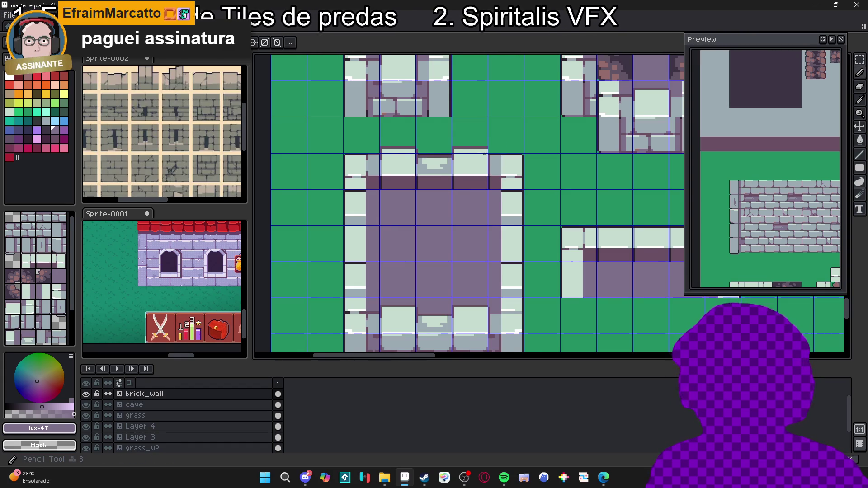
# - Pick the dark wall colour #694F62, zoom out over the room, and hide the tile grid
pyautogui.scroll(2, 491, 163)
pyautogui.keyDown('alt'); pyautogui.click(493, 156); pyautogui.keyUp('alt')
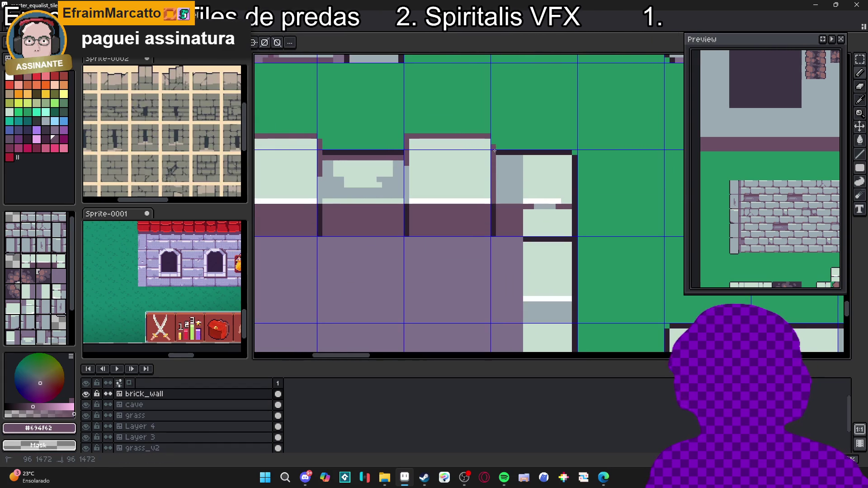
pyautogui.scroll(-2, 475, 174)
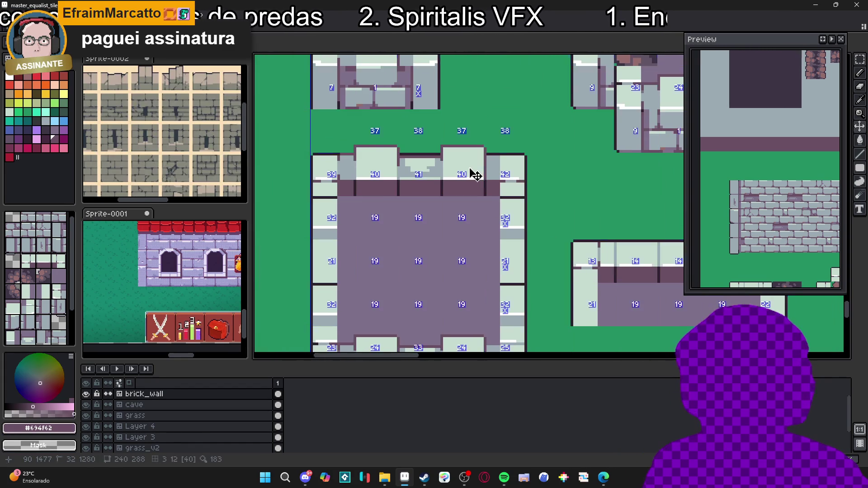
pyautogui.scroll(2, 354, 153)
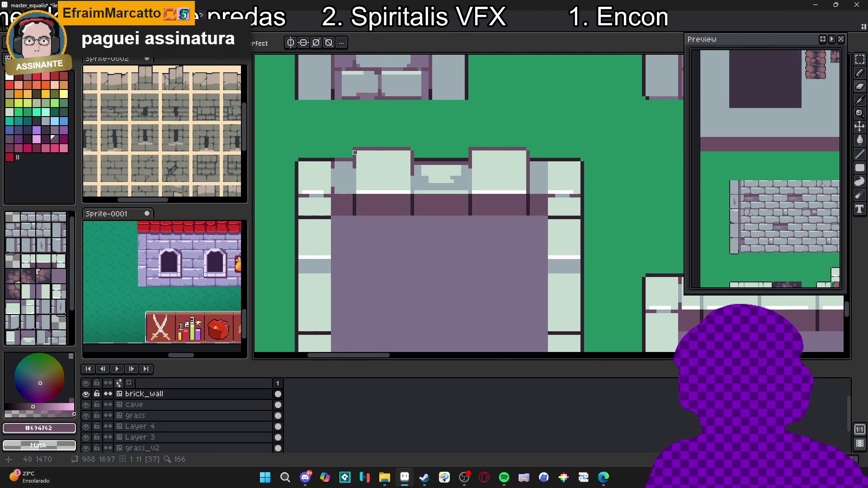
pyautogui.scroll(-1, 452, 149)
pyautogui.scroll(2, 463, 150)
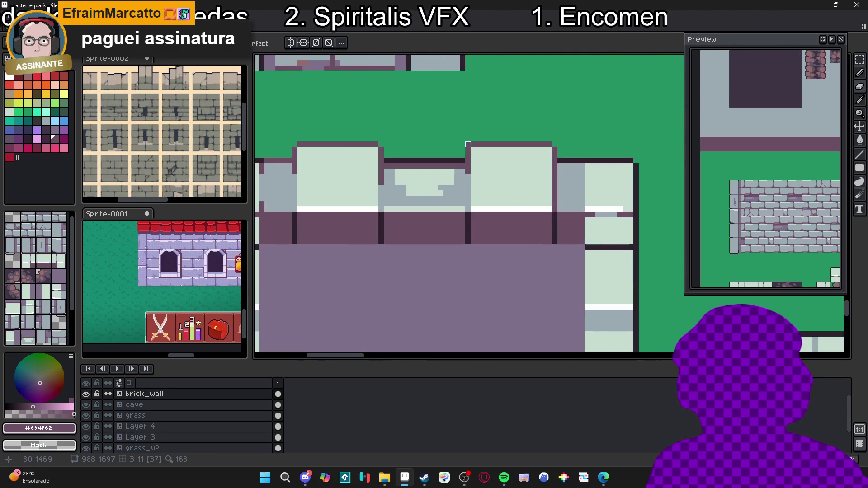
pyautogui.scroll(-3, 468, 144)
pyautogui.scroll(3, 469, 156)
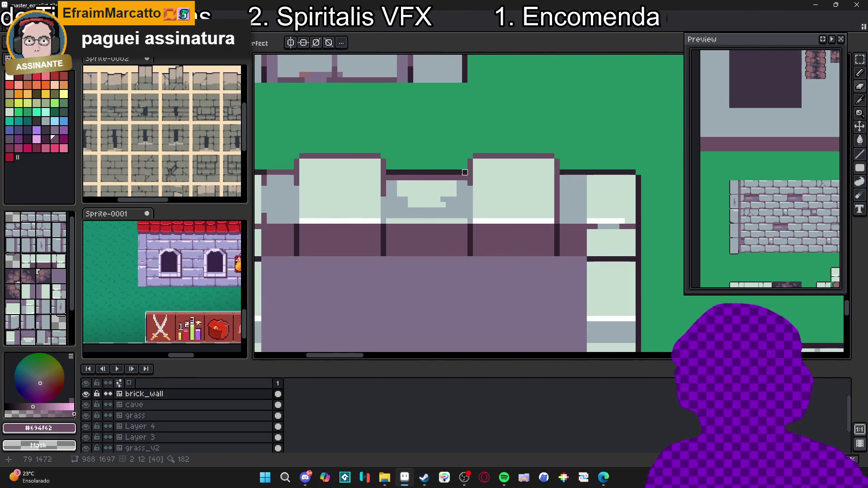
pyautogui.scroll(-3, 457, 172)
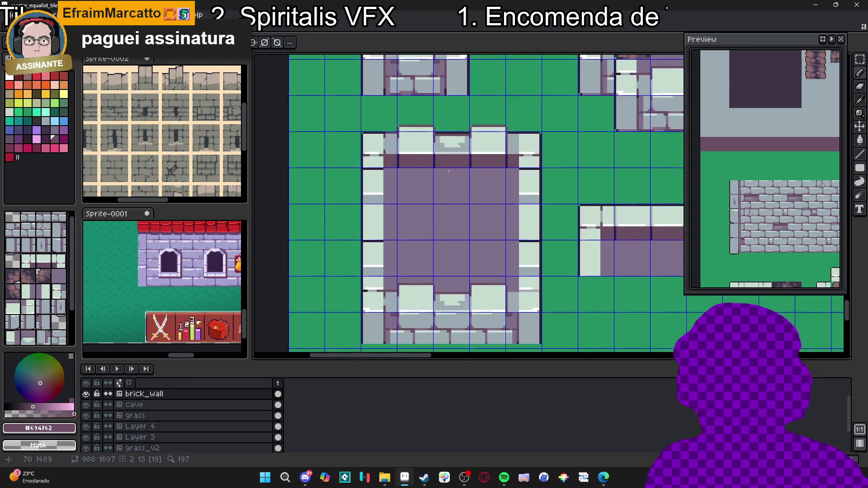
pyautogui.scroll(-1, 447, 171)
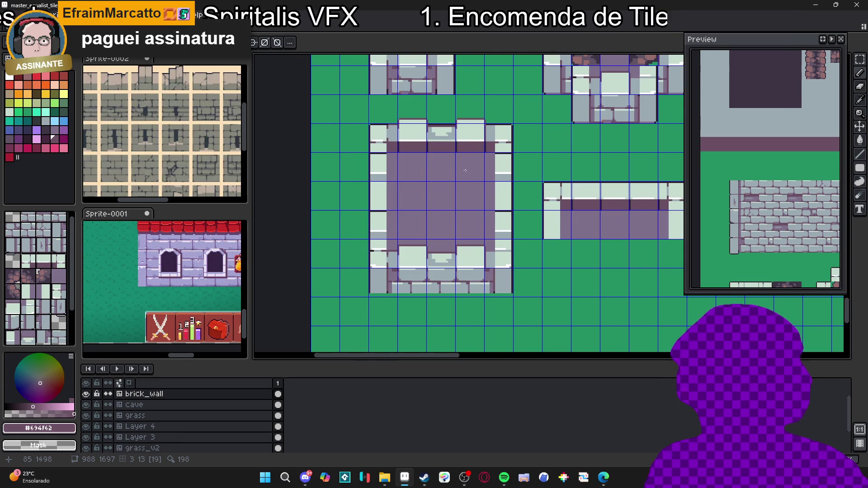
pyautogui.scroll(2, 417, 139)
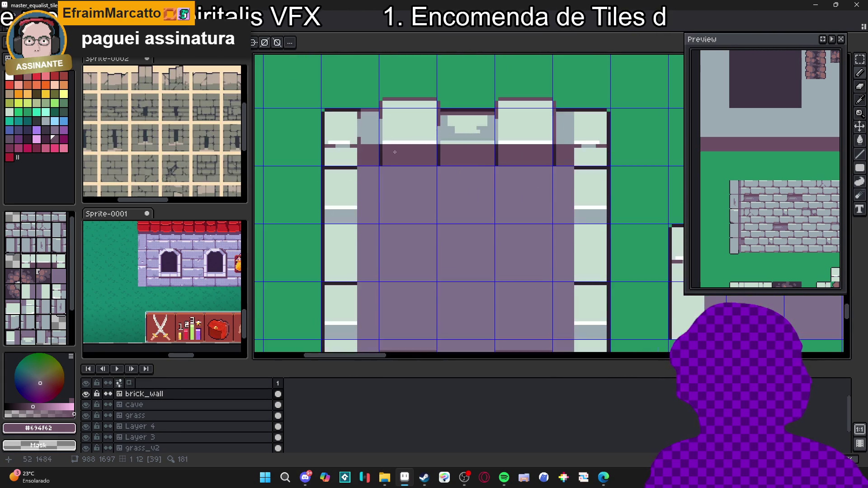
pyautogui.scroll(-2, 397, 155)
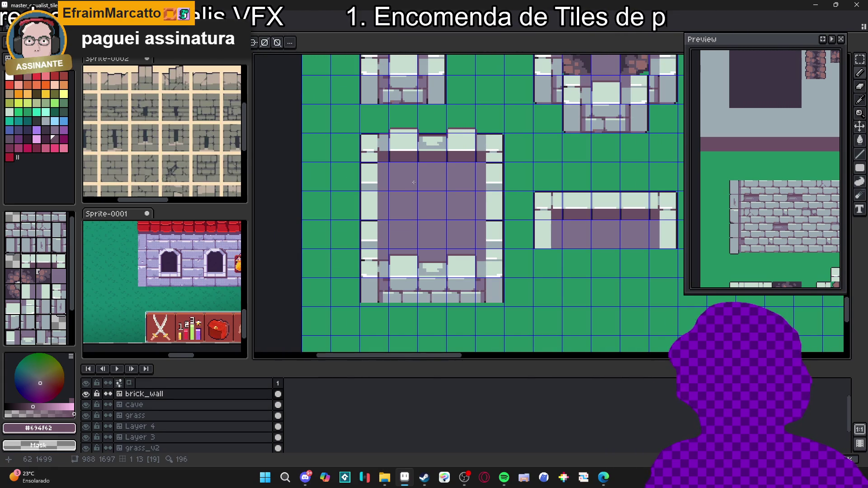
pyautogui.hotkey('ctrl', "'")
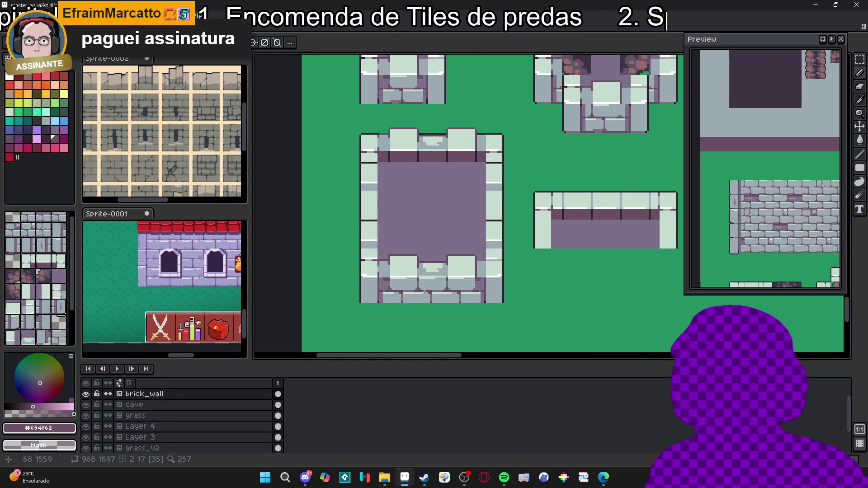
# - Grey over the light highlight strip and paint a dark purple vertical divider down the wall
pyautogui.scroll(3, 424, 291)
pyautogui.scroll(-2, 410, 254)
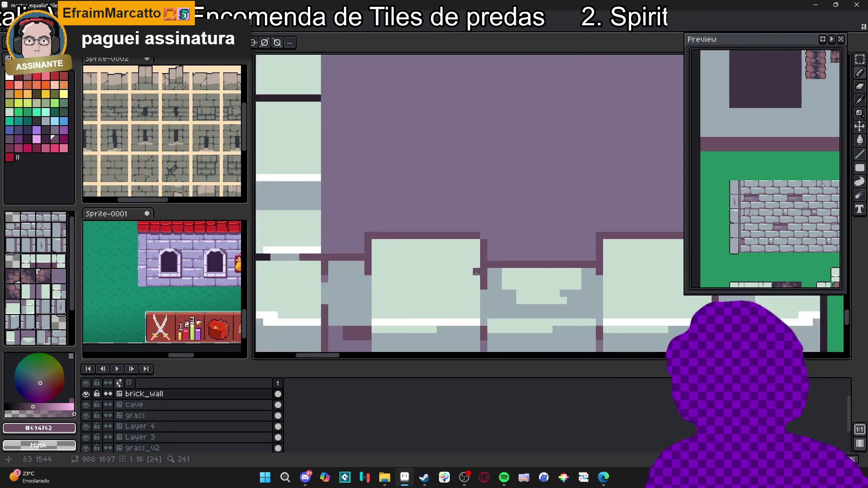
pyautogui.scroll(2, 455, 288)
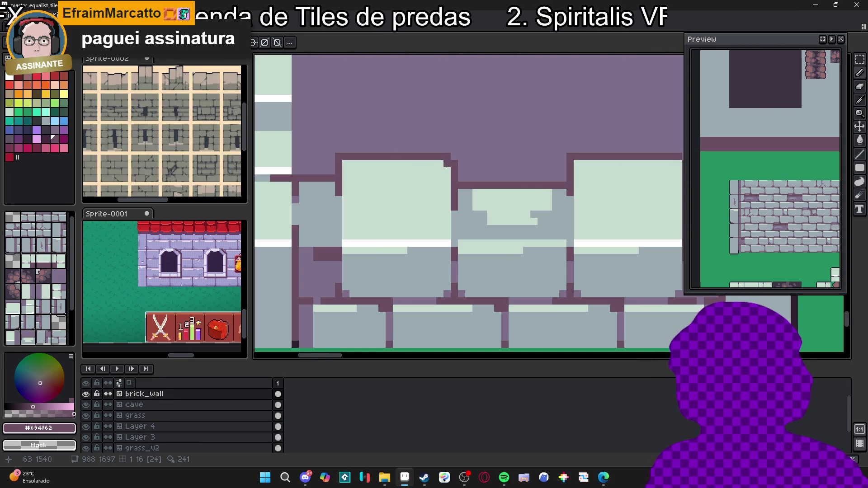
pyautogui.keyDown('alt'); pyautogui.click(443, 254); pyautogui.keyUp('alt')
pyautogui.moveTo(443, 228); pyautogui.dragTo(346, 233)
pyautogui.moveTo(347, 230)
pyautogui.mouseDown()
pyautogui.moveTo(427, 240)
pyautogui.moveTo(354, 235)
pyautogui.mouseUp()
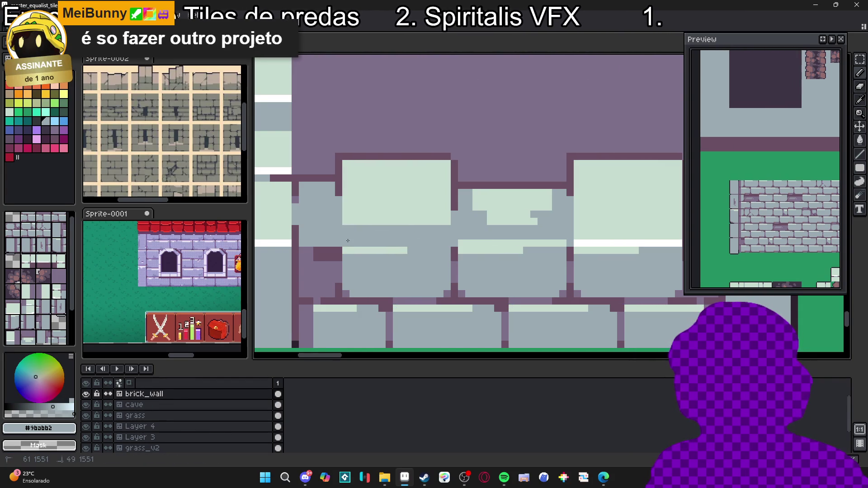
pyautogui.keyDown('alt'); pyautogui.click(455, 199); pyautogui.keyUp('alt')
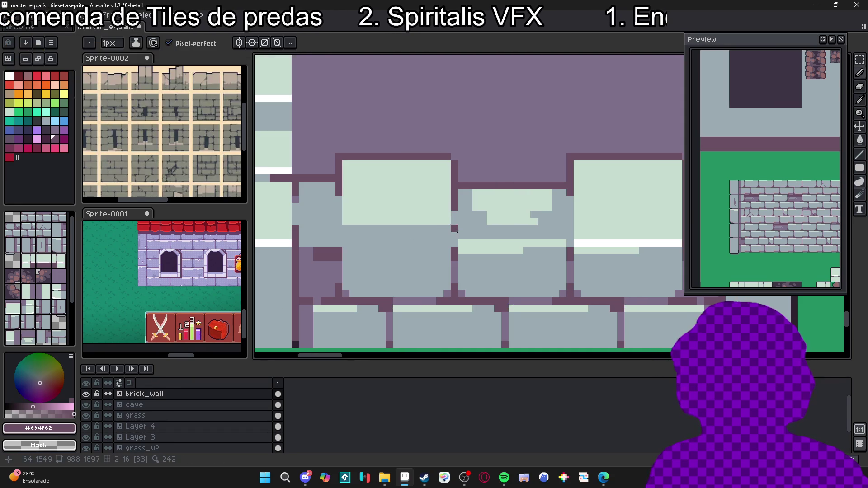
pyautogui.moveTo(455, 242); pyautogui.dragTo(455, 216)
pyautogui.moveTo(343, 244); pyautogui.dragTo(339, 195)
pyautogui.scroll(-2, 433, 240)
pyautogui.scroll(2, 433, 240)
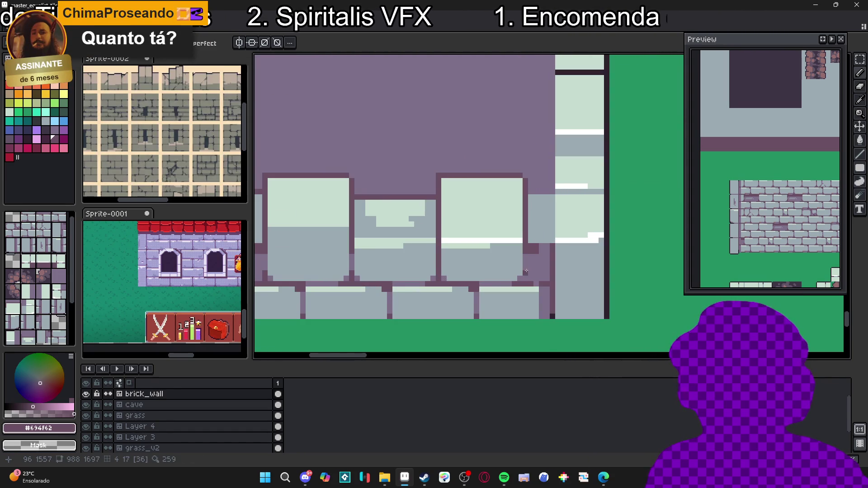
pyautogui.click(449, 251)
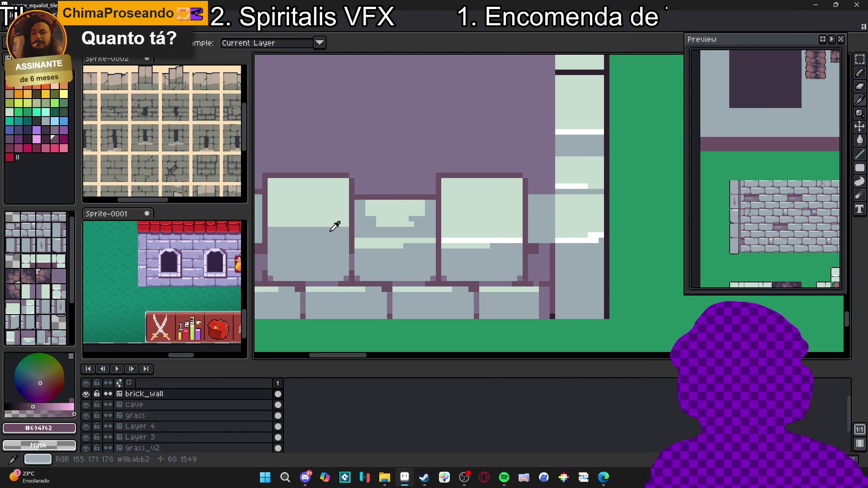
# - Paint over the middle tile's white highlight with the grey-blue wall colour
pyautogui.keyDown('alt'); pyautogui.click(359, 234); pyautogui.keyUp('alt')
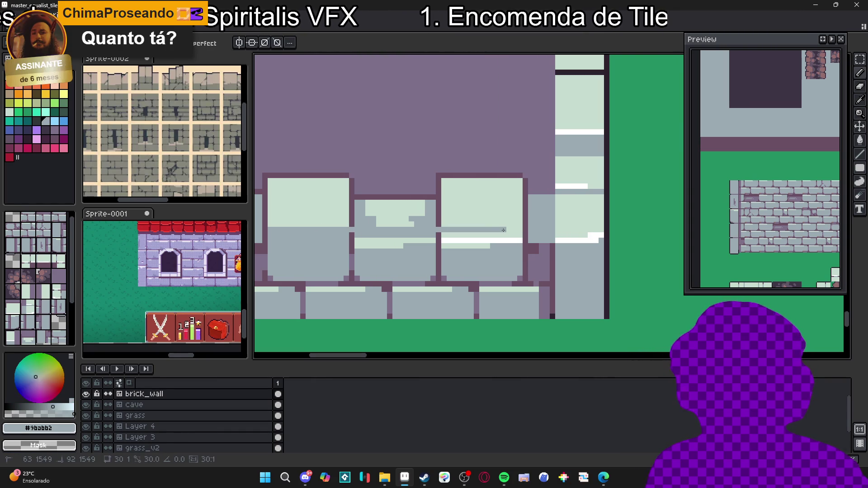
pyautogui.moveTo(487, 230)
pyautogui.mouseDown()
pyautogui.moveTo(441, 231)
pyautogui.moveTo(451, 248)
pyautogui.moveTo(519, 242)
pyautogui.mouseUp()
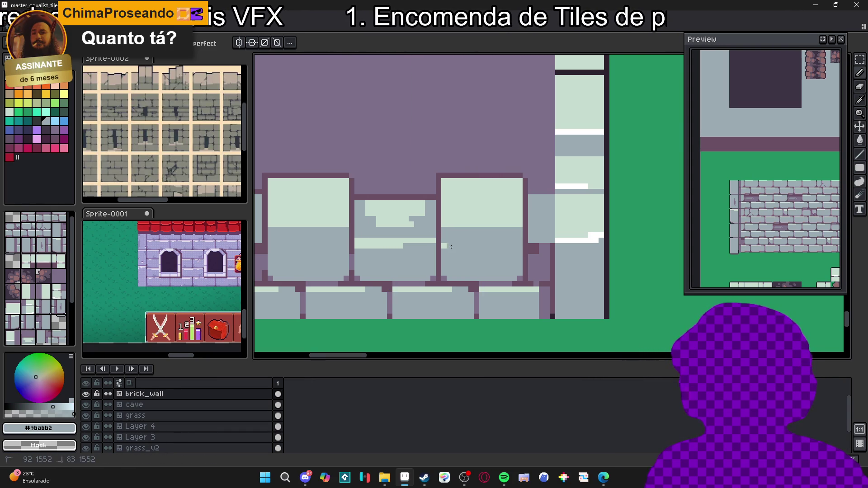
pyautogui.scroll(-4, 454, 246)
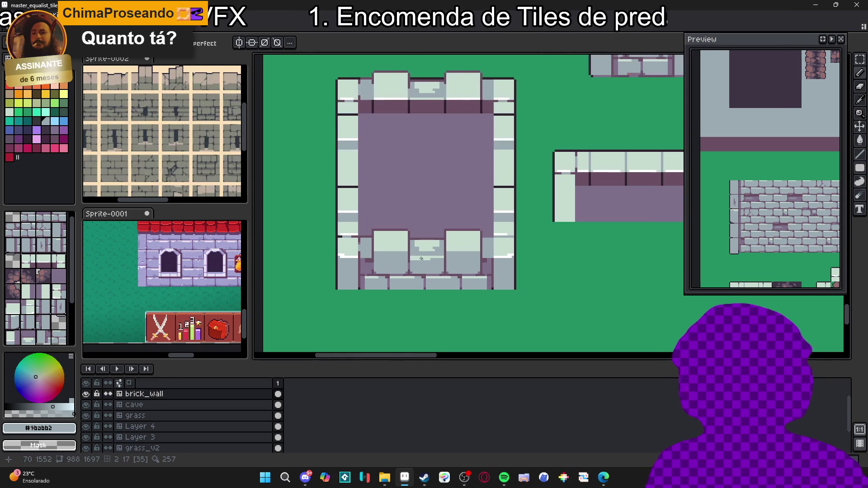
pyautogui.scroll(2, 401, 212)
# - Draw white highlight lines across the left and right merlons
pyautogui.keyDown('alt'); pyautogui.click(407, 91); pyautogui.keyUp('alt')
pyautogui.scroll(-1, 389, 263)
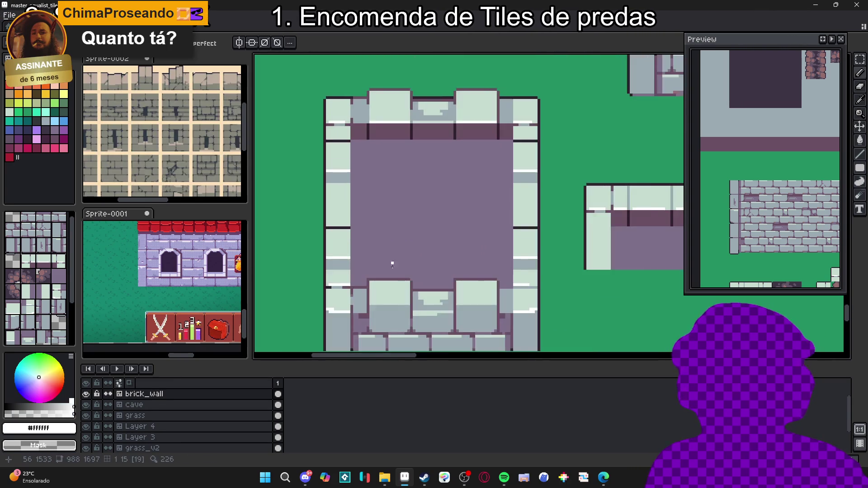
pyautogui.scroll(2, 390, 263)
pyautogui.moveTo(352, 296); pyautogui.dragTo(430, 296)
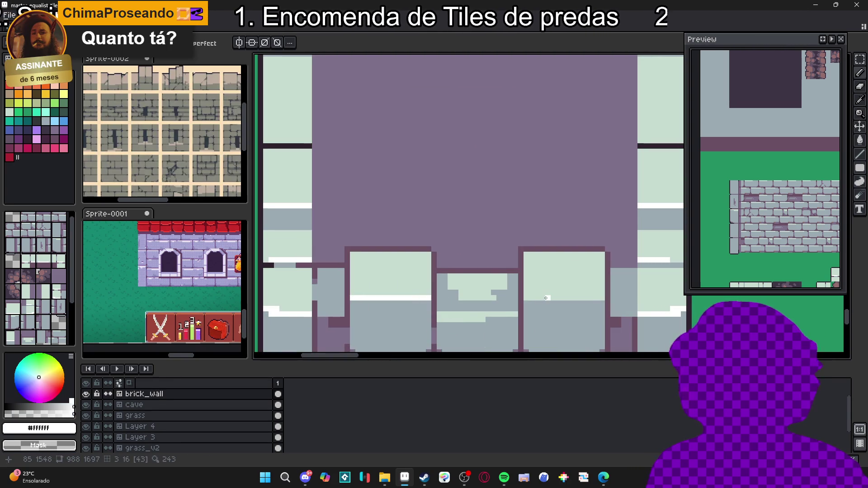
pyautogui.moveTo(529, 298); pyautogui.dragTo(605, 297)
pyautogui.scroll(-2, 529, 294)
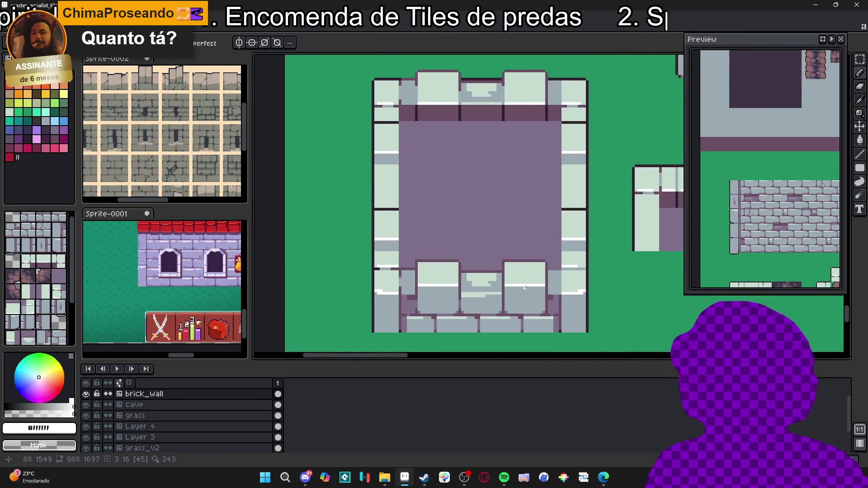
pyautogui.moveTo(528, 286); pyautogui.dragTo(516, 280)
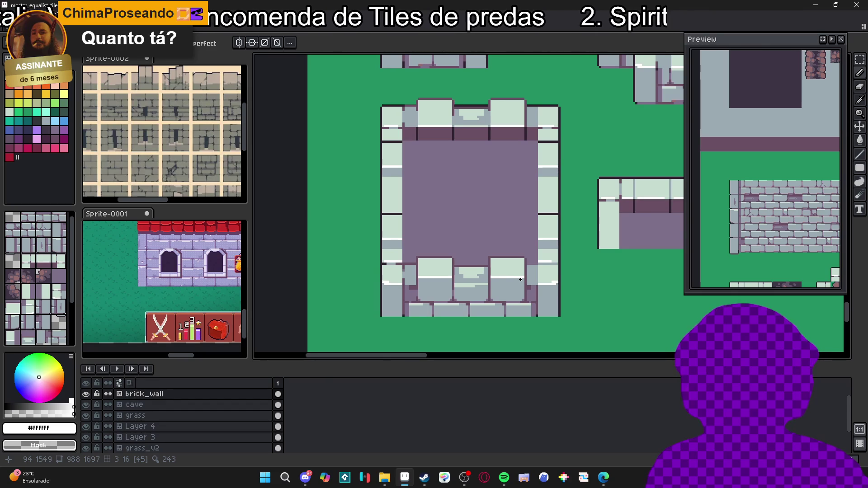
pyautogui.scroll(-1, 481, 249)
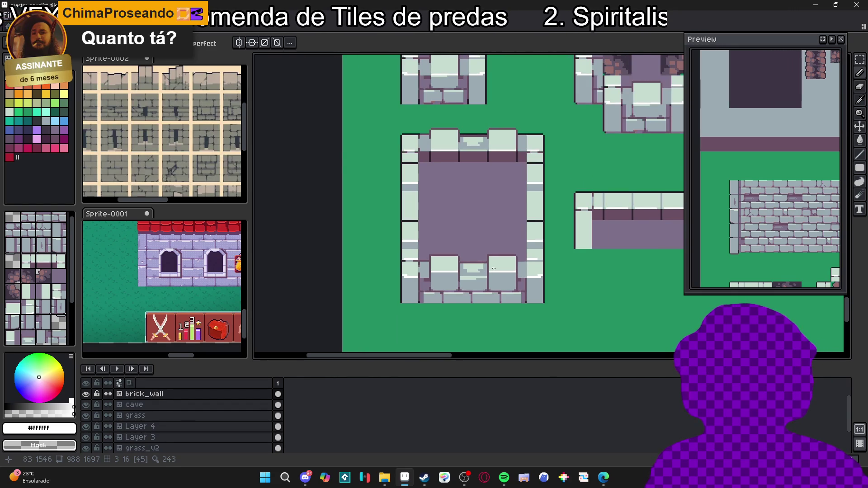
pyautogui.moveTo(483, 275)
pyautogui.mouseDown()
pyautogui.moveTo(480, 287)
pyautogui.moveTo(506, 301)
pyautogui.moveTo(479, 296)
pyautogui.mouseUp()
pyautogui.scroll(-1, 497, 282)
pyautogui.scroll(-1, 489, 299)
pyautogui.scroll(1, 489, 300)
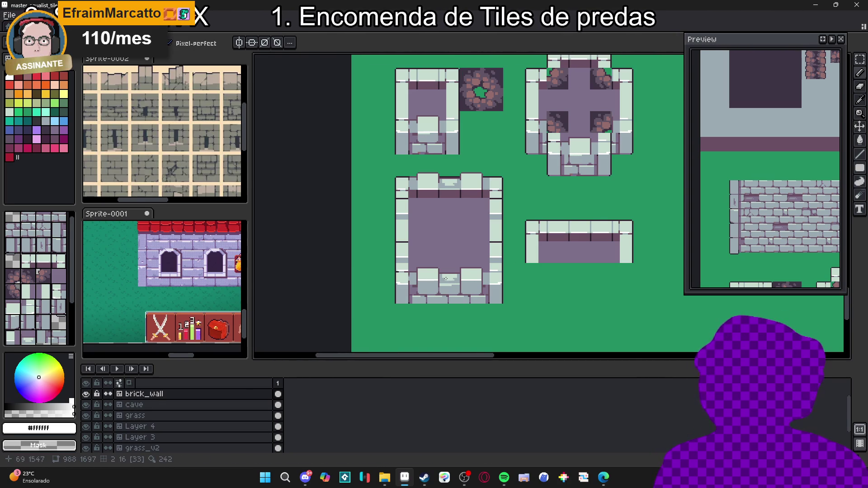
# - Rectangle-select the room's retouched lower battlement block
pyautogui.scroll(1, 438, 291)
pyautogui.scroll(1, 416, 273)
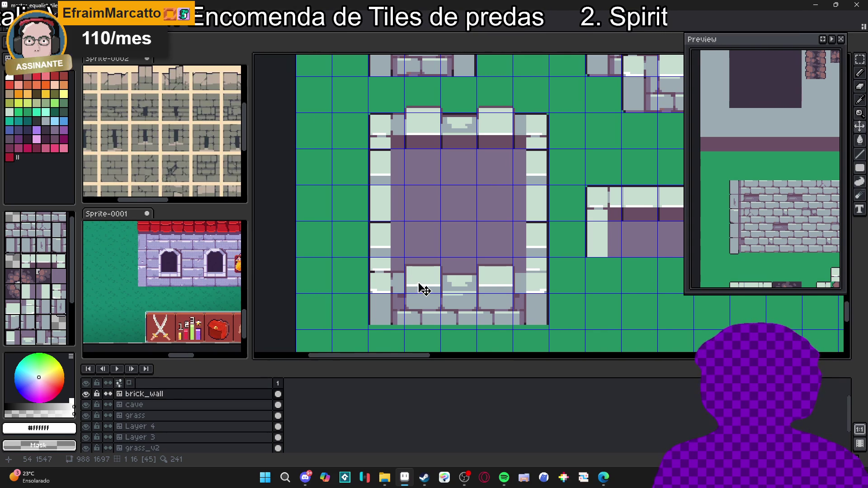
pyautogui.scroll(1, 422, 298)
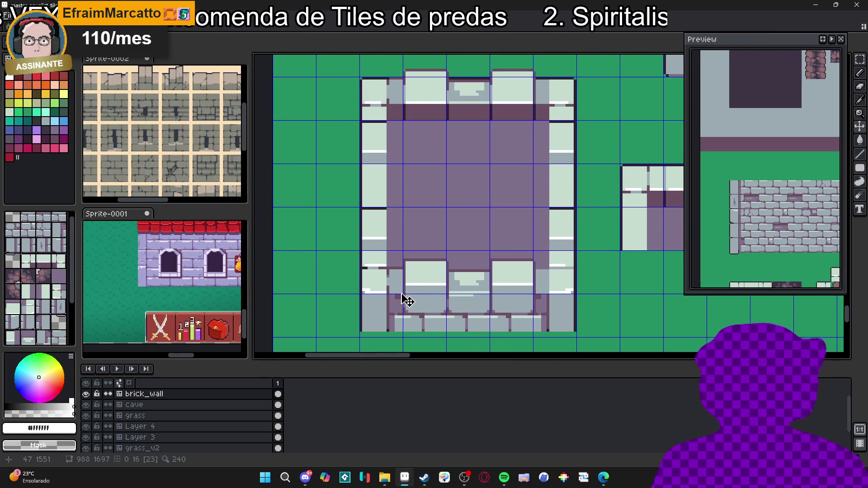
pyautogui.press('m')
pyautogui.moveTo(403, 292)
pyautogui.mouseDown()
pyautogui.moveTo(505, 254)
pyautogui.moveTo(534, 260)
pyautogui.mouseUp()
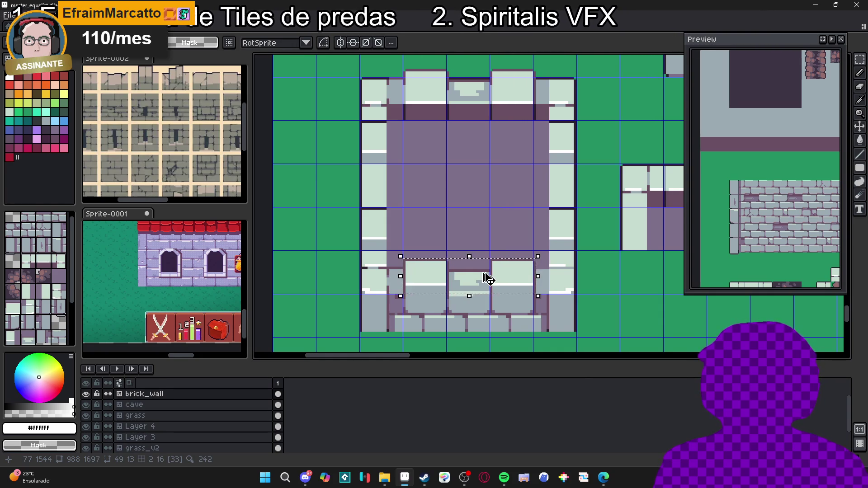
# - Copy the battlement block onto the top wall, nudge it into alignment and drop it
pyautogui.moveTo(492, 290); pyautogui.dragTo(491, 99)
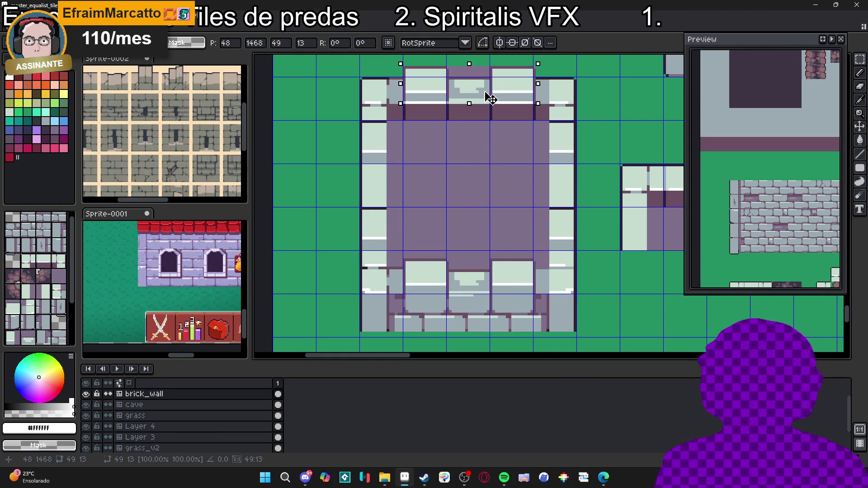
pyautogui.press('Up')
pyautogui.press('Down')
pyautogui.press('Down')
pyautogui.press('Up')
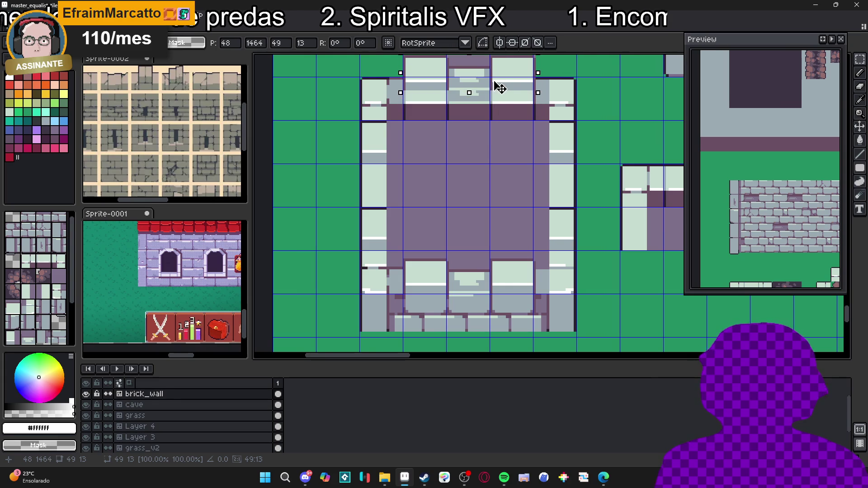
pyautogui.press('Down')
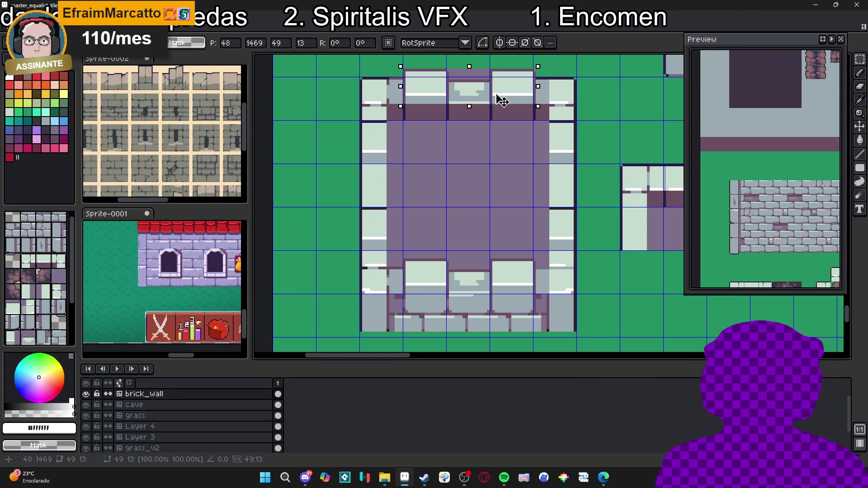
pyautogui.moveTo(502, 101)
pyautogui.mouseDown()
pyautogui.moveTo(483, 149)
pyautogui.moveTo(503, 150)
pyautogui.mouseUp()
pyautogui.press('Return')
pyautogui.keyDown('alt'); pyautogui.click(483, 148); pyautogui.keyUp('alt')
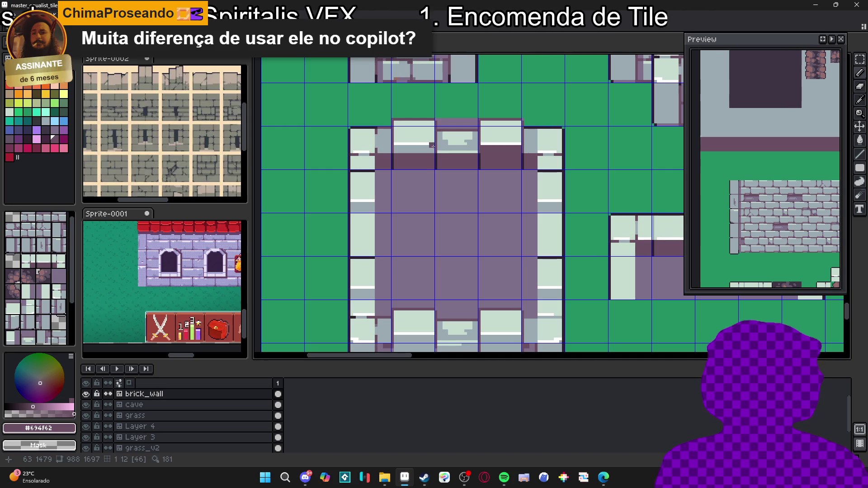
pyautogui.moveTo(432, 148); pyautogui.dragTo(397, 148)
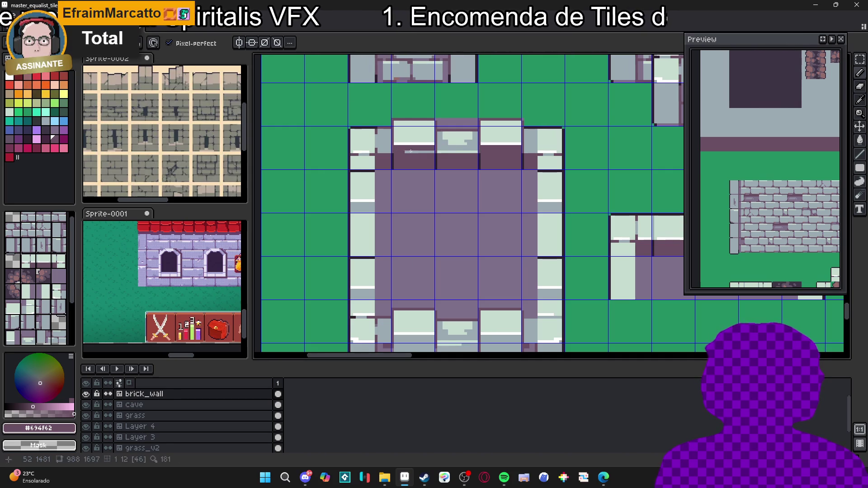
pyautogui.scroll(-1, 432, 151)
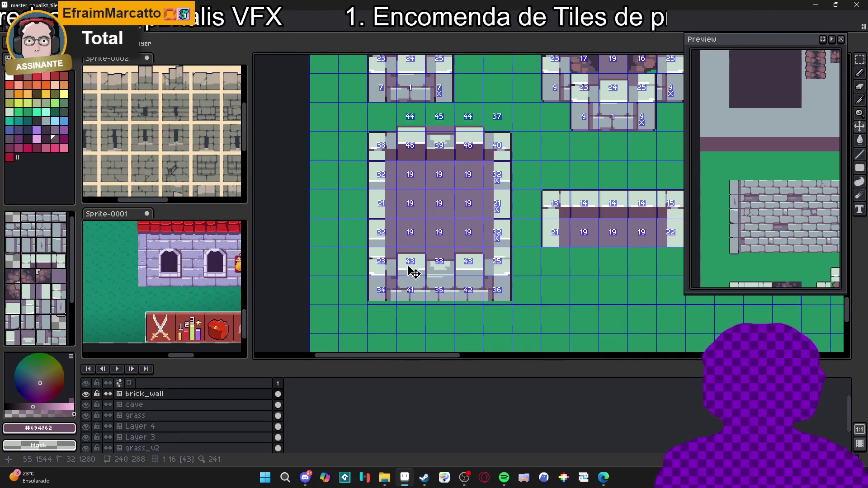
pyautogui.scroll(1, 463, 261)
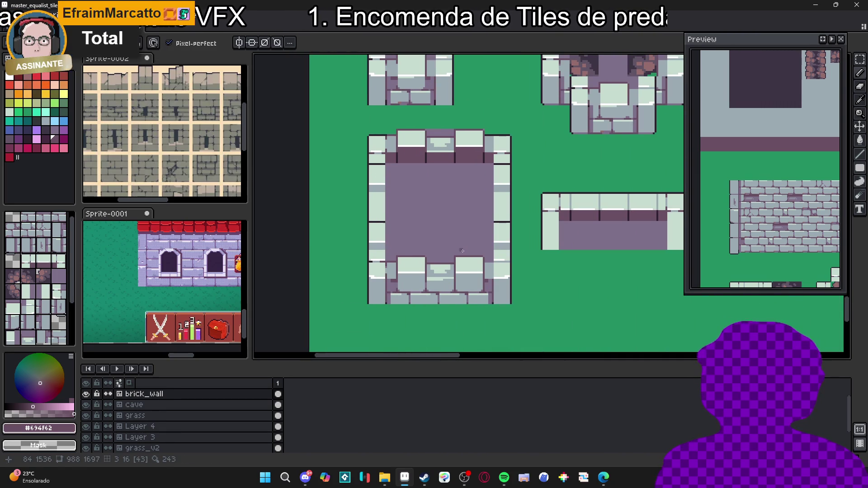
pyautogui.scroll(2, 436, 215)
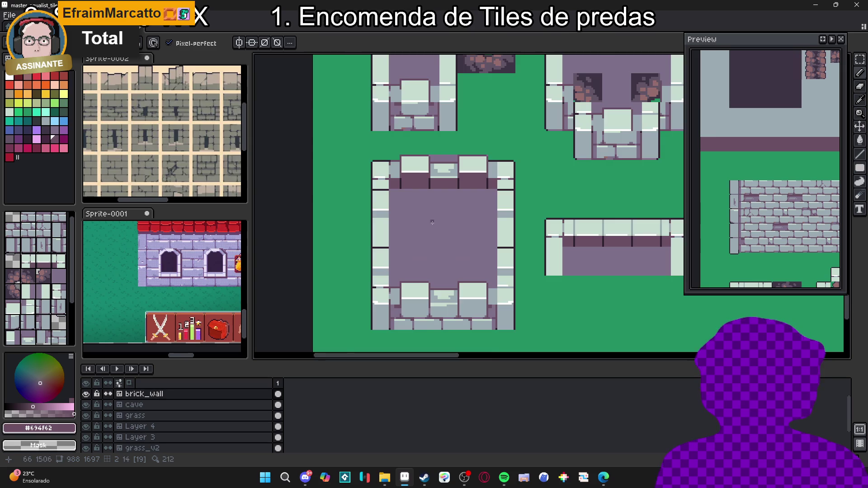
pyautogui.scroll(-1, 432, 220)
pyautogui.scroll(2, 430, 206)
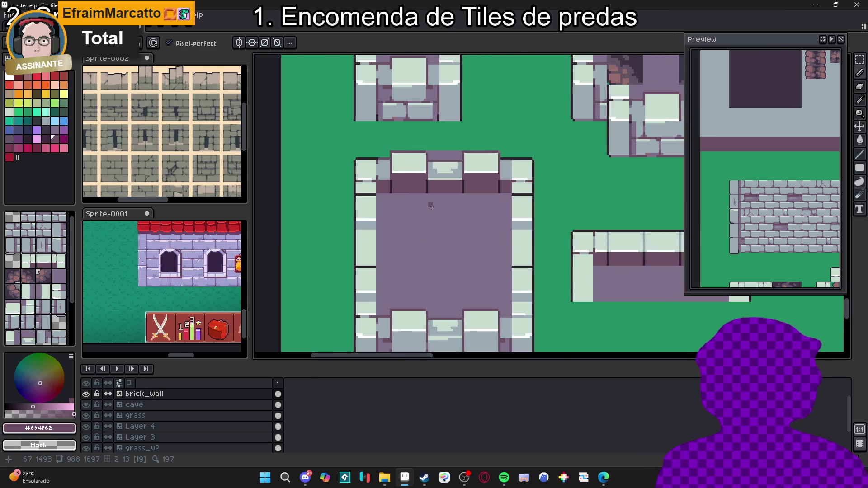
pyautogui.click(63, 94)
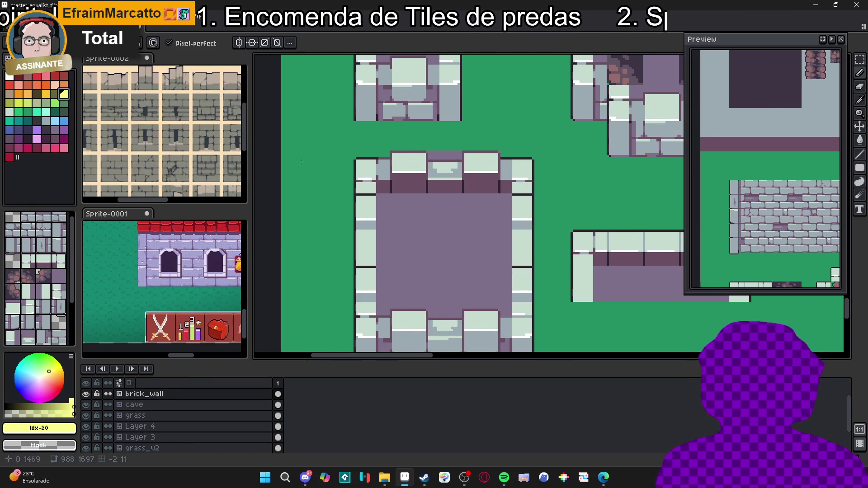
pyautogui.press('g')
pyautogui.click(418, 183)
pyautogui.hotkey('ctrl', 'z')
pyautogui.scroll(1, 396, 179)
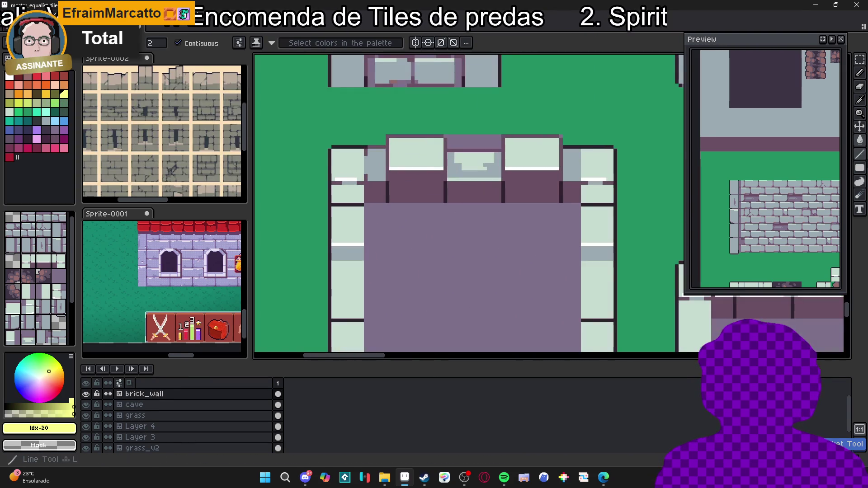
pyautogui.click(860, 168)
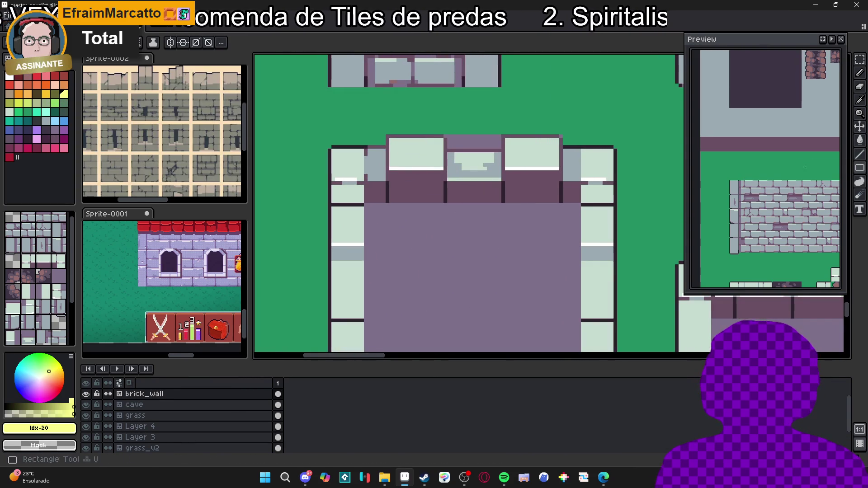
pyautogui.scroll(-2, 391, 171)
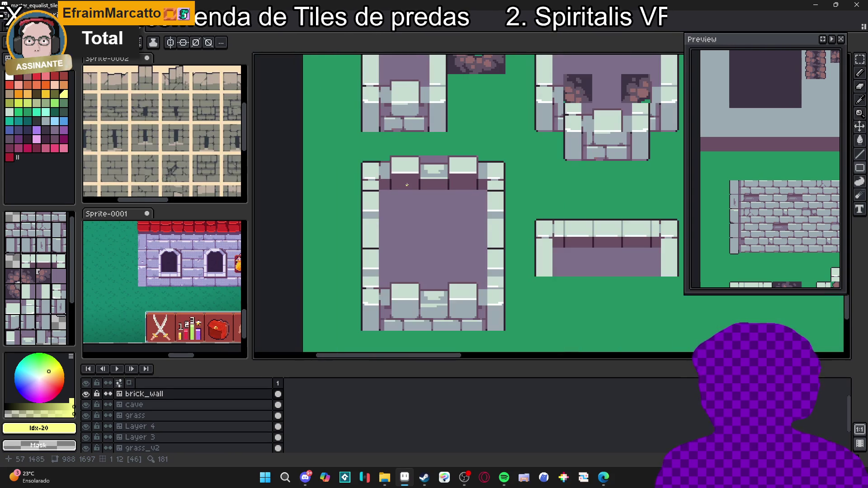
pyautogui.scroll(-2, 405, 182)
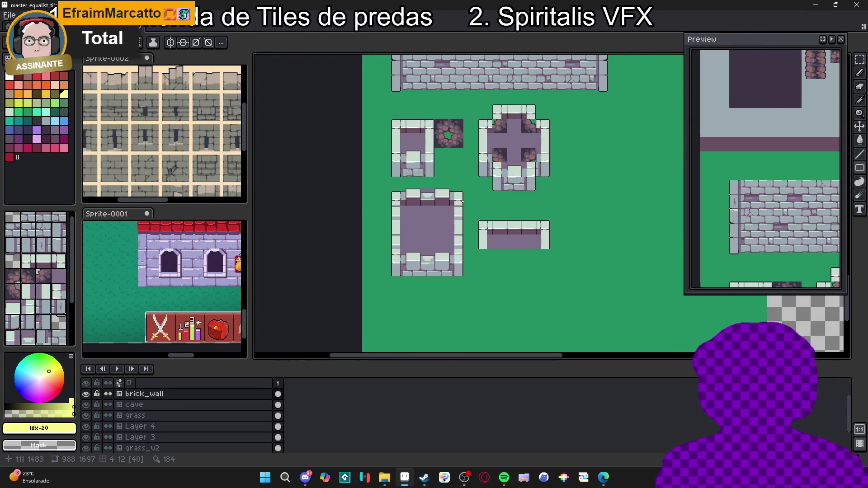
pyautogui.scroll(3, 435, 211)
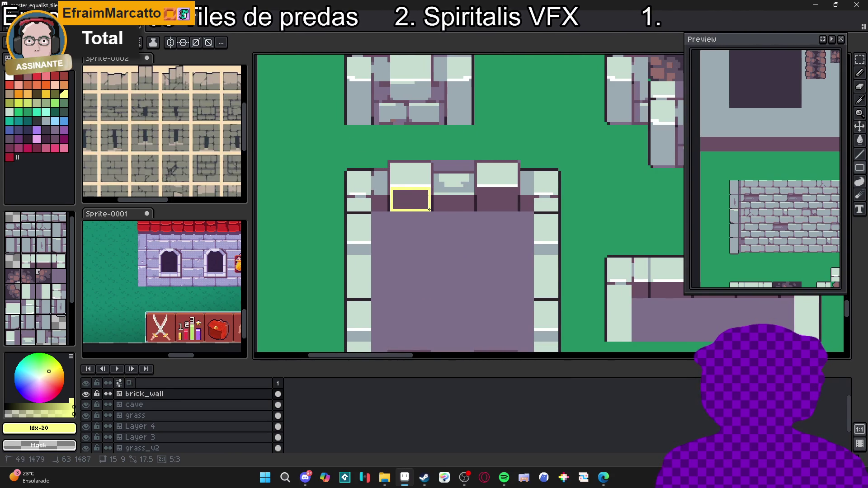
pyautogui.scroll(1, 427, 200)
pyautogui.moveTo(436, 199)
pyautogui.mouseDown()
pyautogui.moveTo(486, 207)
pyautogui.moveTo(425, 198)
pyautogui.mouseUp()
pyautogui.scroll(-2, 452, 213)
pyautogui.scroll(-3, 445, 204)
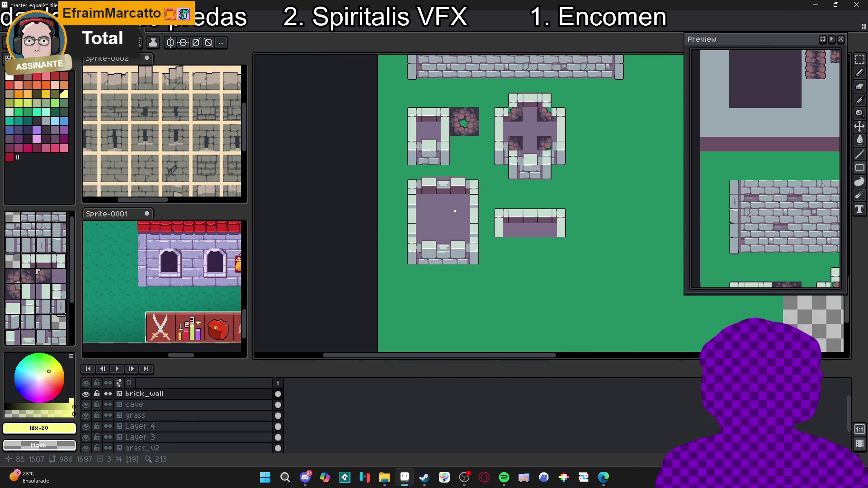
pyautogui.scroll(2, 459, 199)
# - Eyedrop the dark wall purple and the grey-blue from the room's wall tiles
pyautogui.scroll(-1, 447, 194)
pyautogui.scroll(4, 382, 188)
pyautogui.scroll(1, 382, 188)
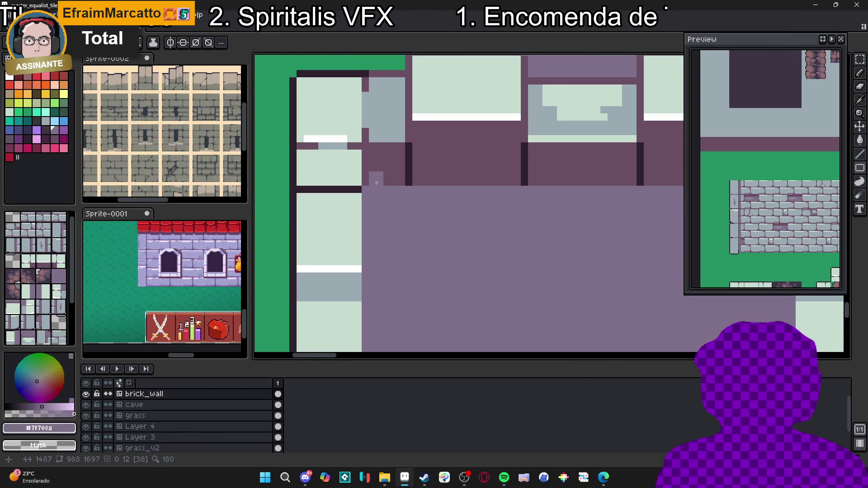
pyautogui.keyDown('alt'); pyautogui.click(378, 174); pyautogui.keyUp('alt')
pyautogui.scroll(-4, 377, 193)
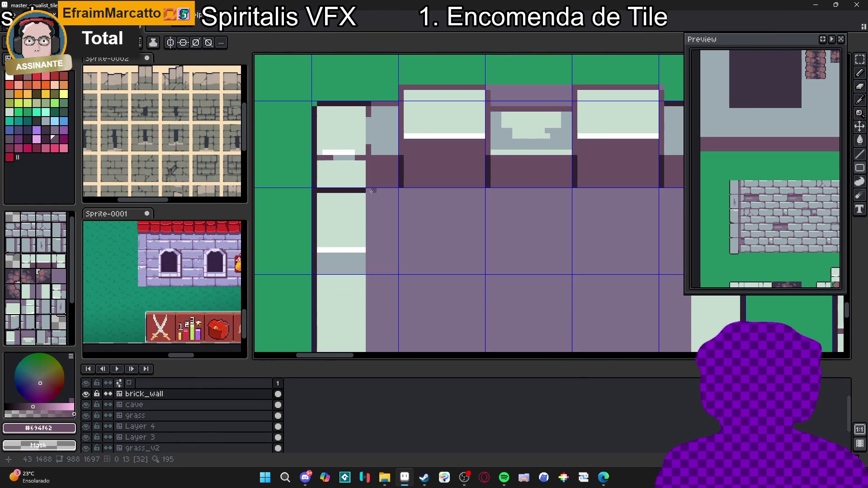
pyautogui.scroll(3, 381, 195)
pyautogui.scroll(-3, 345, 184)
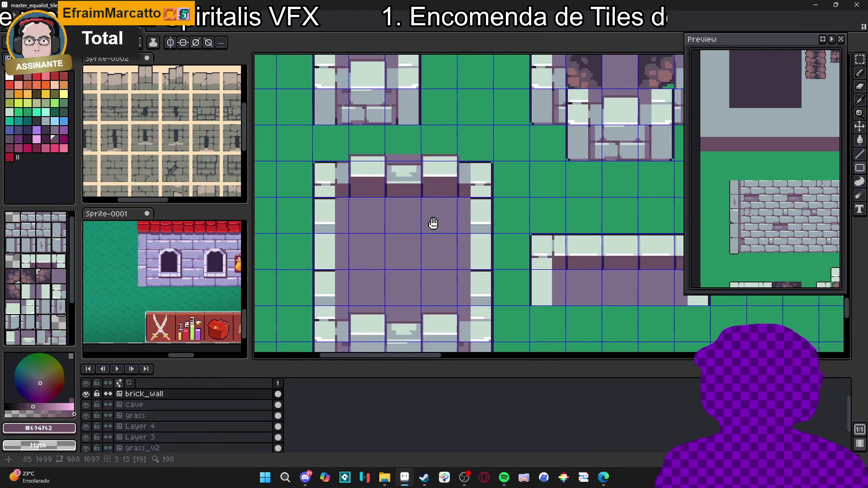
pyautogui.scroll(2, 434, 223)
pyautogui.scroll(-1, 483, 221)
pyautogui.scroll(-1, 483, 221)
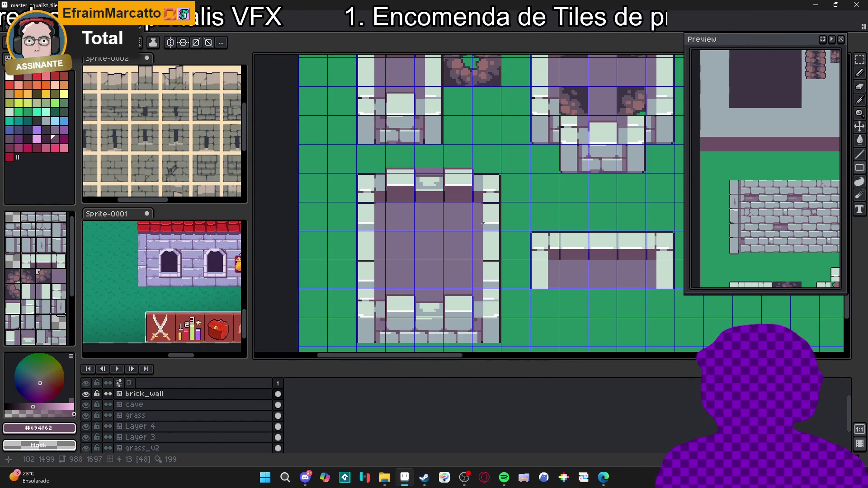
pyautogui.scroll(-1, 483, 222)
pyautogui.press('ctrl')
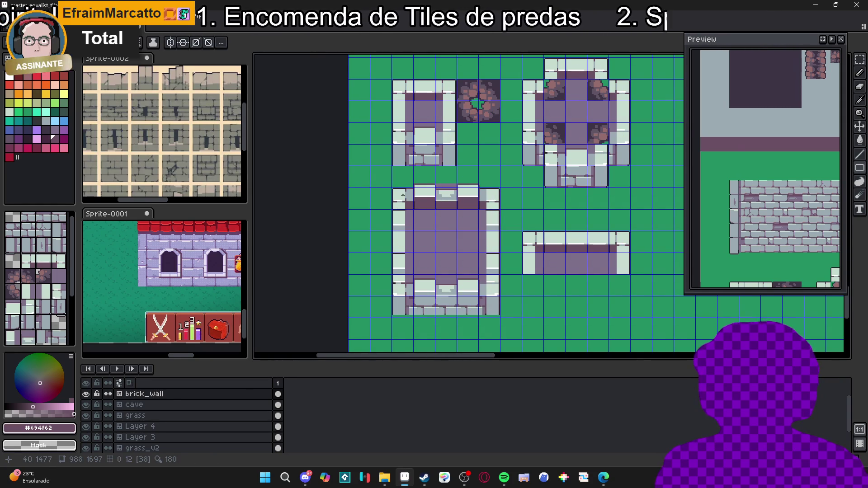
pyautogui.scroll(4, 494, 211)
pyautogui.keyDown('alt'); pyautogui.click(413, 204); pyautogui.keyUp('alt')
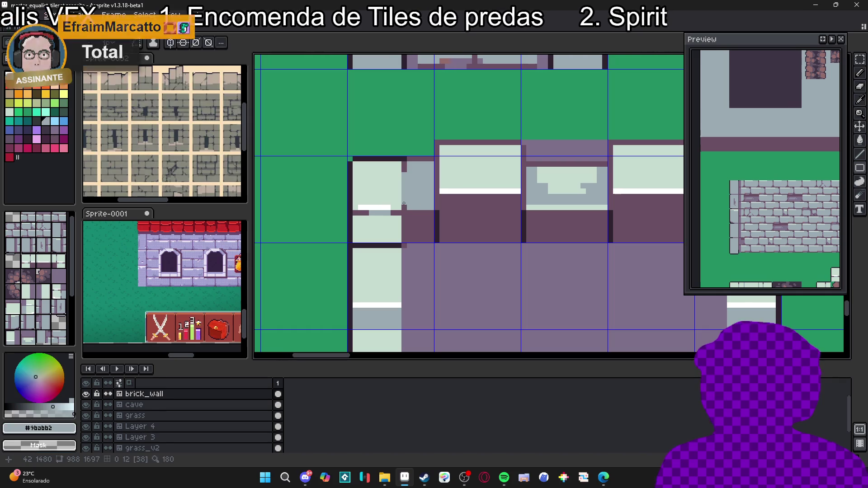
# - Try filling the corner wall tile's upper part with white, then undo it
pyautogui.scroll(-3, 414, 174)
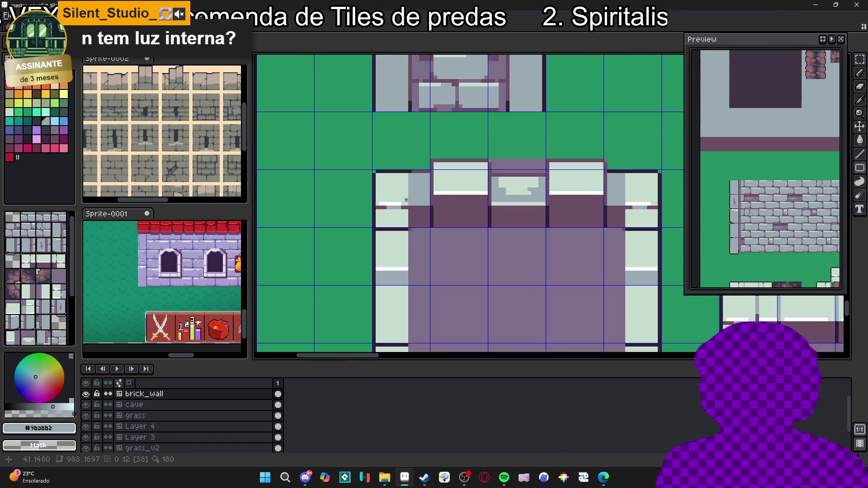
pyautogui.scroll(2, 414, 198)
pyautogui.keyDown('alt'); pyautogui.click(384, 202); pyautogui.keyUp('alt')
pyautogui.click(432, 183)
pyautogui.click(402, 201)
pyautogui.press('b')
pyautogui.hotkey('ctrl', 'z')
# - Draw a short white highlight line along the top-left corner wall tile's edge
pyautogui.keyDown('shift'); pyautogui.click(430, 205); pyautogui.keyUp('shift')
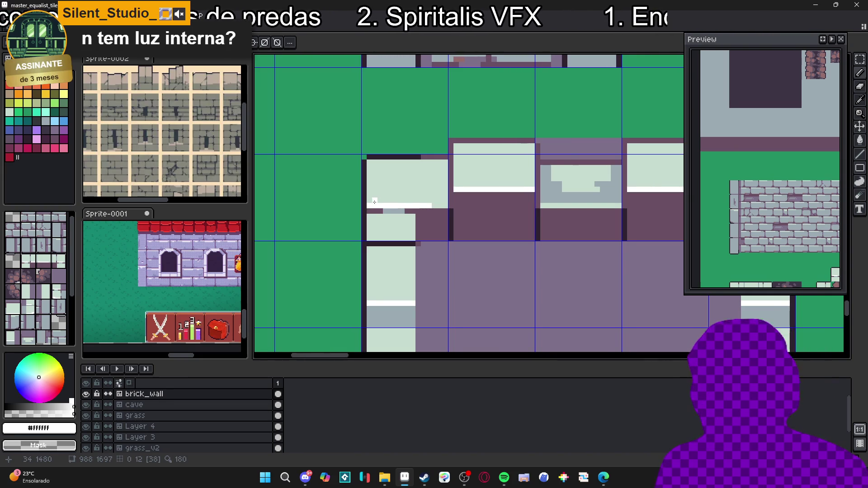
pyautogui.scroll(-4, 374, 201)
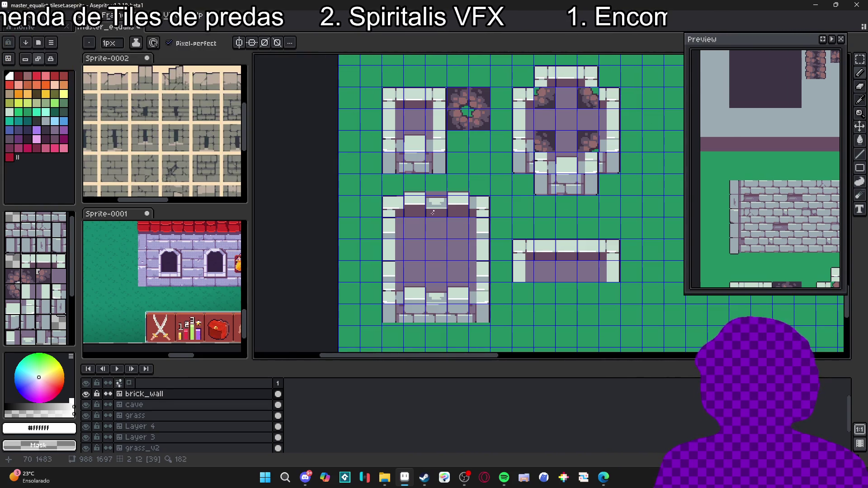
pyautogui.scroll(-2, 435, 206)
pyautogui.scroll(4, 443, 212)
pyautogui.scroll(-2, 458, 224)
pyautogui.scroll(-3, 436, 232)
pyautogui.scroll(4, 442, 251)
pyautogui.scroll(-1, 449, 246)
pyautogui.scroll(-2, 465, 230)
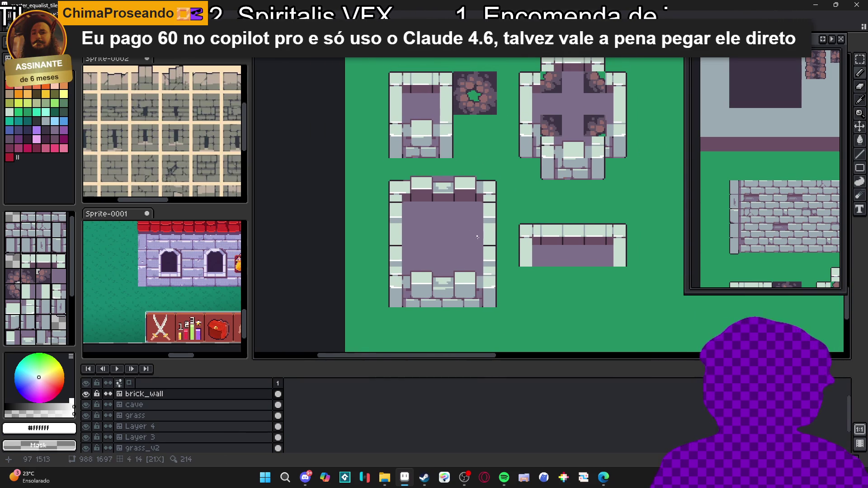
# - Trial-fill the room's purple floor with grey-blue #9babb2, then undo it
pyautogui.scroll(-1, 422, 226)
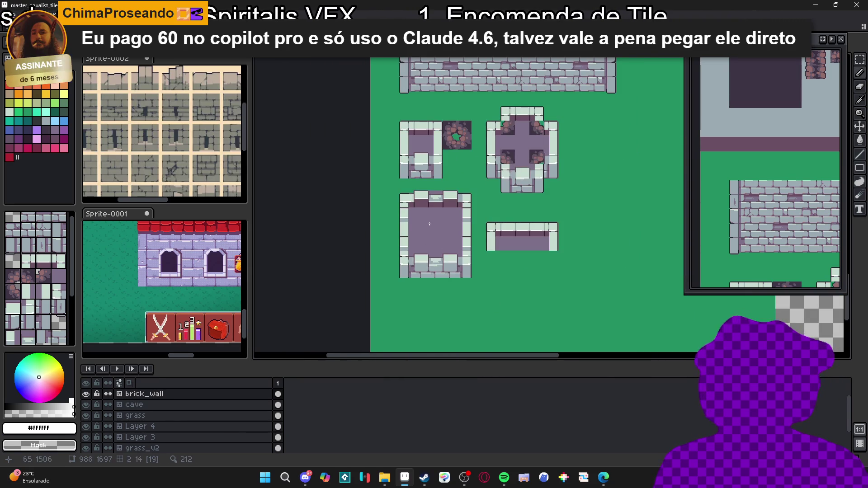
pyautogui.scroll(3, 418, 223)
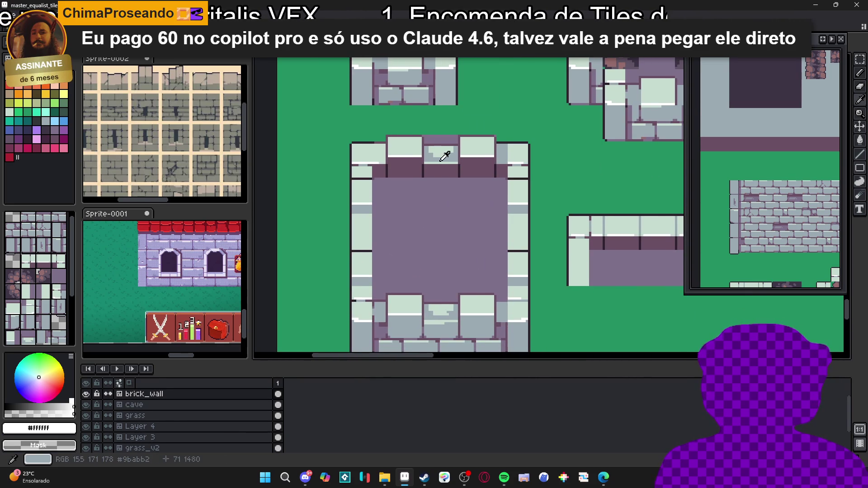
pyautogui.keyDown('alt'); pyautogui.click(444, 158); pyautogui.keyUp('alt')
pyautogui.click(418, 201)
pyautogui.scroll(-1, 418, 201)
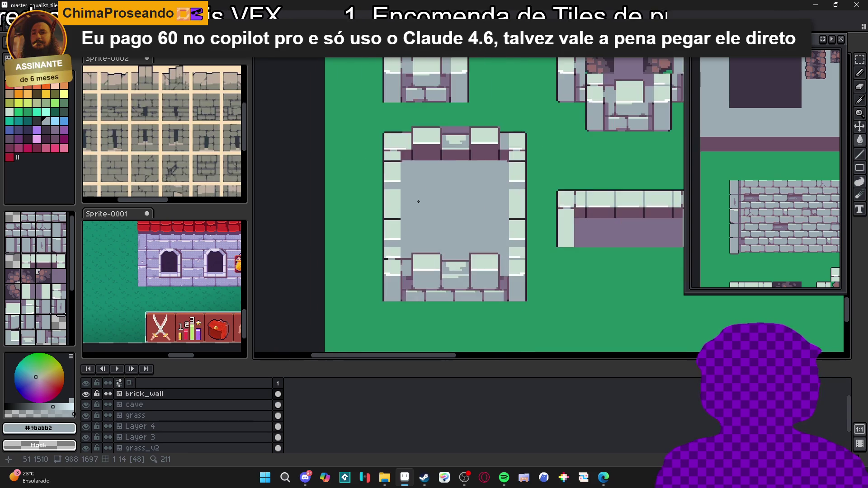
pyautogui.scroll(-1, 436, 208)
pyautogui.scroll(2, 440, 195)
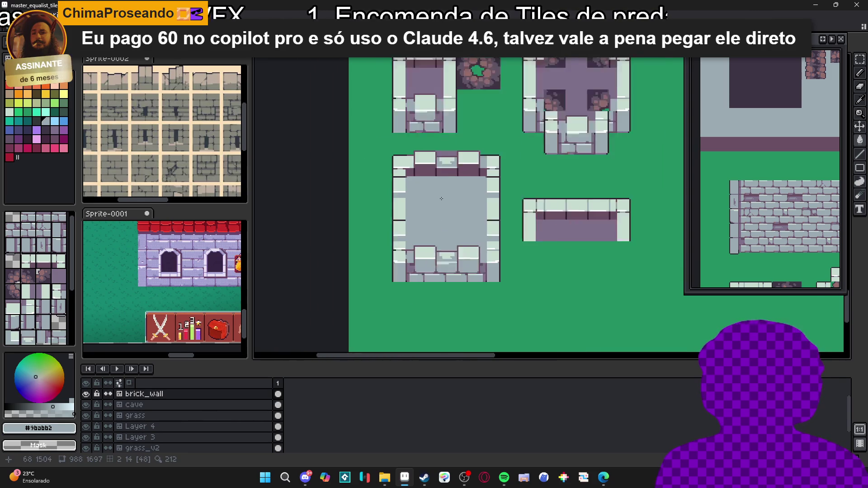
pyautogui.hotkey('ctrl', 'z')
# - Turn on the tile grid overlay with Ctrl+' and zoom into the corner
pyautogui.scroll(2, 401, 177)
pyautogui.scroll(-2, 401, 176)
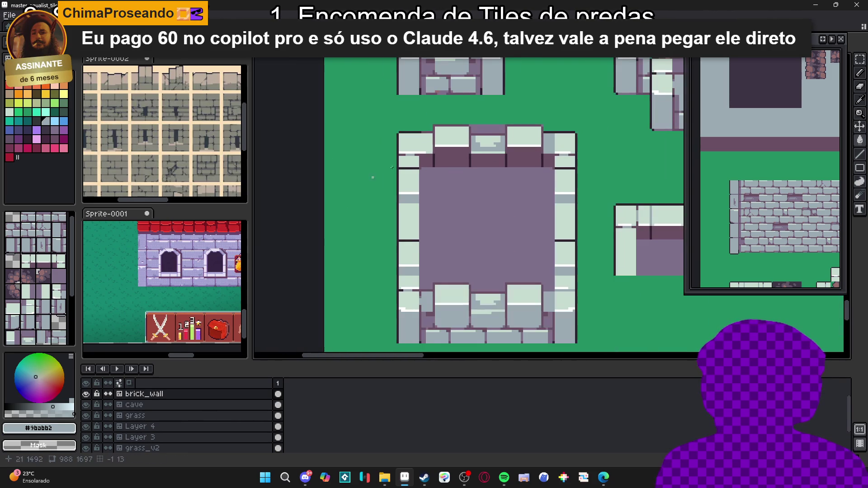
pyautogui.scroll(2, 426, 208)
pyautogui.hotkey('ctrl', "'")
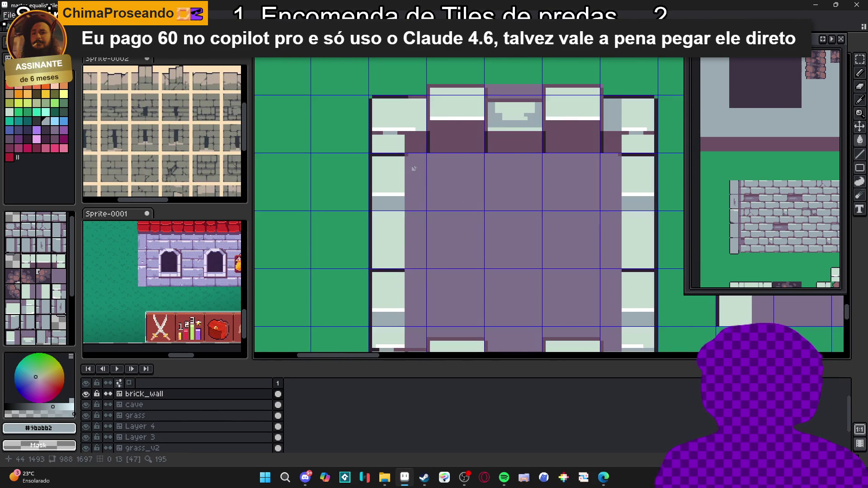
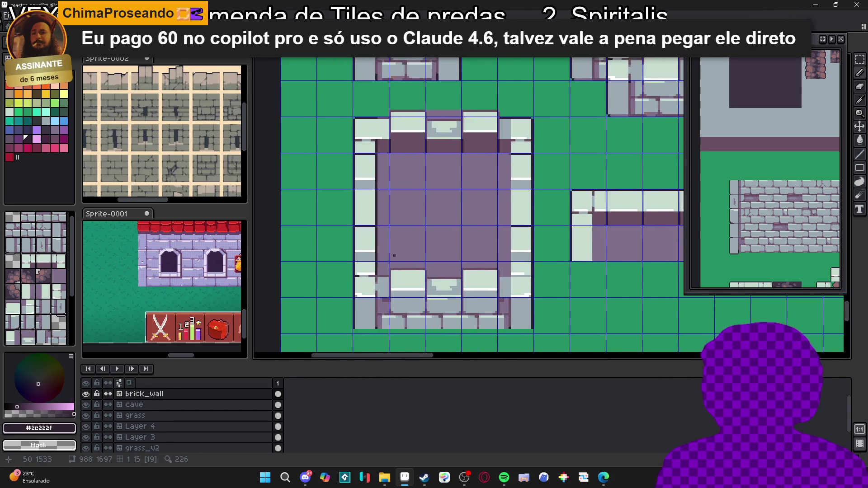
# - Zoom out, start a dark line down the room's inner-left wall, then cancel it
pyautogui.hotkey('ctrl', "'")
pyautogui.hotkey('ctrl', "'")
pyautogui.hotkey('ctrl', "'")
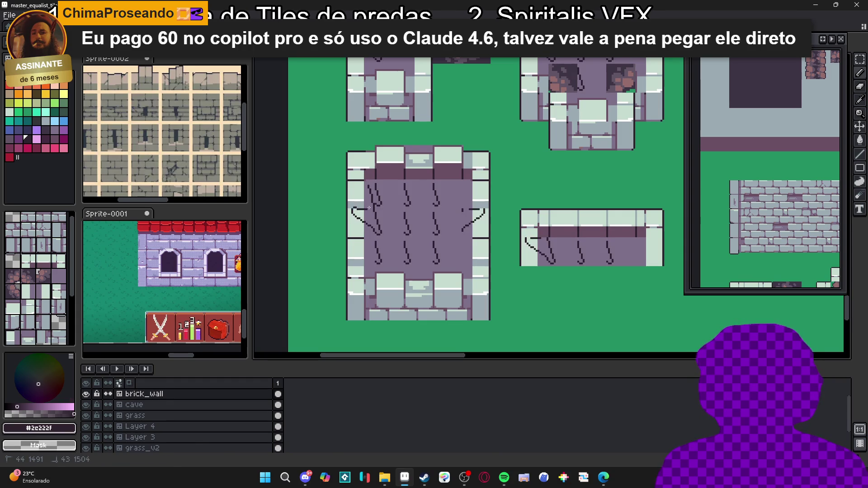
pyautogui.scroll(2, 371, 196)
pyautogui.moveTo(357, 182)
pyautogui.mouseDown()
pyautogui.moveTo(353, 329)
pyautogui.moveTo(361, 200)
pyautogui.mouseUp()
pyautogui.press('Escape')
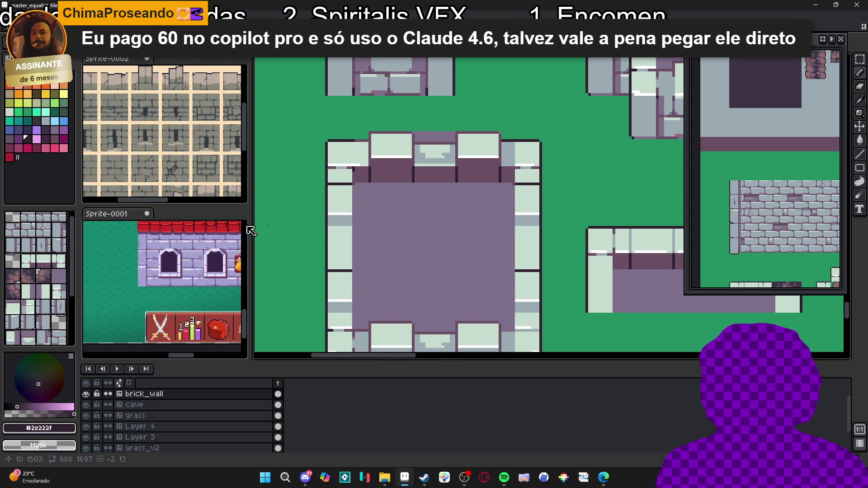
# - Try wall tiles 47 and 32 from the tileset, then return to palette colours
pyautogui.click(45, 231)
pyautogui.keyDown('alt'); pyautogui.click(357, 199); pyautogui.keyUp('alt')
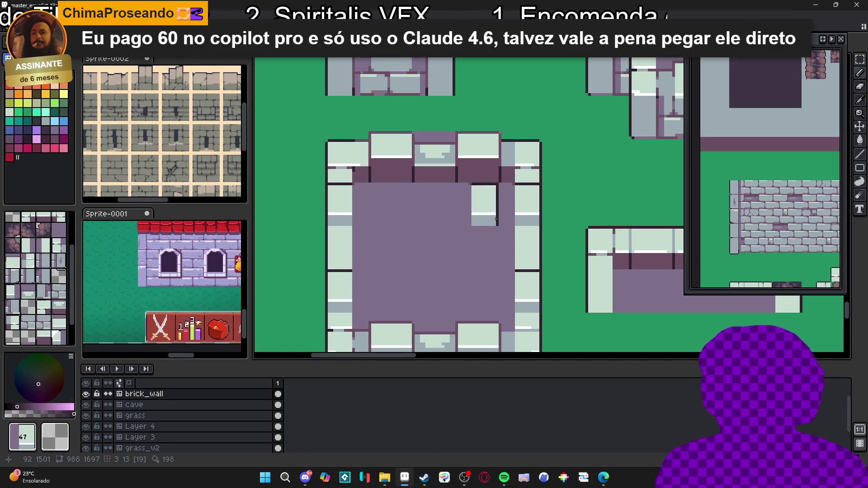
pyautogui.keyDown('alt'); pyautogui.click(341, 296); pyautogui.keyUp('alt')
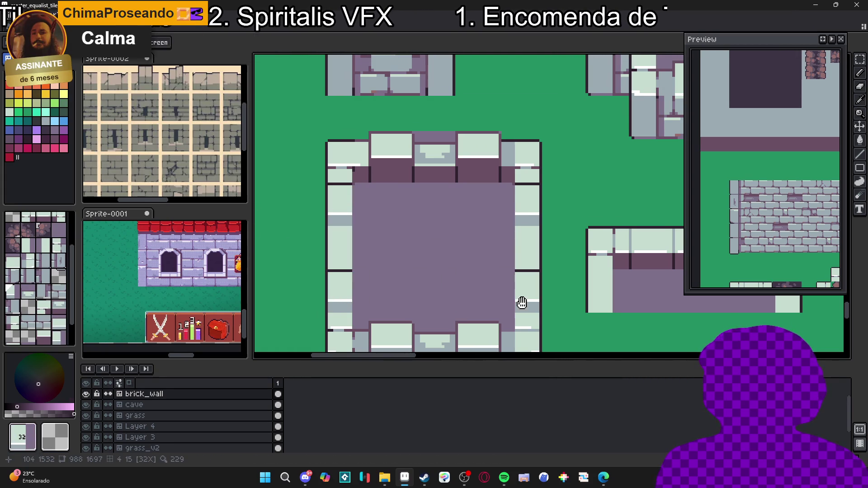
pyautogui.press('Tab')
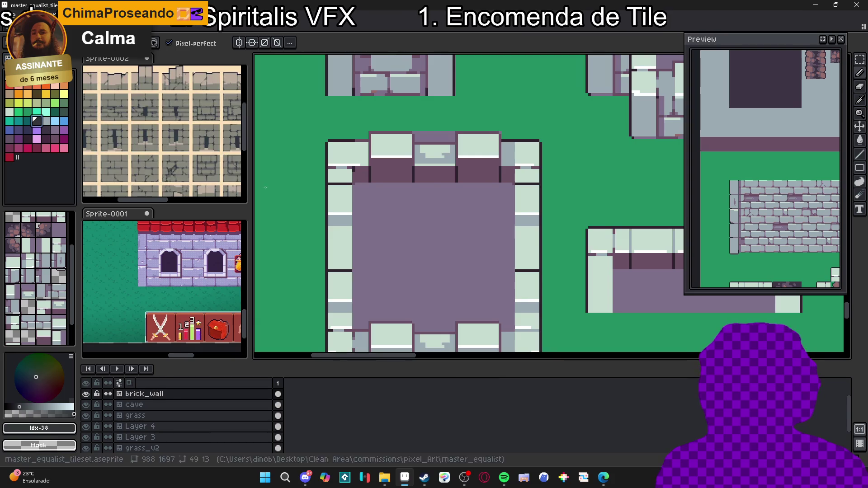
# - Pick #2c222f and draw a dark line down both inner wall edges
pyautogui.scroll(1, 324, 238)
pyautogui.keyDown('alt'); pyautogui.click(322, 240); pyautogui.keyUp('alt')
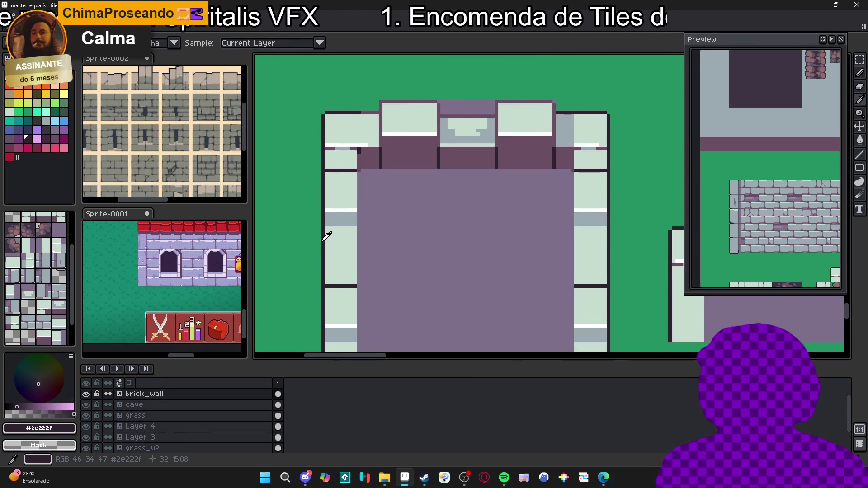
pyautogui.scroll(-3, 355, 264)
pyautogui.moveTo(351, 109); pyautogui.dragTo(350, 315)
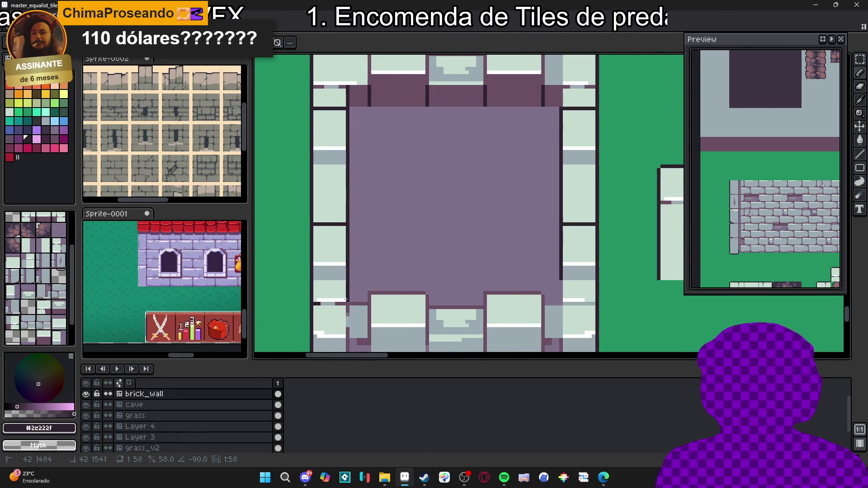
pyautogui.scroll(-1, 566, 313)
pyautogui.press('Tab')
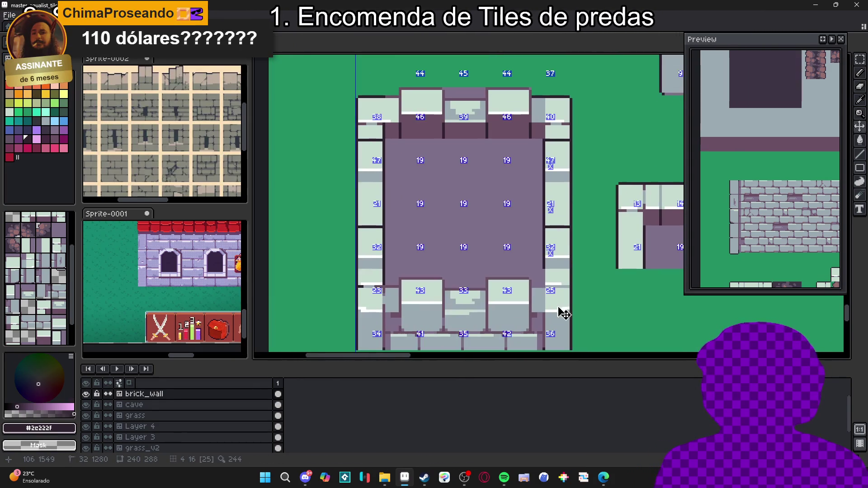
# - Try tile 23 in the room's centre, then return to colour painting with green Idx-30
pyautogui.press('Tab')
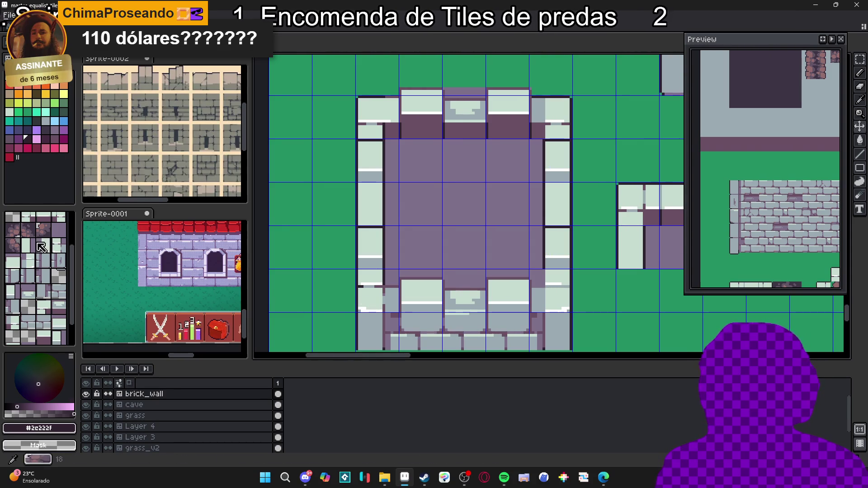
pyautogui.click(47, 241)
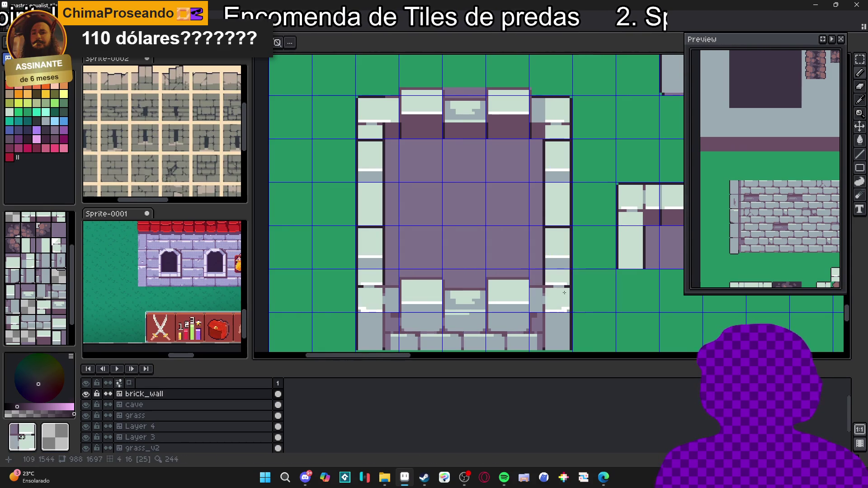
pyautogui.scroll(-1, 402, 196)
pyautogui.click(453, 197)
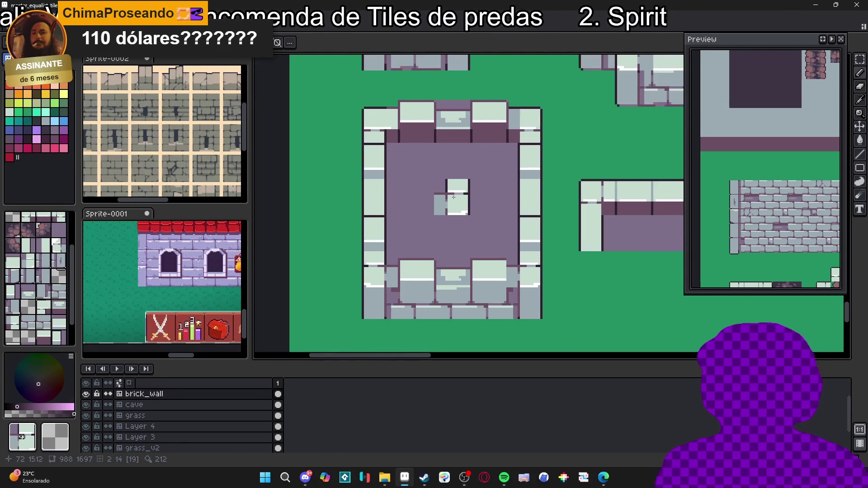
pyautogui.click(29, 112)
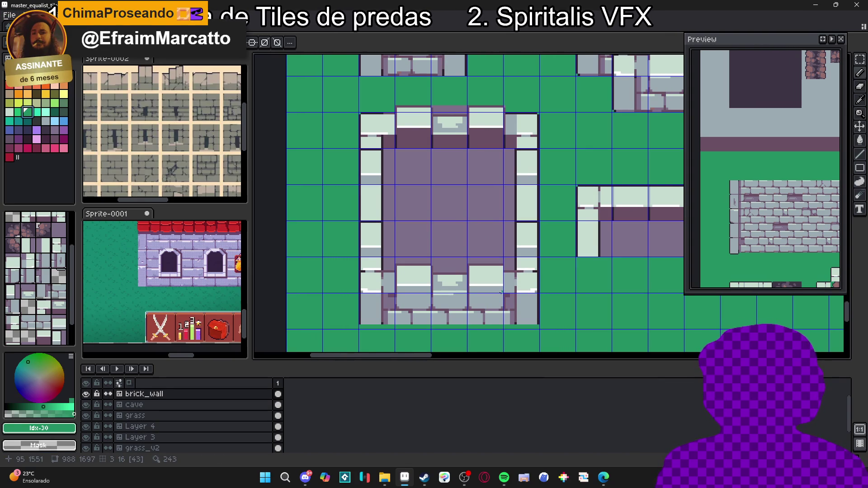
# - Sample the dark mauve #694f62 from the wall shading and pan to the bottom wall
pyautogui.scroll(3, 502, 293)
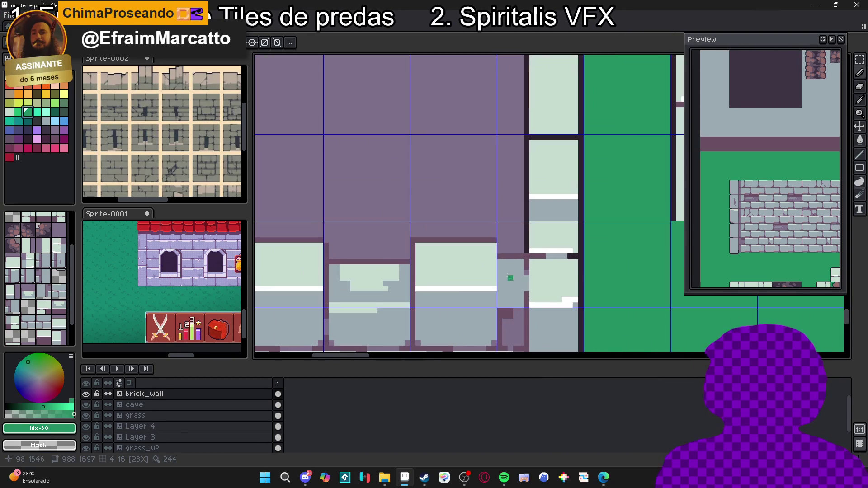
pyautogui.click(497, 236)
pyautogui.scroll(-2, 524, 226)
pyautogui.scroll(2, 559, 218)
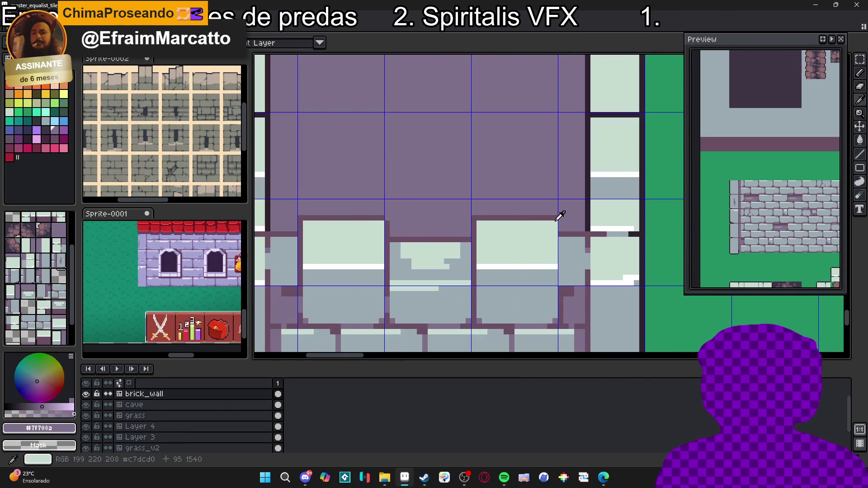
pyautogui.moveTo(557, 219); pyautogui.dragTo(602, 174)
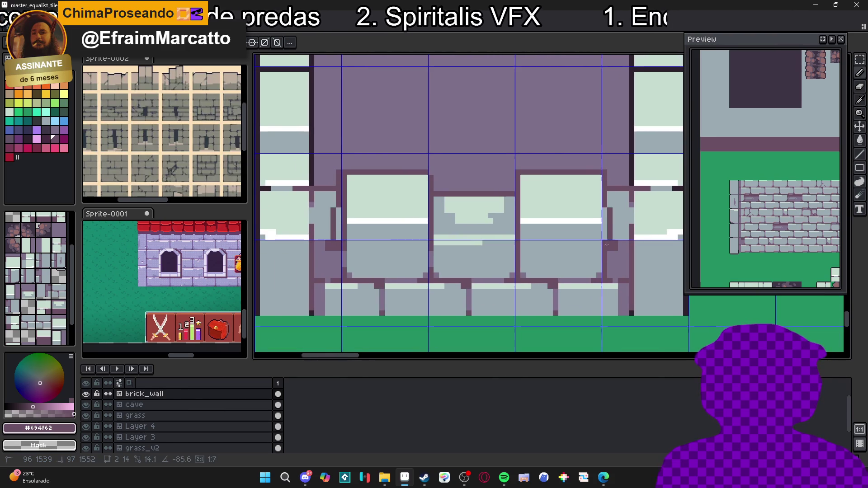
pyautogui.scroll(-2, 470, 239)
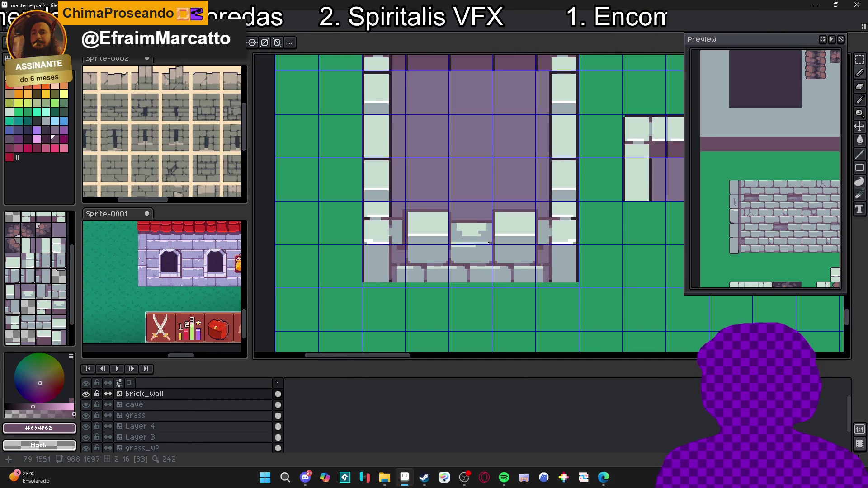
pyautogui.scroll(2, 535, 210)
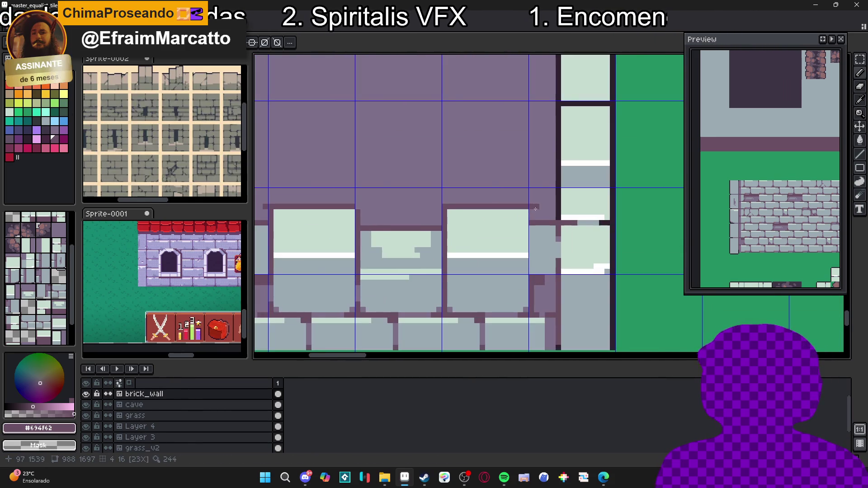
pyautogui.scroll(-4, 532, 284)
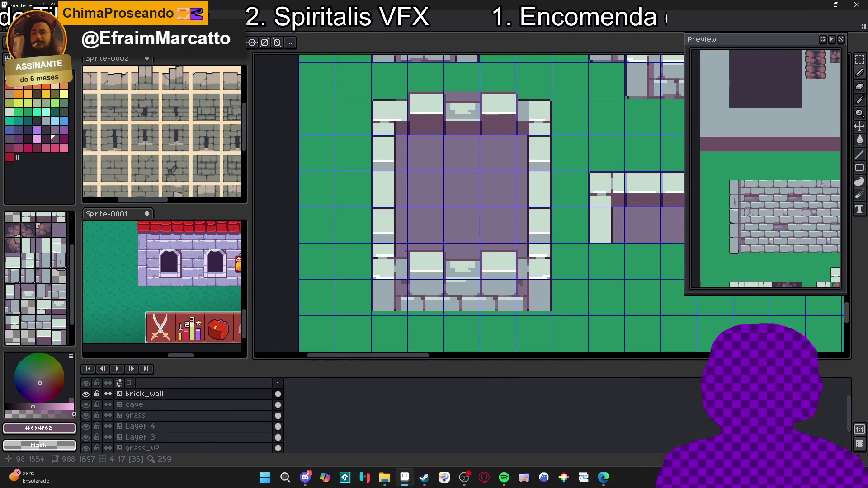
pyautogui.scroll(2, 520, 298)
pyautogui.scroll(-2, 506, 313)
pyautogui.scroll(-2, 506, 313)
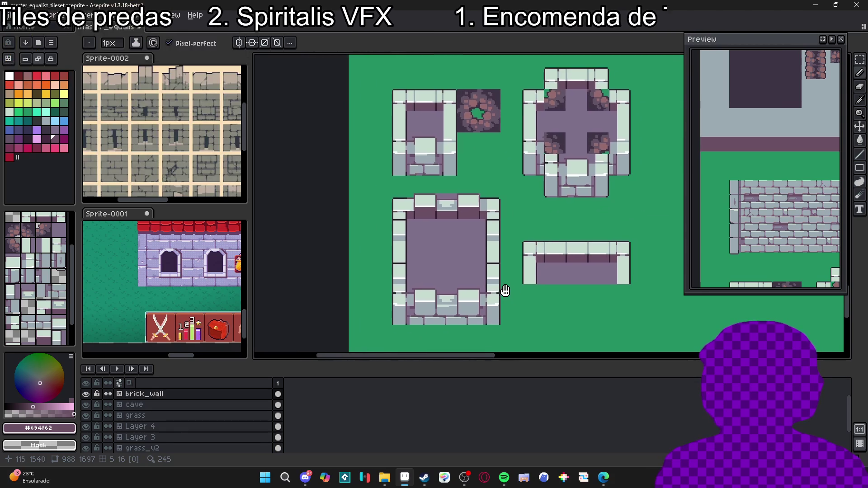
# - Sample the light stone colour #c7dcd0 and switch to the Pencil
pyautogui.scroll(4, 431, 266)
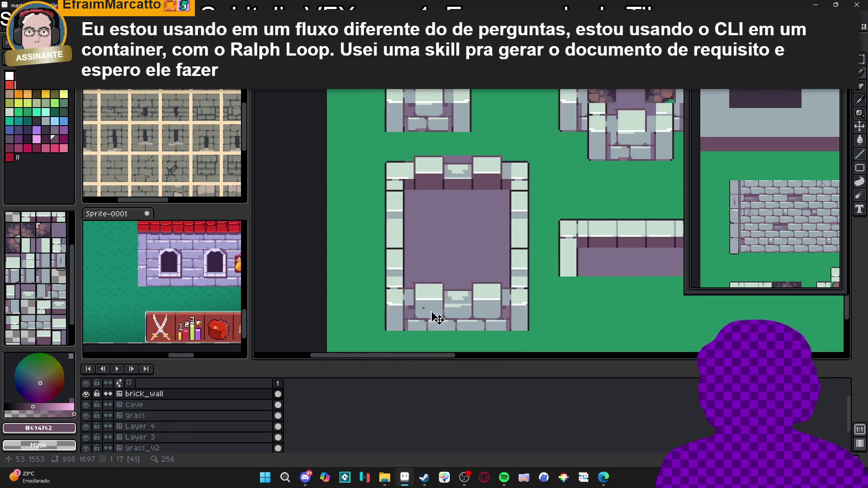
pyautogui.keyDown('alt'); pyautogui.click(511, 293); pyautogui.keyUp('alt')
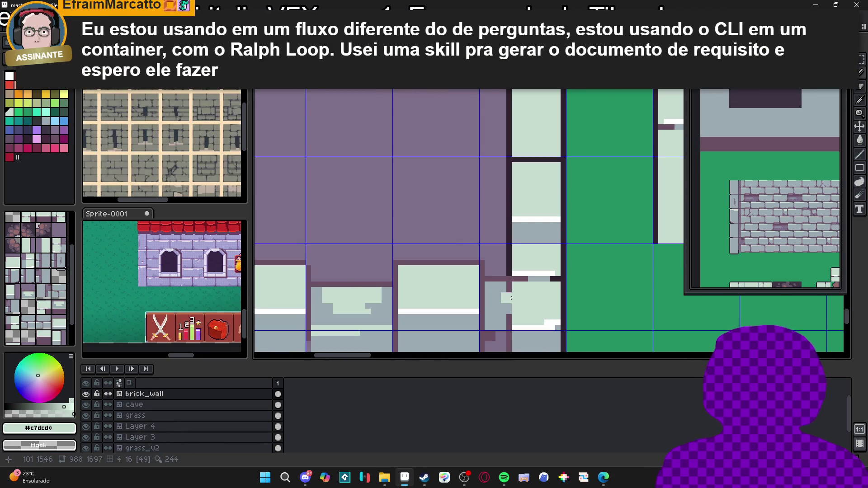
pyautogui.scroll(-1, 520, 298)
pyautogui.scroll(-1, 520, 297)
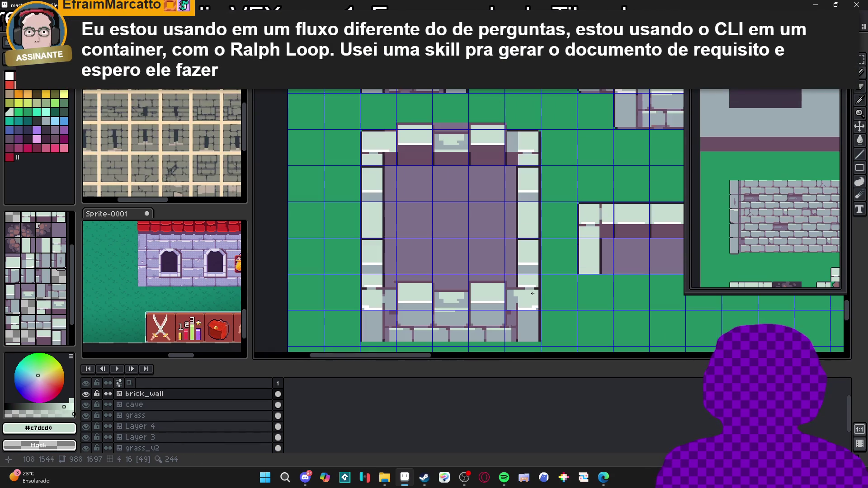
pyautogui.press('b')
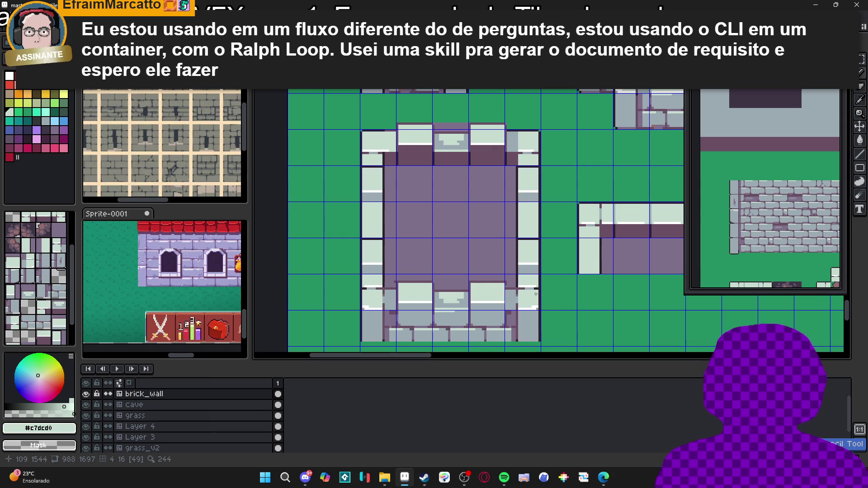
pyautogui.scroll(1, 531, 296)
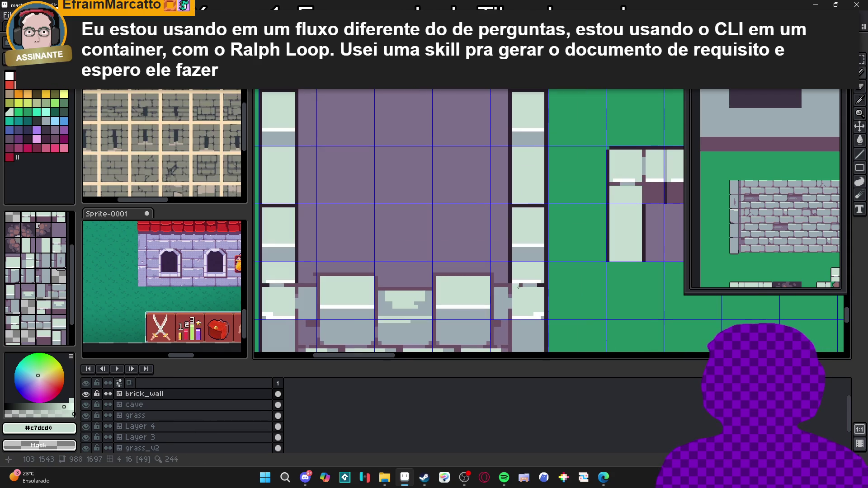
pyautogui.scroll(-1, 529, 289)
pyautogui.scroll(1, 533, 312)
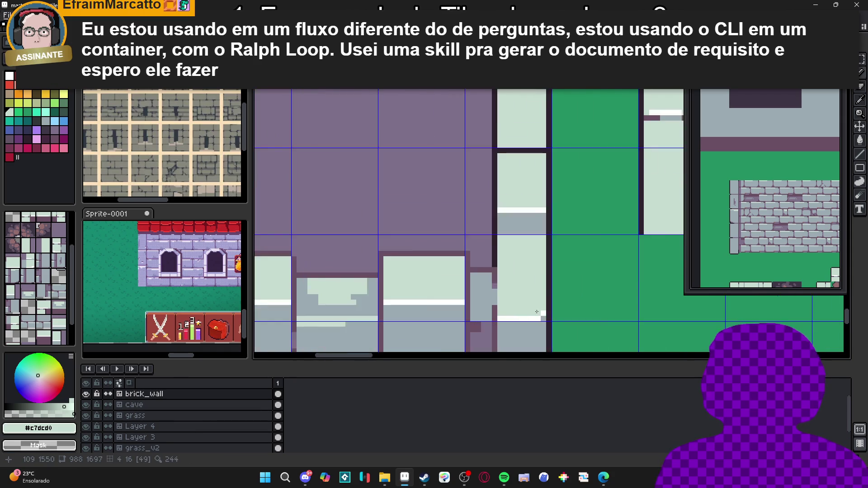
pyautogui.scroll(-1, 505, 312)
pyautogui.scroll(1, 375, 291)
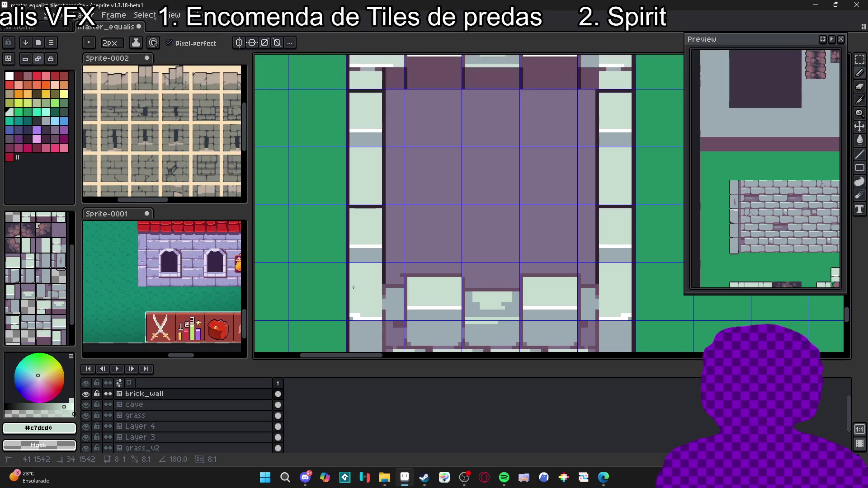
pyautogui.scroll(-1, 355, 294)
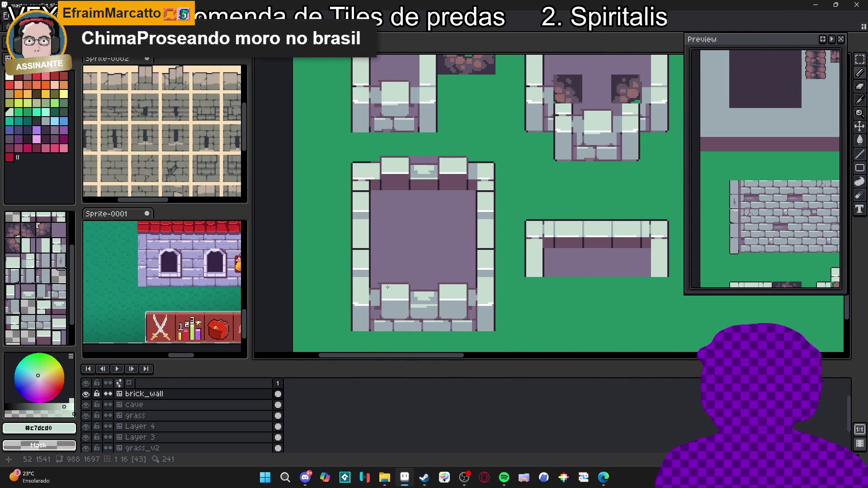
pyautogui.scroll(2, 412, 290)
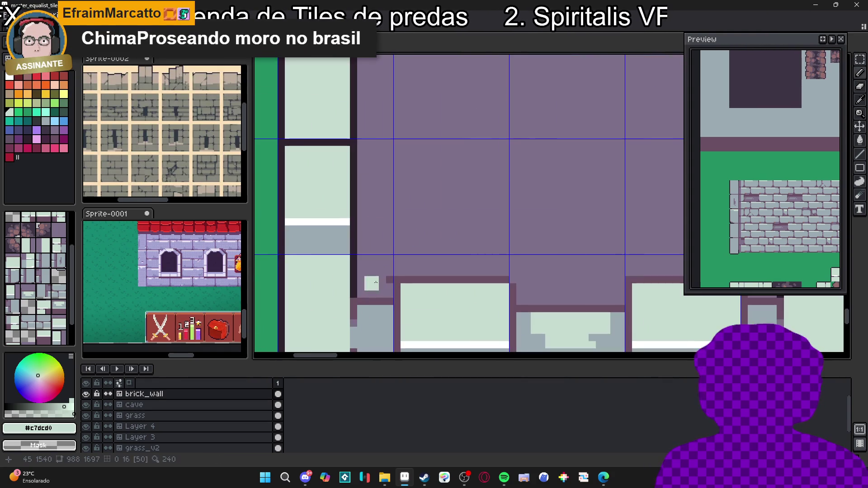
# - Sample purple floor #7f708a, try the Magic Wand, then eyedrop the dark outline colour
pyautogui.keyDown('alt'); pyautogui.click(376, 281); pyautogui.keyUp('alt')
pyautogui.scroll(-2, 414, 289)
pyautogui.scroll(-2, 413, 288)
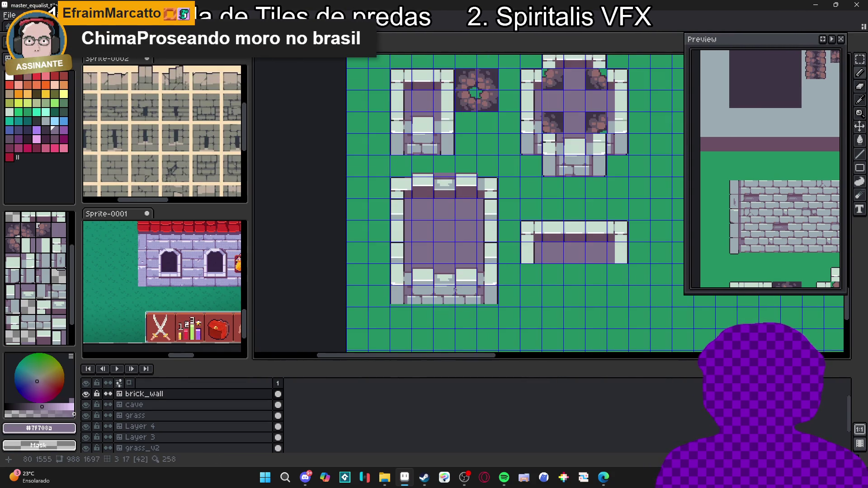
pyautogui.scroll(-1, 439, 306)
pyautogui.scroll(1, 440, 305)
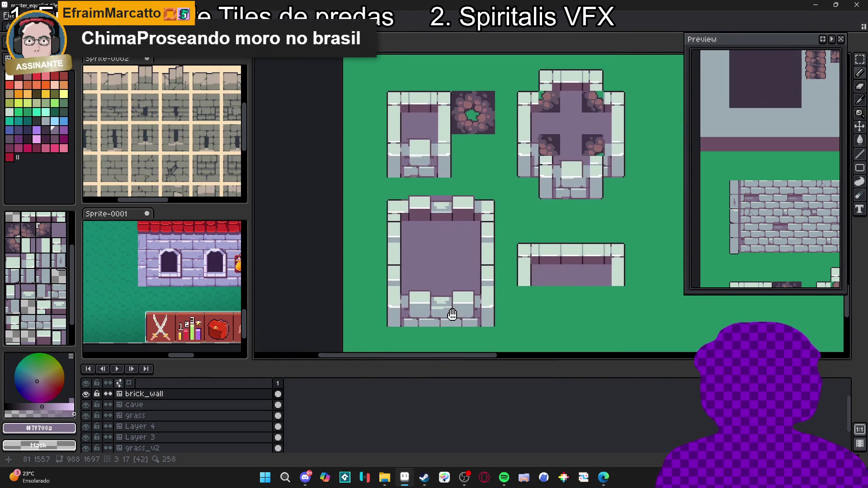
pyautogui.scroll(2, 446, 198)
pyautogui.scroll(2, 446, 198)
pyautogui.press('w')
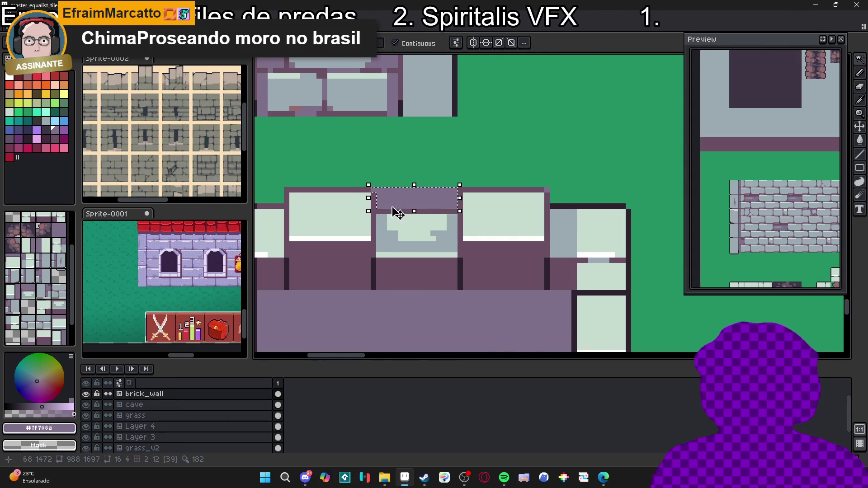
pyautogui.scroll(-3, 389, 196)
pyautogui.scroll(3, 487, 143)
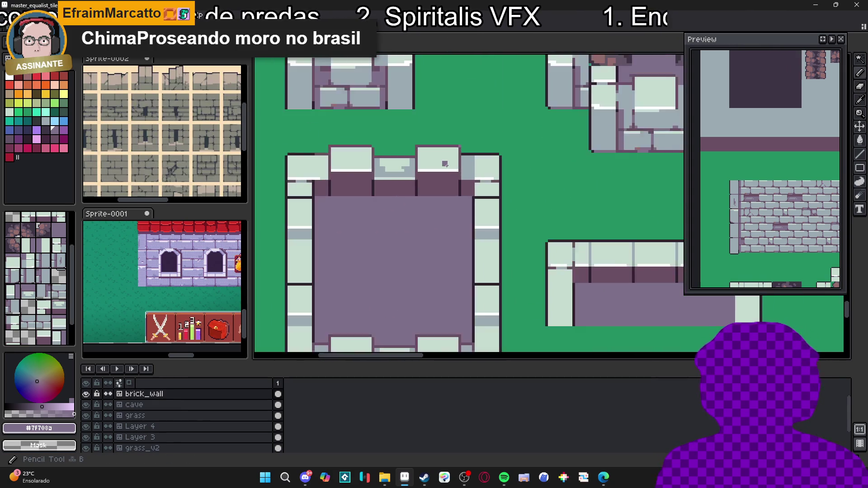
pyautogui.press('i')
pyautogui.click(487, 143)
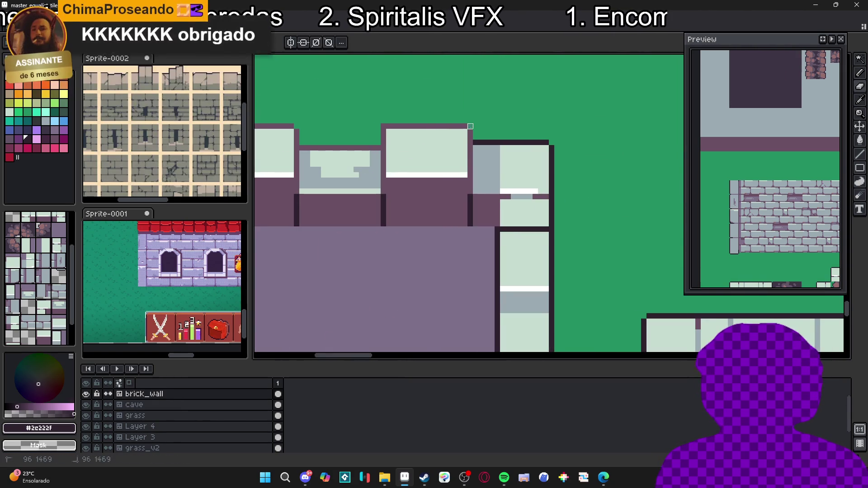
# - Draw a short dark outline along the lower-left wall's inner edge and save the tileset
pyautogui.scroll(-2, 479, 187)
pyautogui.scroll(-1, 479, 187)
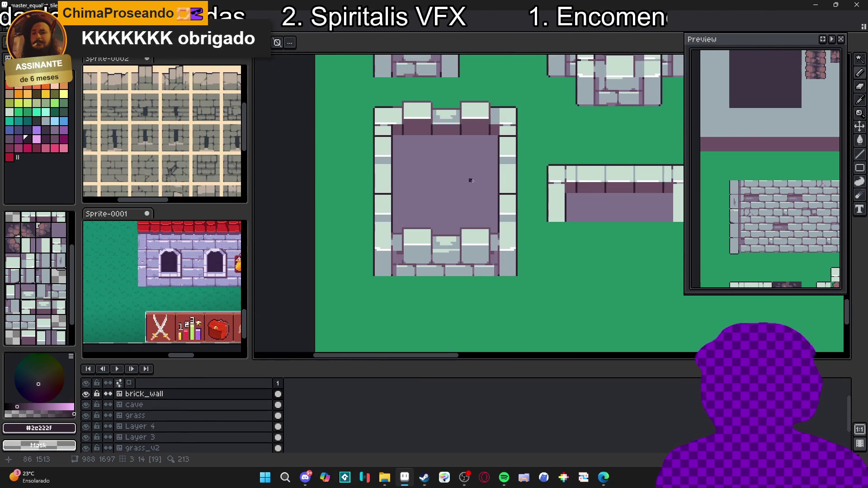
pyautogui.scroll(3, 383, 233)
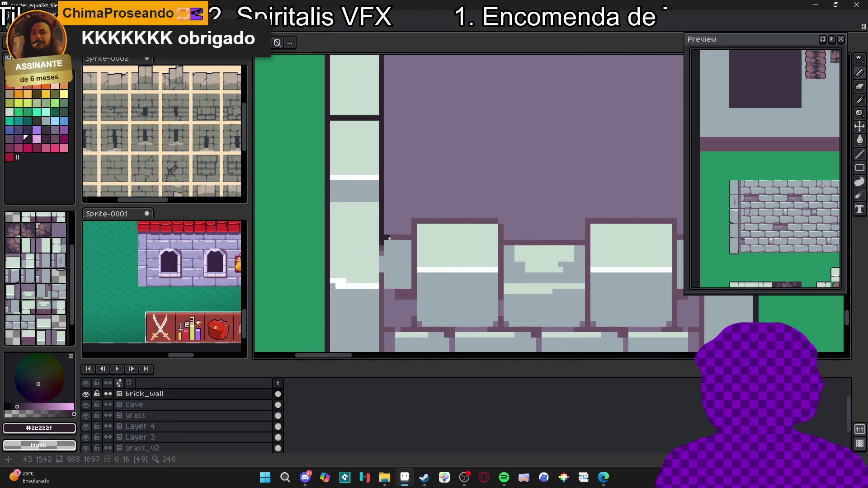
pyautogui.moveTo(412, 234)
pyautogui.mouseDown()
pyautogui.moveTo(413, 246)
pyautogui.moveTo(499, 218)
pyautogui.mouseUp()
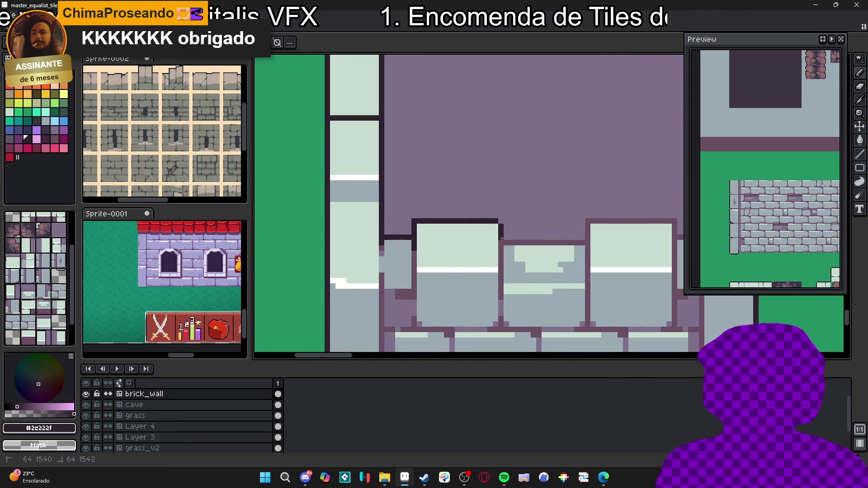
pyautogui.scroll(-3, 502, 238)
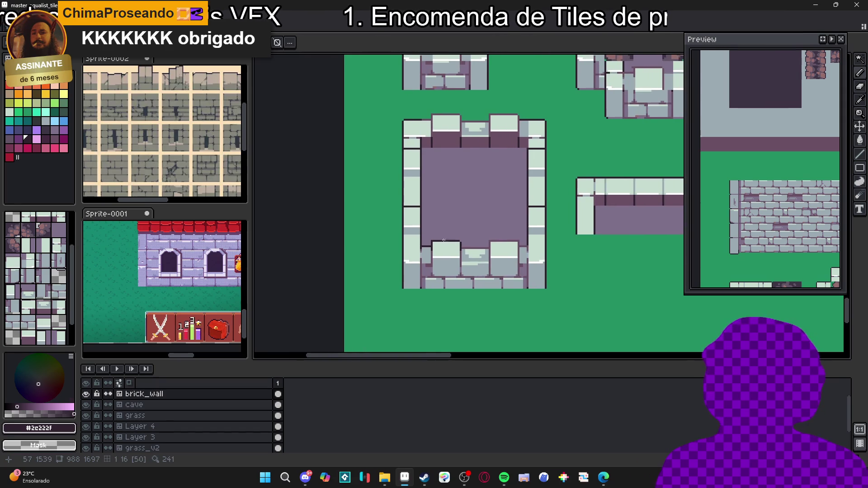
pyautogui.scroll(-4, 449, 240)
pyautogui.hotkey('ctrl', 's')
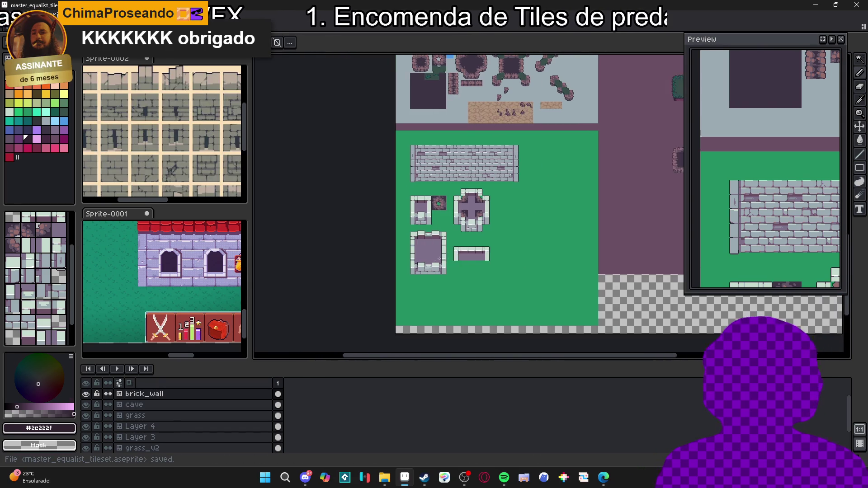
# - Outline the left wall column and top edge in dark, erasing the stray corner pixel
pyautogui.scroll(3, 443, 256)
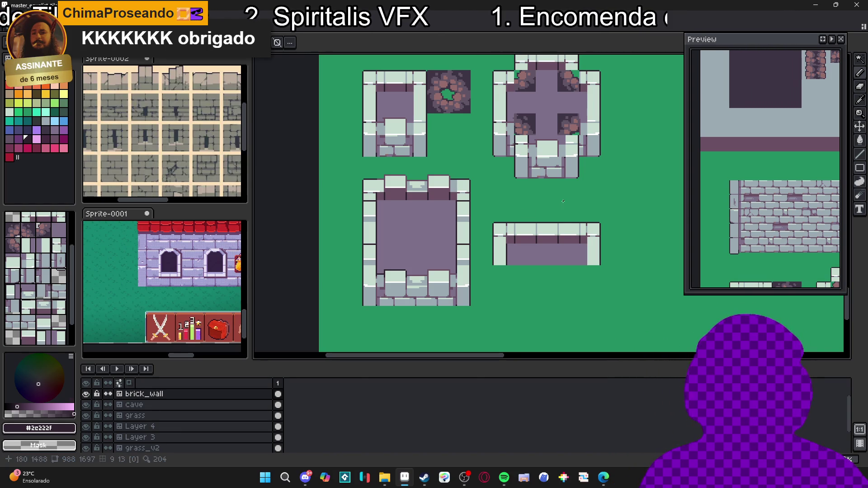
pyautogui.scroll(2, 380, 172)
pyautogui.scroll(3, 380, 172)
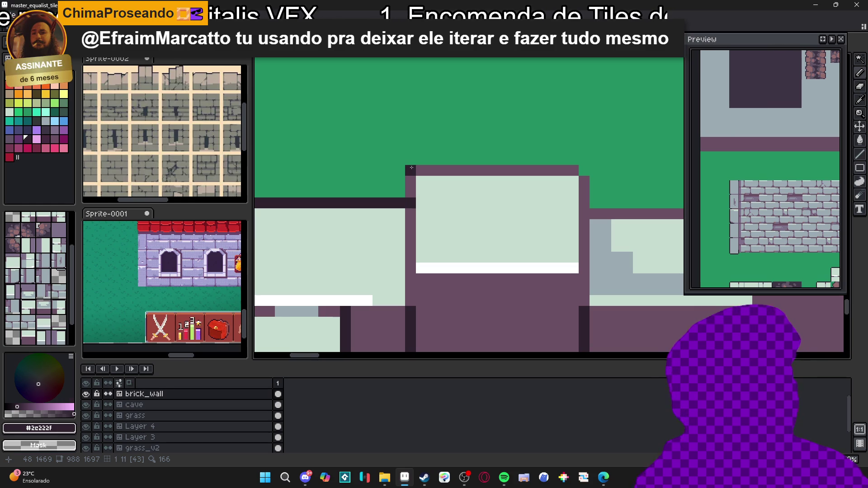
pyautogui.moveTo(412, 167); pyautogui.dragTo(410, 306)
pyautogui.moveTo(421, 170); pyautogui.dragTo(573, 170)
pyautogui.press('e')
pyautogui.click(410, 170)
pyautogui.scroll(-1, 515, 192)
pyautogui.press('b')
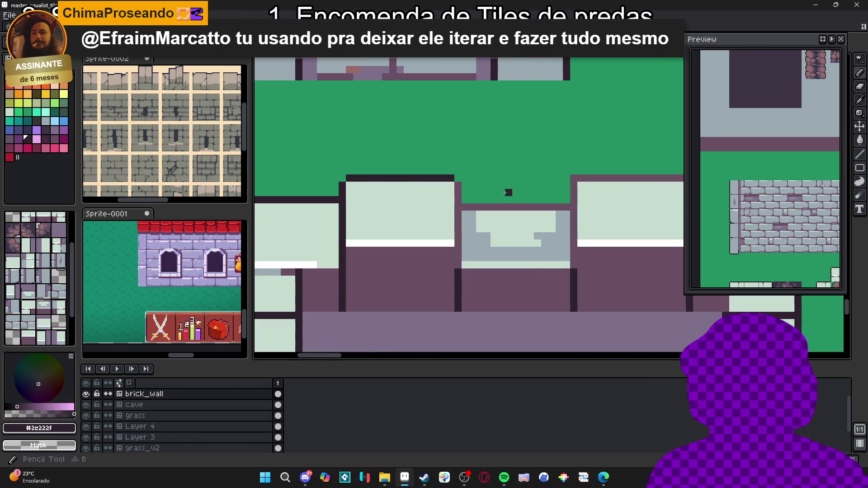
# - Extend the dark outline down the right wall column and along the next wall row and column
pyautogui.moveTo(455, 190)
pyautogui.mouseDown()
pyautogui.moveTo(457, 268)
pyautogui.moveTo(460, 202)
pyautogui.mouseUp()
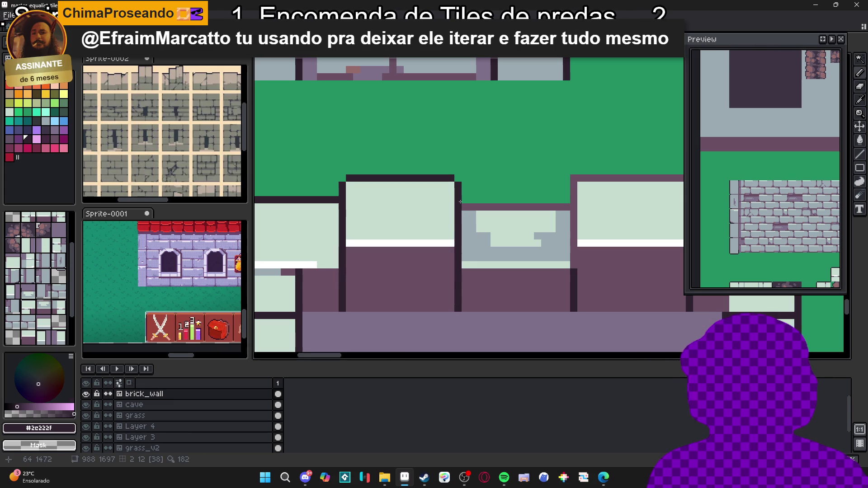
pyautogui.keyDown('shift'); pyautogui.click(566, 206); pyautogui.keyUp('shift')
pyautogui.keyDown('shift'); pyautogui.click(573, 296); pyautogui.keyUp('shift')
pyautogui.moveTo(574, 176); pyautogui.dragTo(508, 200)
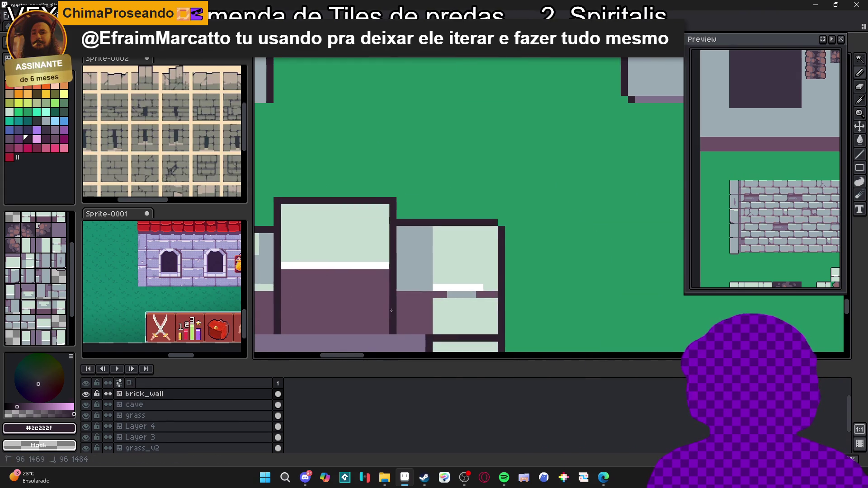
pyautogui.scroll(-3, 387, 310)
pyautogui.scroll(1, 421, 262)
pyautogui.moveTo(548, 229)
pyautogui.mouseDown()
pyautogui.moveTo(506, 240)
pyautogui.moveTo(480, 226)
pyautogui.mouseUp()
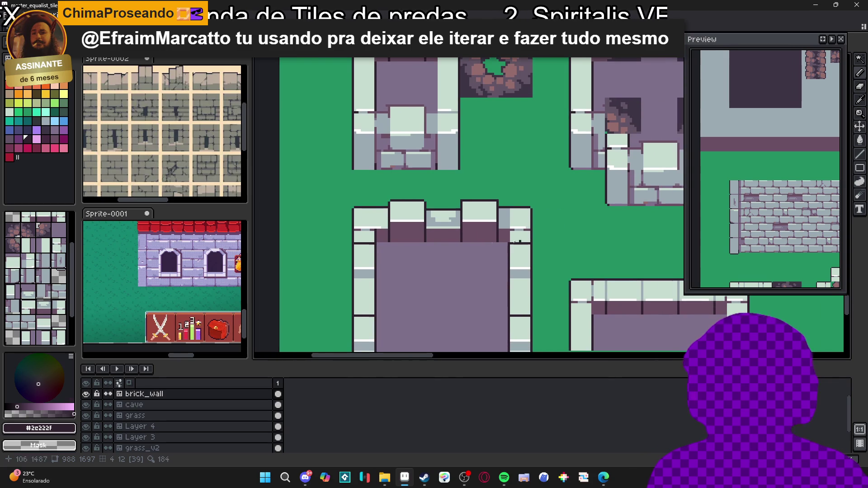
pyautogui.scroll(-1, 413, 239)
pyautogui.moveTo(412, 238)
pyautogui.mouseDown()
pyautogui.moveTo(418, 219)
pyautogui.moveTo(457, 199)
pyautogui.mouseUp()
pyautogui.scroll(2, 426, 194)
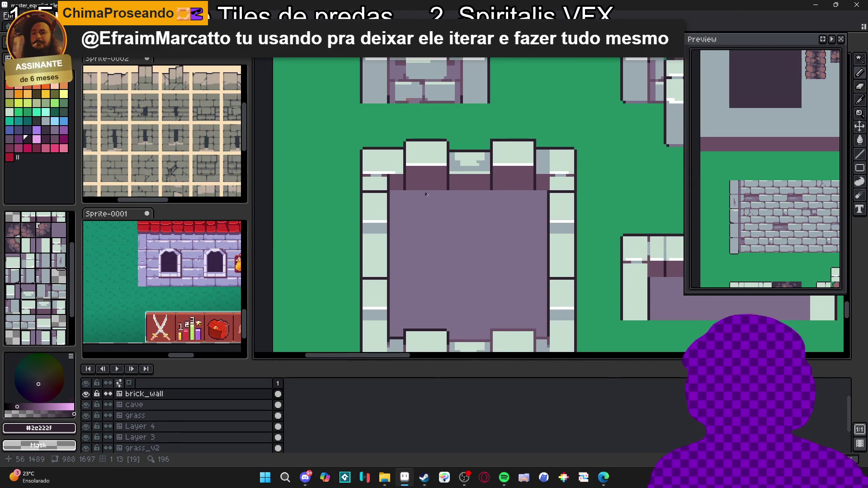
pyautogui.scroll(3, 419, 170)
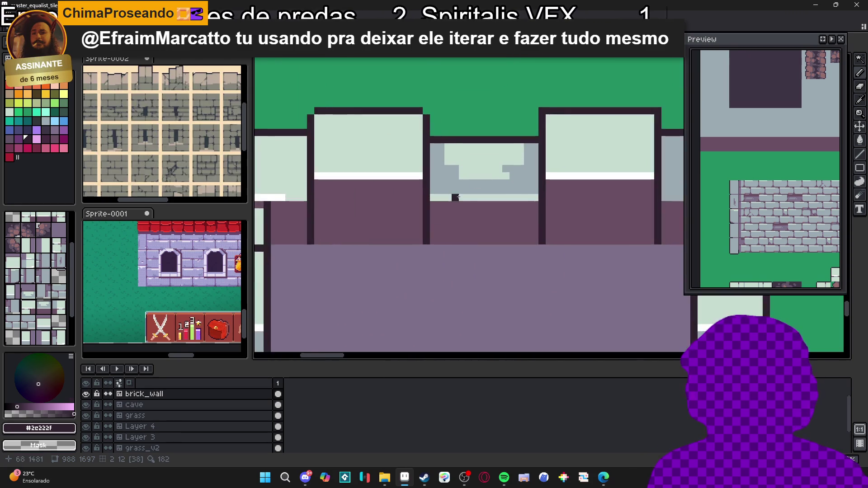
pyautogui.scroll(-4, 459, 196)
# - Touch up the wall with a short line in the purple floor colour
pyautogui.keyDown('alt'); pyautogui.click(466, 247); pyautogui.keyUp('alt')
pyautogui.scroll(3, 443, 135)
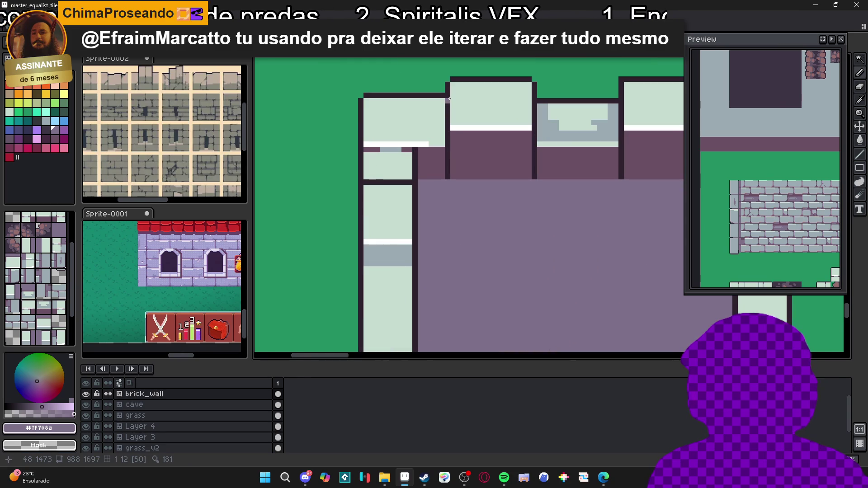
pyautogui.moveTo(448, 137); pyautogui.dragTo(448, 107)
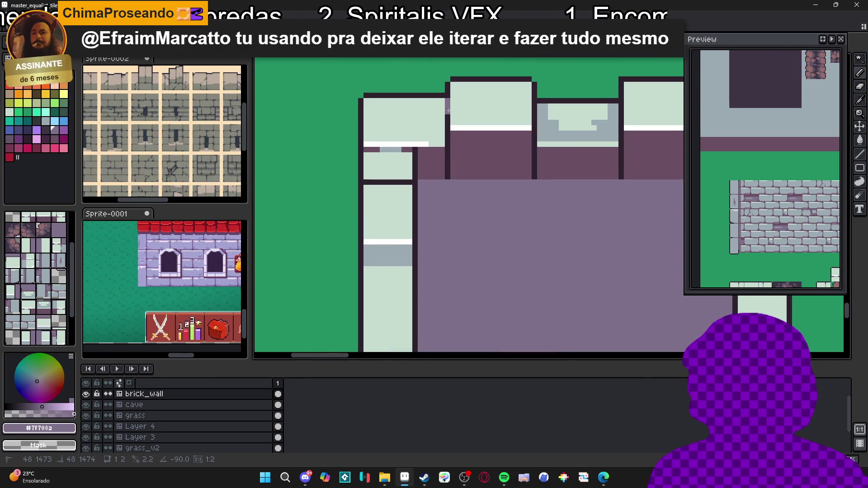
pyautogui.moveTo(534, 100); pyautogui.dragTo(534, 100)
pyautogui.scroll(-2, 534, 100)
pyautogui.scroll(2, 515, 138)
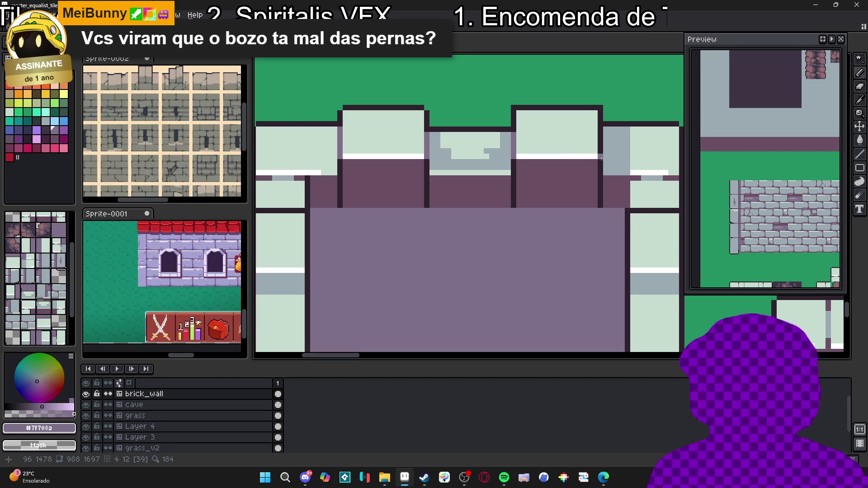
pyautogui.scroll(-2, 601, 130)
pyautogui.scroll(1, 472, 283)
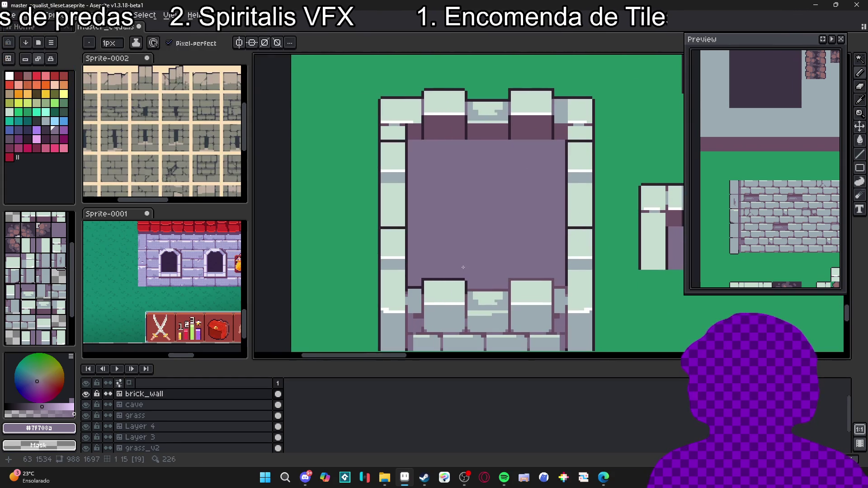
pyautogui.scroll(2, 472, 283)
# - Draw dark outlines along the wall base, up from it, and down the tower edge
pyautogui.keyDown('alt'); pyautogui.click(472, 291); pyautogui.keyUp('alt')
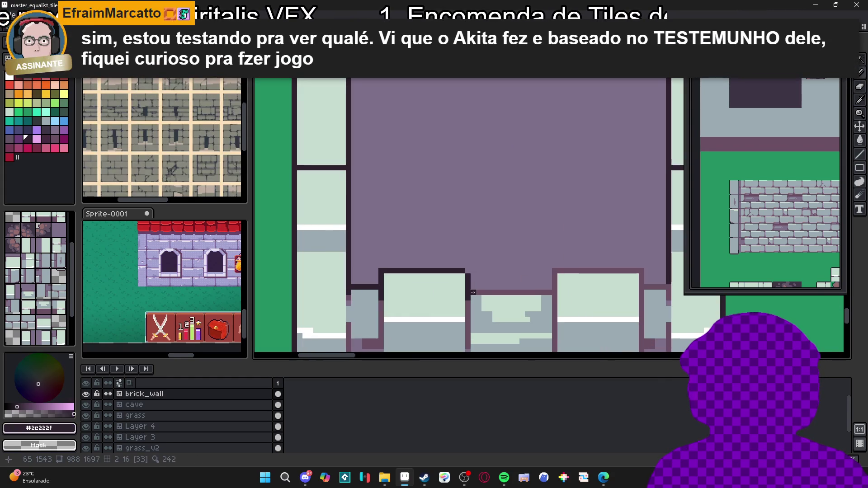
pyautogui.moveTo(474, 292); pyautogui.dragTo(548, 292)
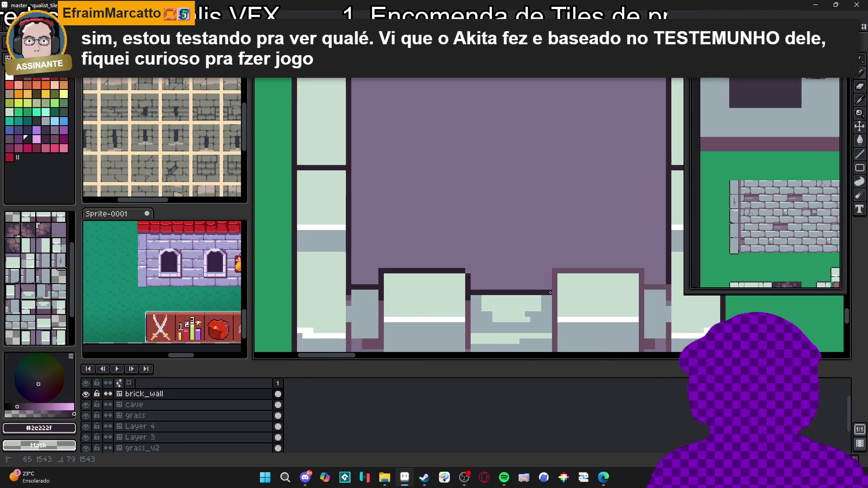
pyautogui.keyDown('alt'); pyautogui.click(381, 267); pyautogui.keyUp('alt')
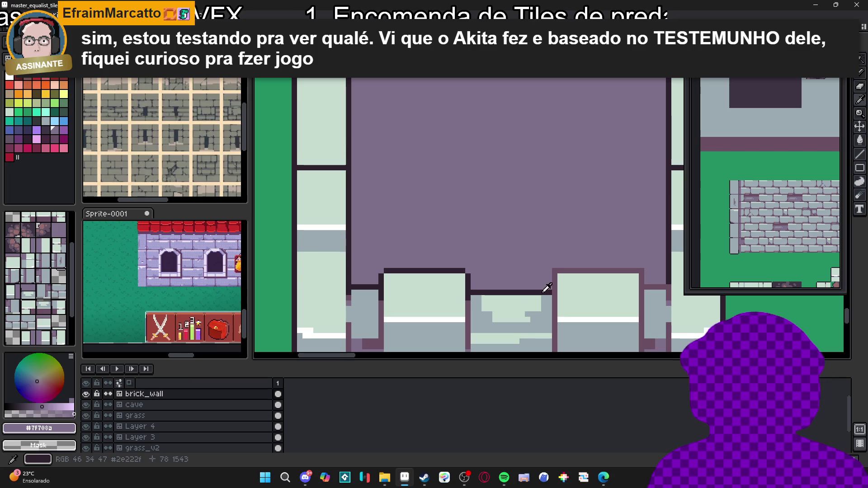
pyautogui.keyDown('alt'); pyautogui.click(555, 301); pyautogui.keyUp('alt')
pyautogui.moveTo(554, 287); pyautogui.dragTo(554, 275)
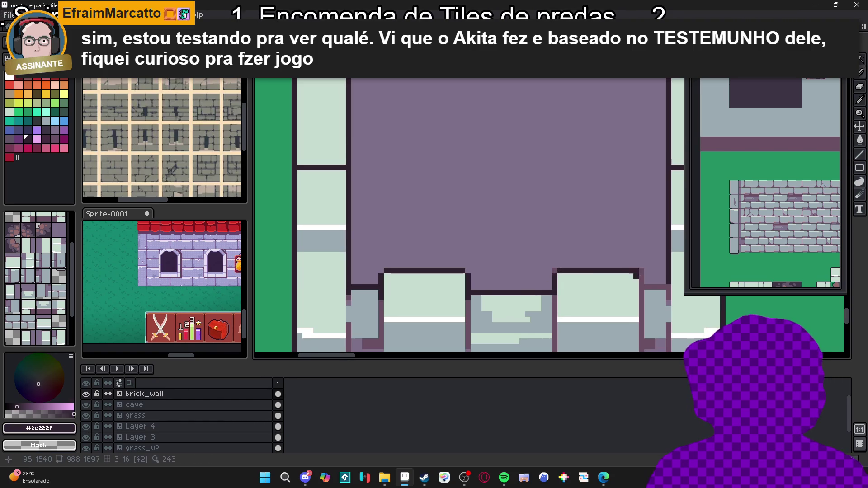
pyautogui.moveTo(642, 291); pyautogui.dragTo(641, 315)
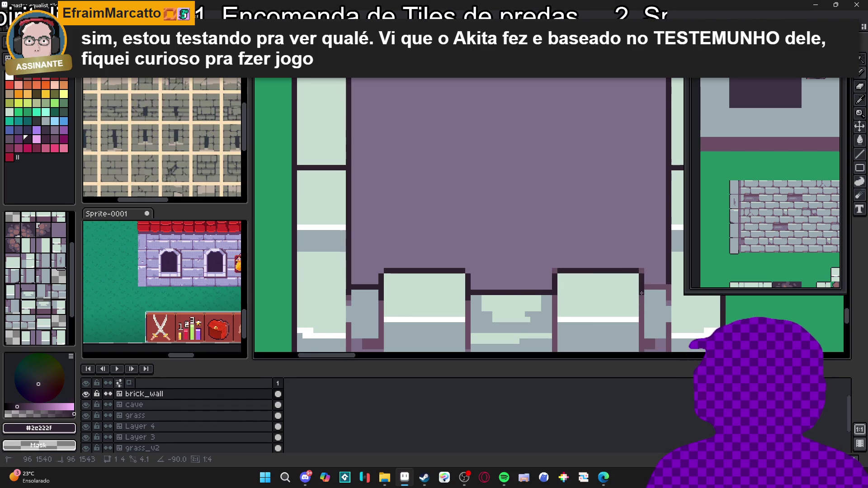
pyautogui.scroll(-3, 640, 293)
pyautogui.scroll(3, 555, 296)
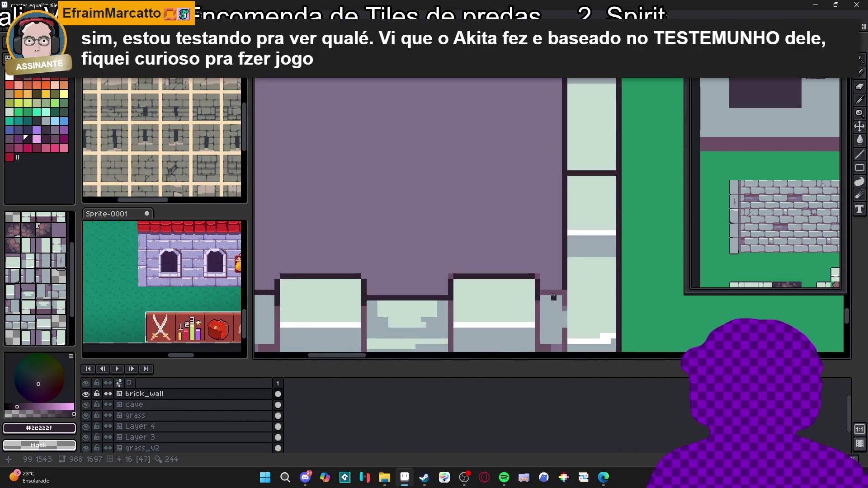
pyautogui.scroll(-3, 542, 296)
pyautogui.scroll(4, 542, 297)
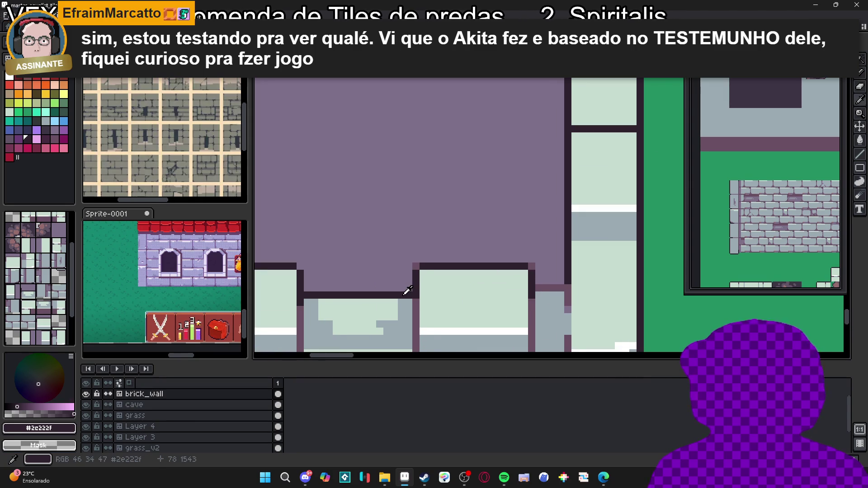
# - Try a stepped dark line along the floor edge, undo it, and reselect the outline colour
pyautogui.moveTo(422, 298); pyautogui.dragTo(564, 298)
pyautogui.hotkey('ctrl', 'z')
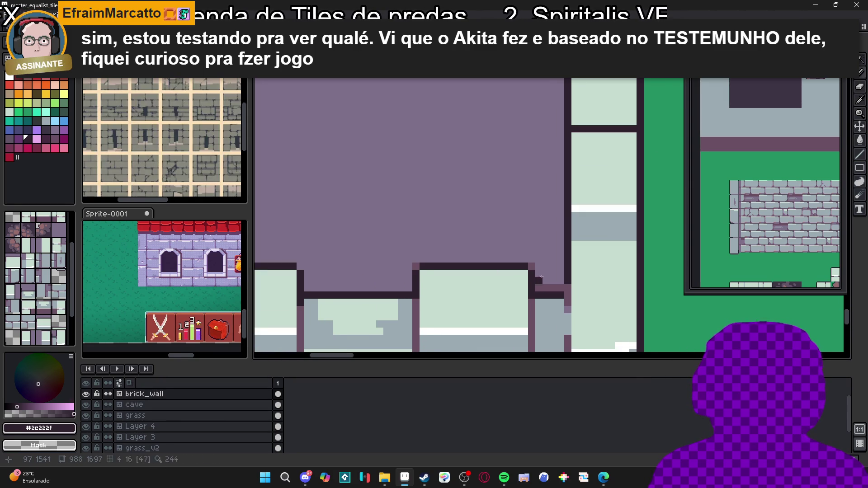
pyautogui.keyDown('alt'); pyautogui.click(540, 284); pyautogui.keyUp('alt')
pyautogui.keyDown('alt'); pyautogui.click(565, 289); pyautogui.keyUp('alt')
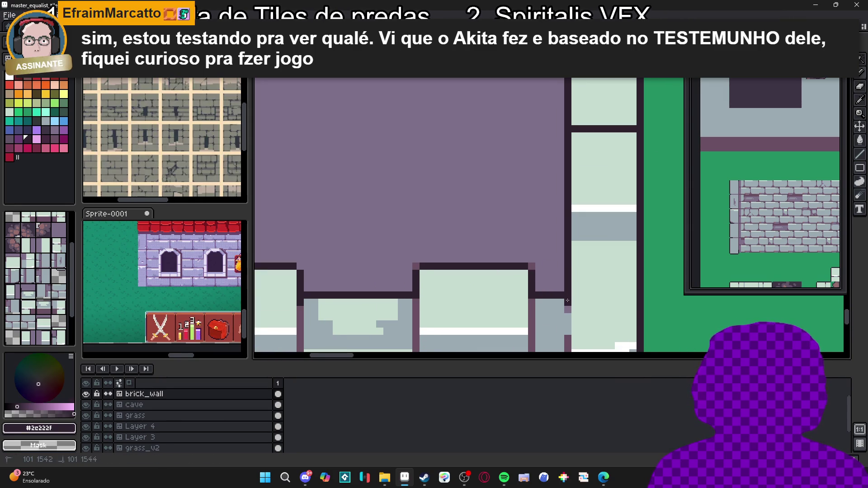
pyautogui.scroll(-2, 530, 303)
pyautogui.moveTo(531, 303); pyautogui.dragTo(536, 293)
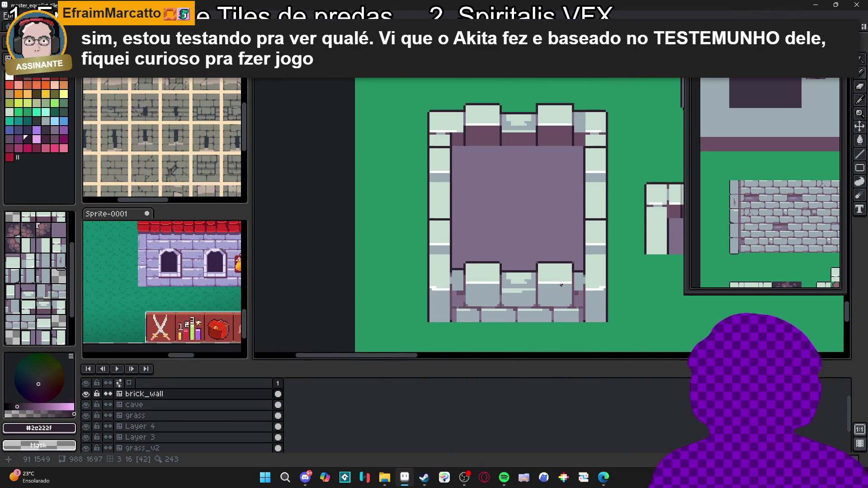
pyautogui.scroll(-1, 561, 285)
pyautogui.scroll(-1, 561, 267)
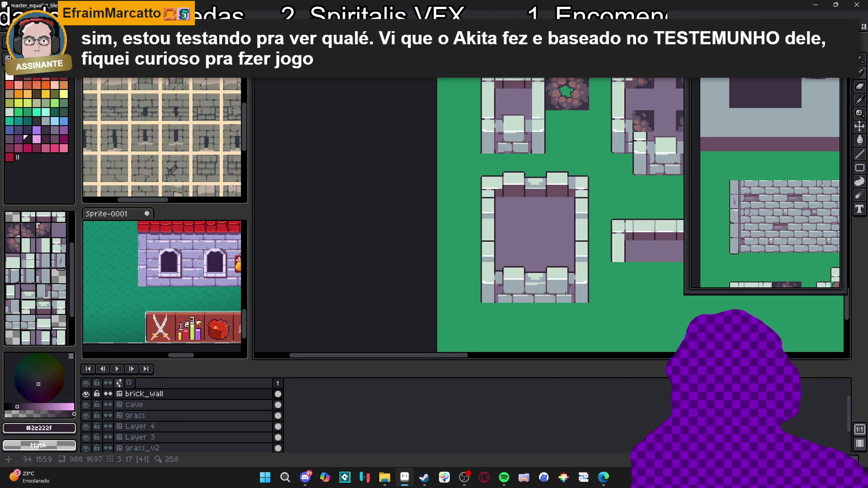
# - Sample the dark purple and paint a dark purple strip along the square room's left wall
pyautogui.press('Tab')
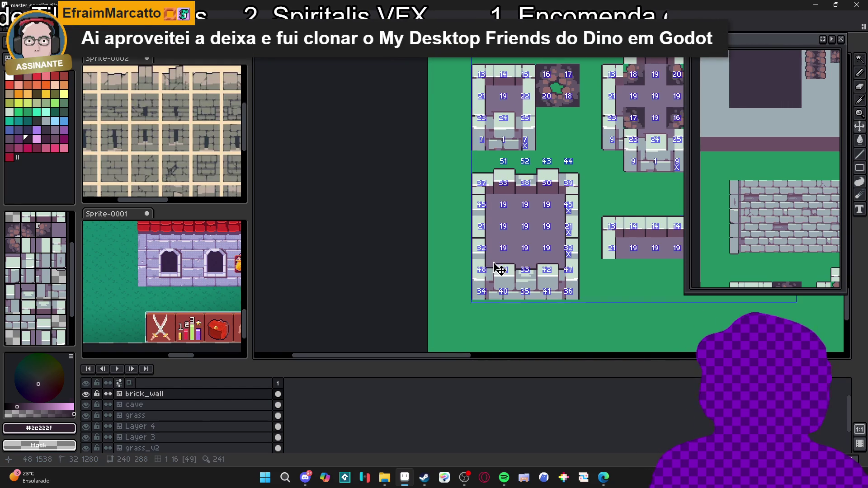
pyautogui.press('ctrl')
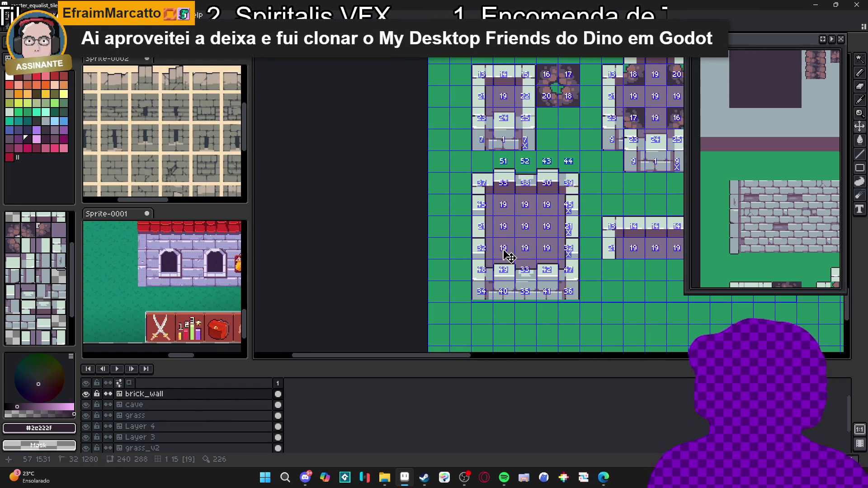
pyautogui.scroll(3, 481, 213)
pyautogui.scroll(-1, 482, 213)
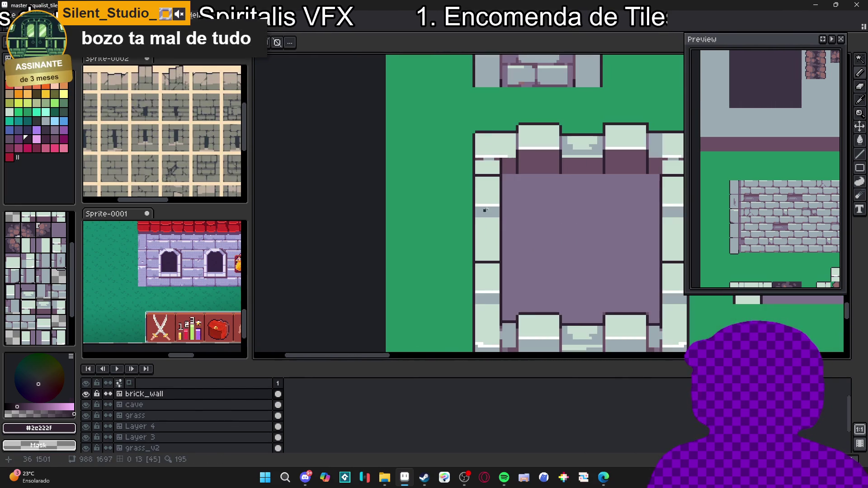
pyautogui.keyDown('alt'); pyautogui.click(513, 169); pyautogui.keyUp('alt')
pyautogui.scroll(1, 508, 155)
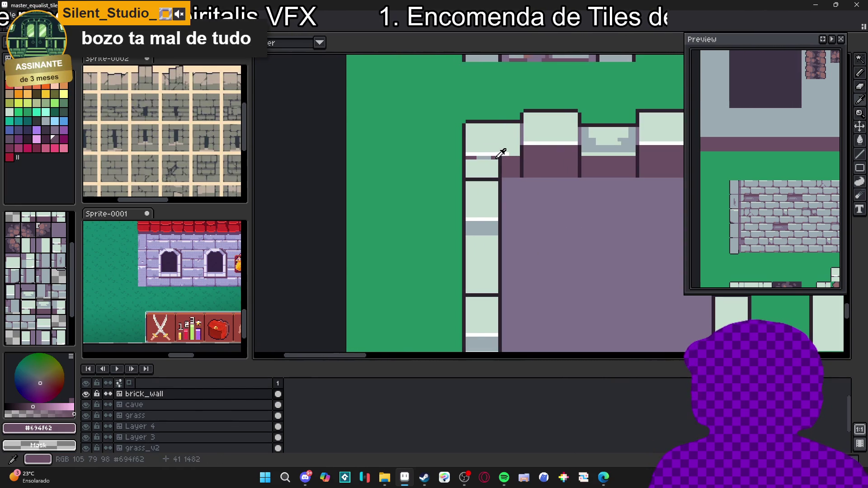
pyautogui.scroll(2, 479, 236)
pyautogui.moveTo(458, 238); pyautogui.dragTo(517, 240)
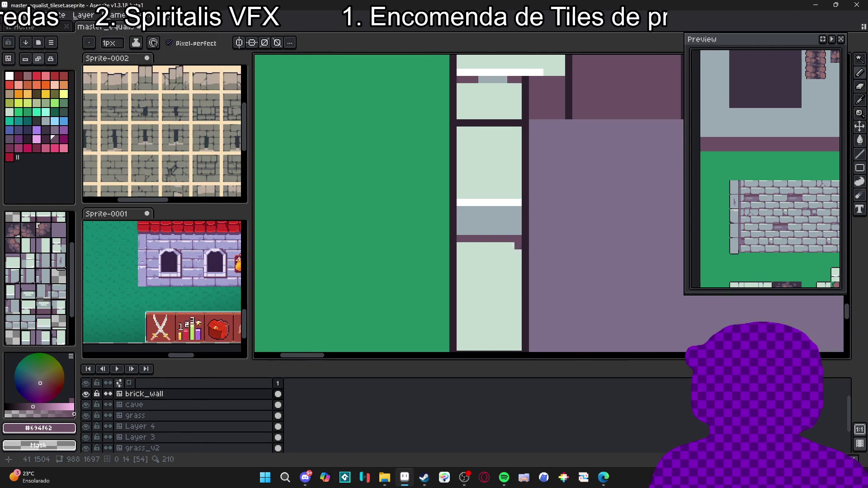
pyautogui.scroll(-3, 518, 240)
pyautogui.scroll(1, 480, 251)
pyautogui.scroll(1, 465, 325)
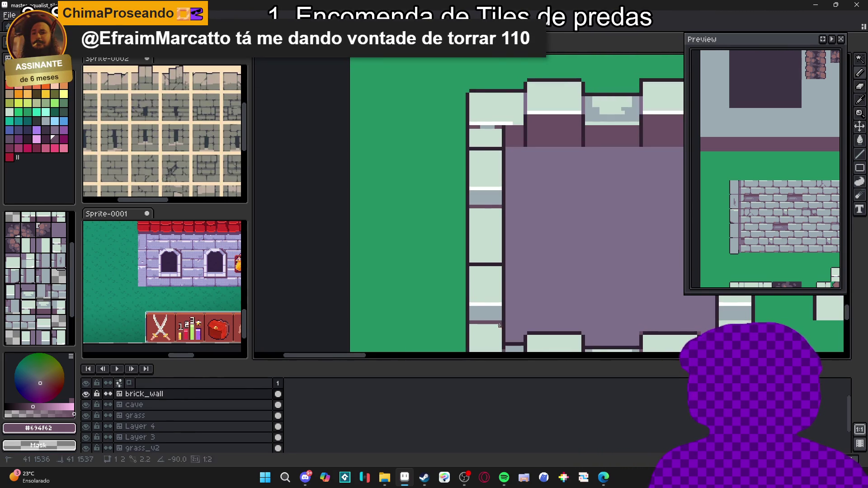
pyautogui.scroll(-3, 499, 324)
pyautogui.scroll(2, 510, 273)
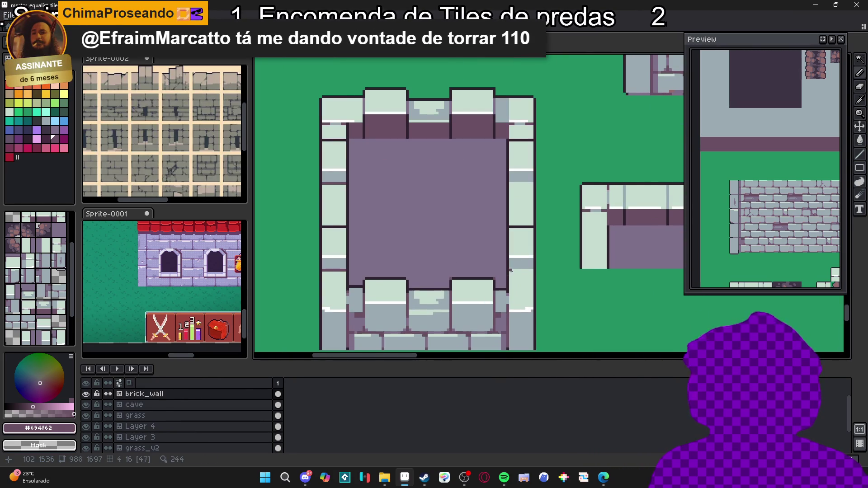
# - With the tile grid shown, draw a short line across the right wall and a dark outline line up the wall
pyautogui.hotkey('ctrl', "'")
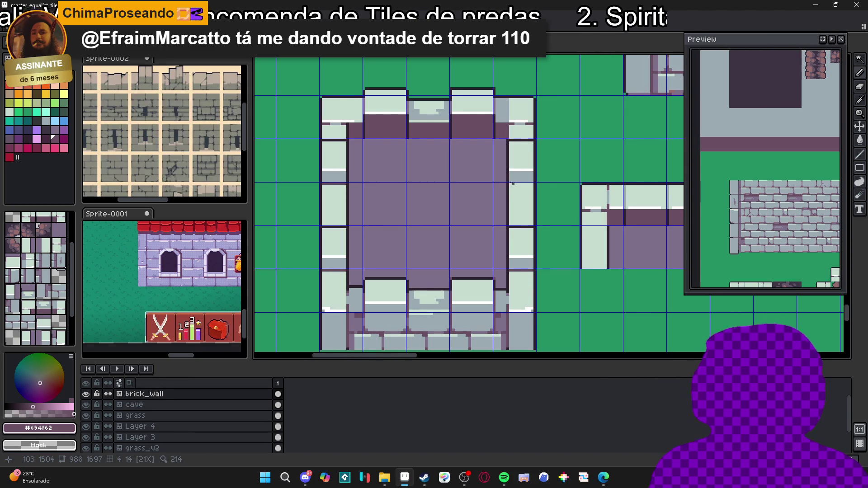
pyautogui.moveTo(511, 183); pyautogui.dragTo(531, 184)
pyautogui.scroll(-1, 529, 187)
pyautogui.hotkey('ctrl', "'")
pyautogui.scroll(-1, 519, 206)
pyautogui.hotkey('ctrl', "'")
pyautogui.scroll(2, 515, 181)
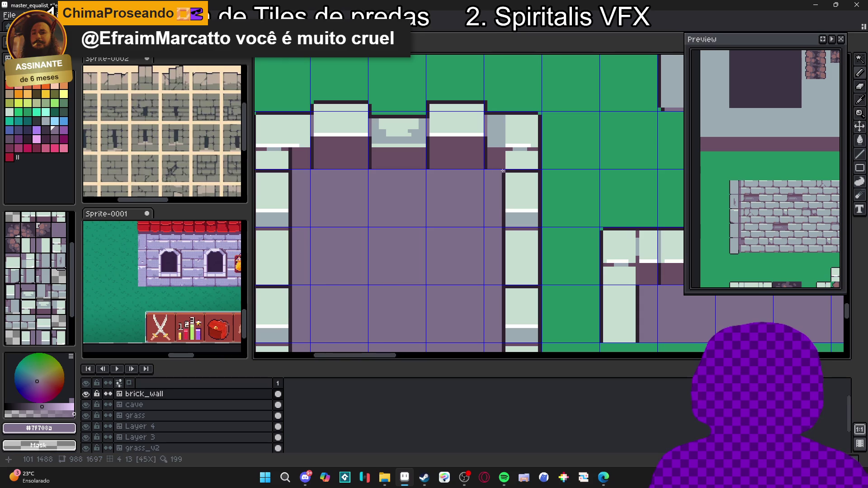
pyautogui.keyDown('alt'); pyautogui.click(503, 169); pyautogui.keyUp('alt')
pyautogui.moveTo(503, 169); pyautogui.dragTo(504, 154)
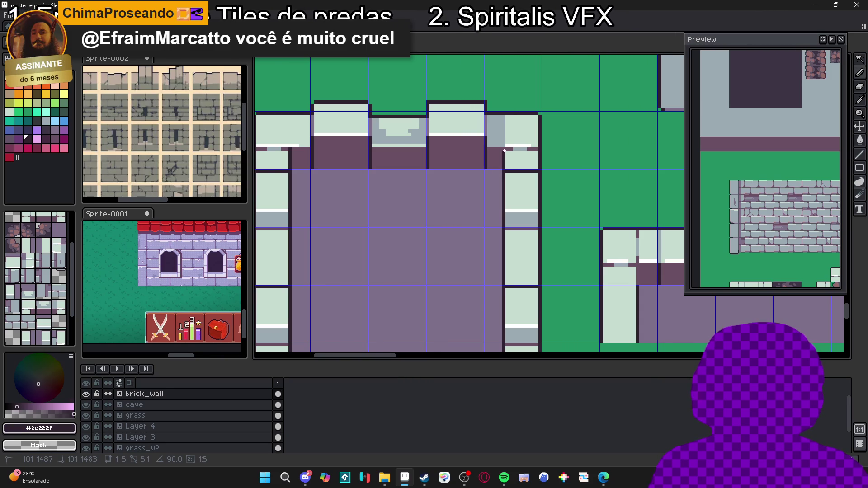
pyautogui.scroll(-3, 398, 181)
pyautogui.hotkey('ctrl', "'")
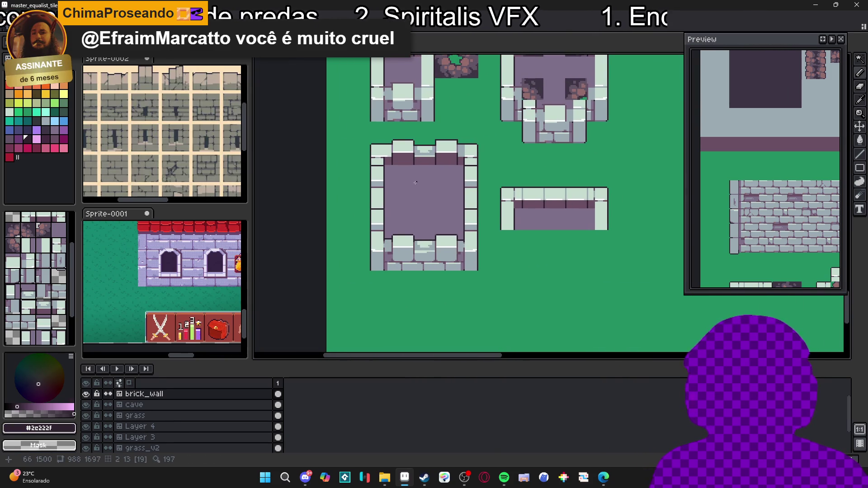
pyautogui.scroll(3, 380, 189)
# - Select the light grey stone colour, resize the palette panel, and save master_equalist_tileset.aseprite
pyautogui.keyDown('alt'); pyautogui.click(380, 189); pyautogui.keyUp('alt')
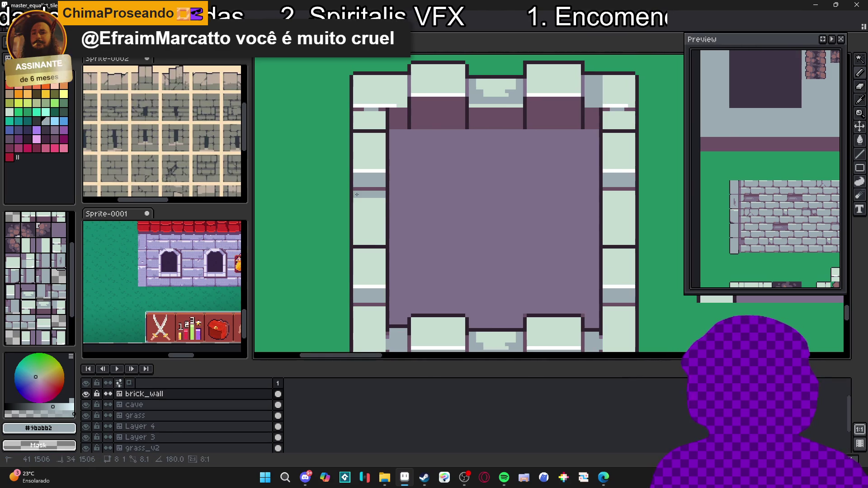
pyautogui.scroll(-2, 388, 219)
pyautogui.scroll(-1, 426, 219)
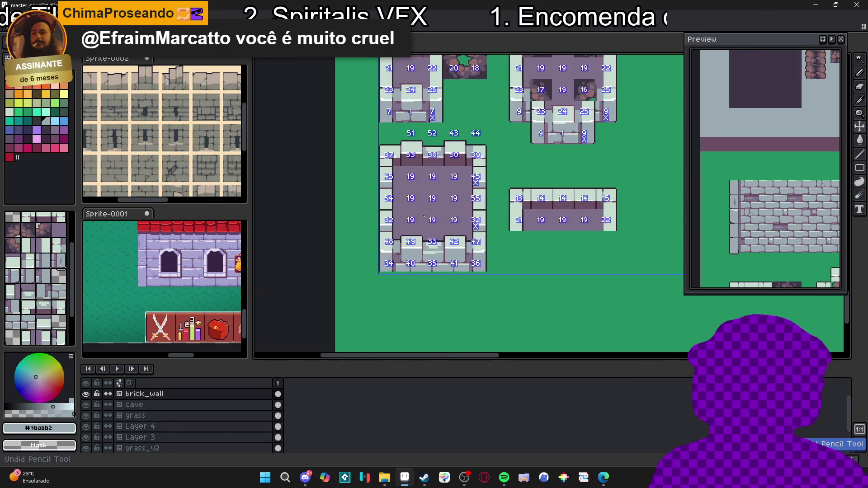
pyautogui.scroll(2, 384, 203)
pyautogui.scroll(-1, 384, 204)
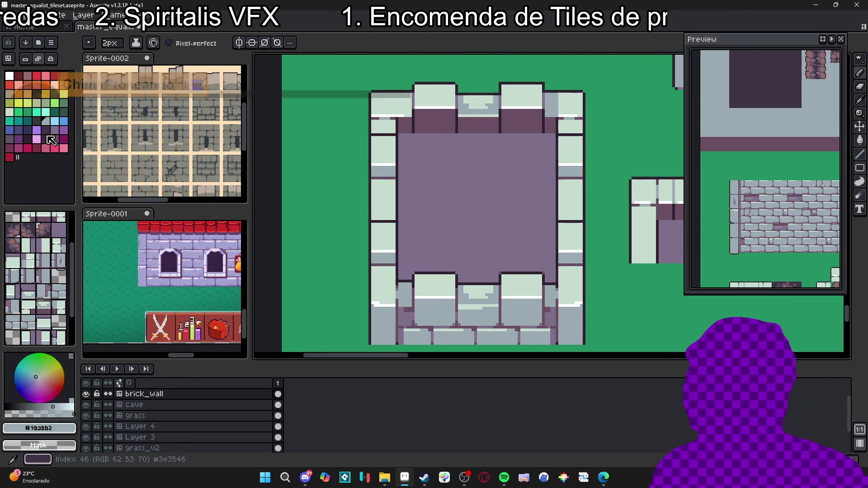
pyautogui.moveTo(79, 135)
pyautogui.mouseDown()
pyautogui.moveTo(42, 136)
pyautogui.moveTo(131, 139)
pyautogui.moveTo(32, 145)
pyautogui.moveTo(110, 145)
pyautogui.moveTo(101, 145)
pyautogui.mouseUp()
pyautogui.scroll(-1, 461, 210)
pyautogui.hotkey('ctrl', 's')
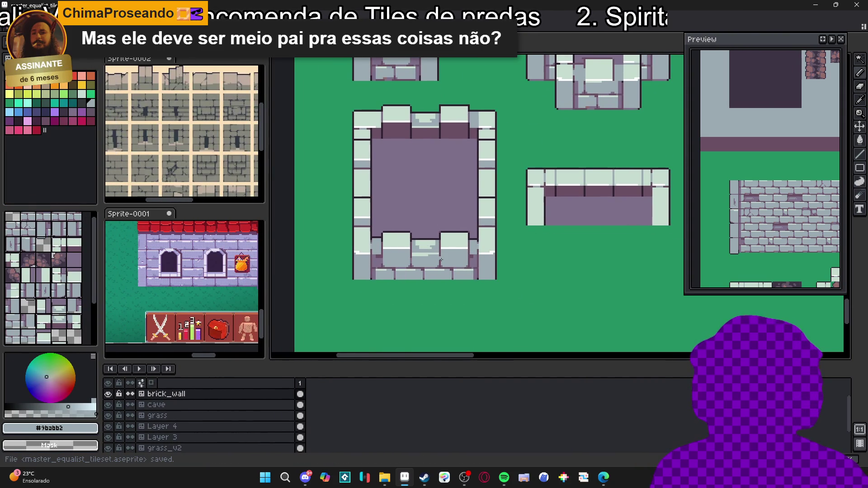
# - Marquee-select the square room's top wall row and shift it one pixel down-left
pyautogui.scroll(-3, 437, 253)
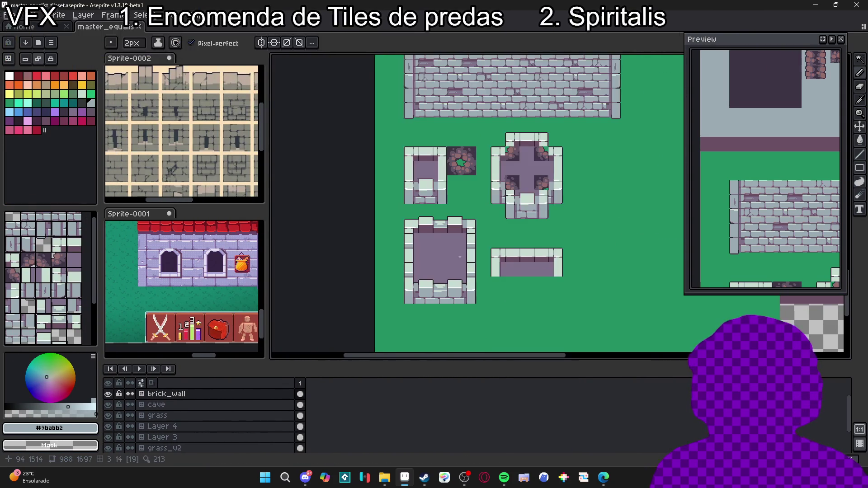
pyautogui.moveTo(511, 219); pyautogui.dragTo(502, 250)
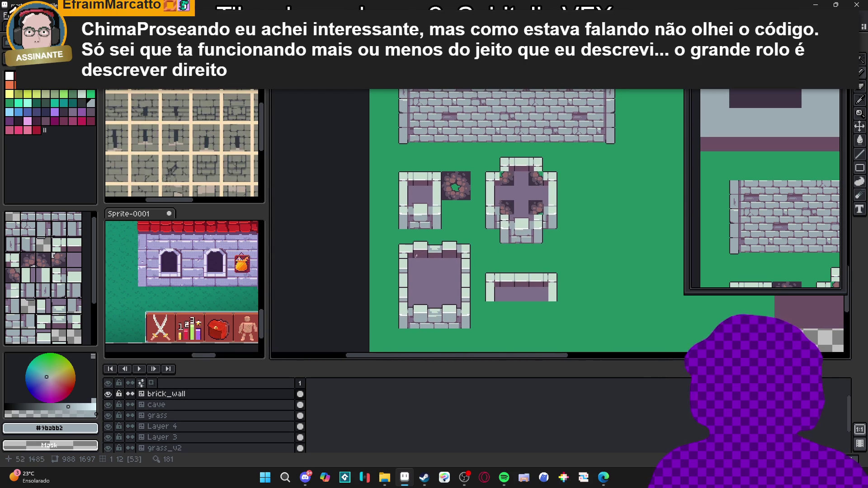
pyautogui.scroll(2, 417, 256)
pyautogui.scroll(-1, 398, 265)
pyautogui.hotkey('ctrl', "'")
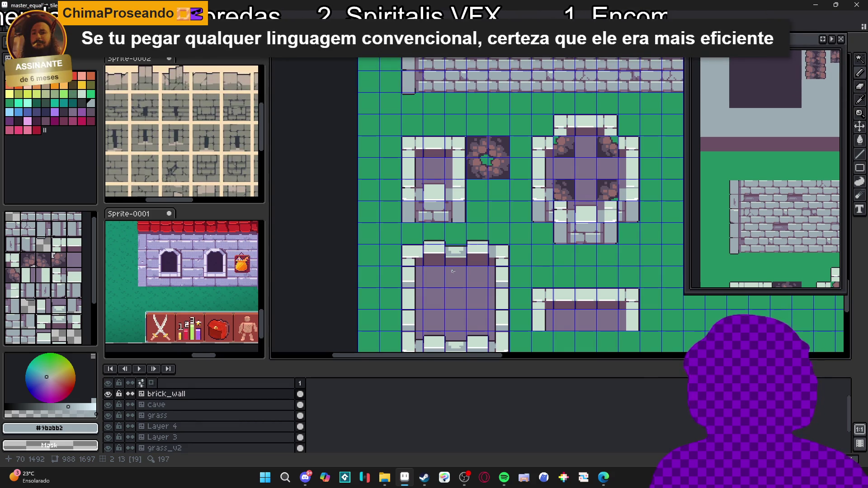
pyautogui.scroll(1, 417, 256)
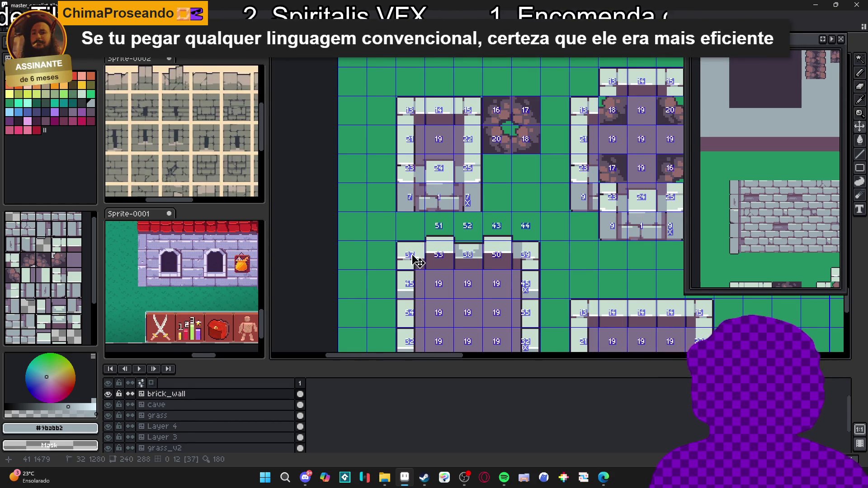
pyautogui.press('m')
pyautogui.moveTo(379, 225)
pyautogui.mouseDown()
pyautogui.moveTo(538, 249)
pyautogui.moveTo(570, 262)
pyautogui.mouseUp()
pyautogui.scroll(-1, 519, 219)
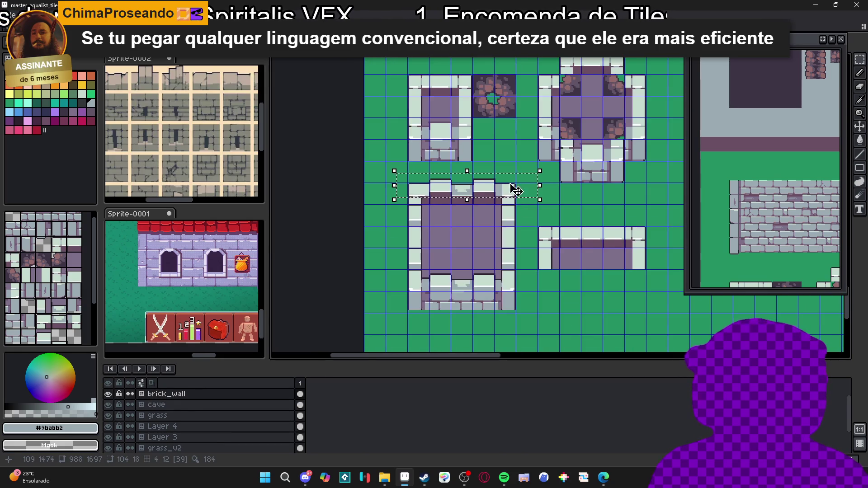
pyautogui.scroll(2, 467, 196)
pyautogui.moveTo(470, 202); pyautogui.dragTo(469, 205)
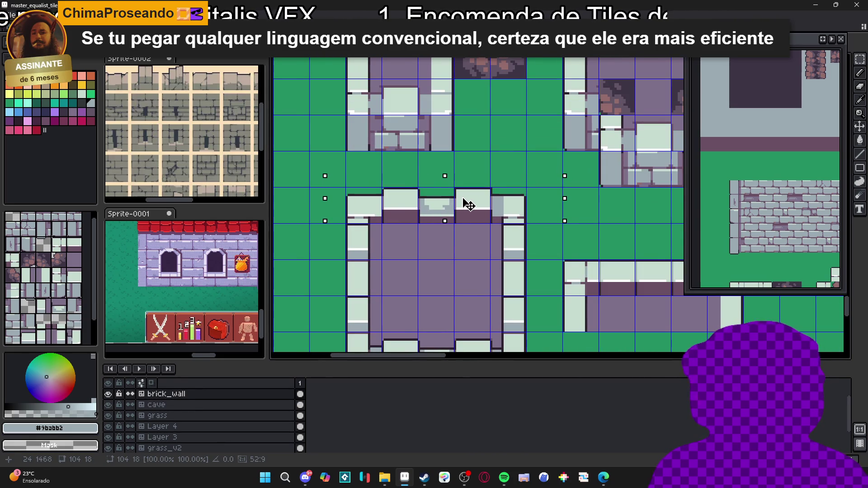
pyautogui.hotkey('ctrl', 'd')
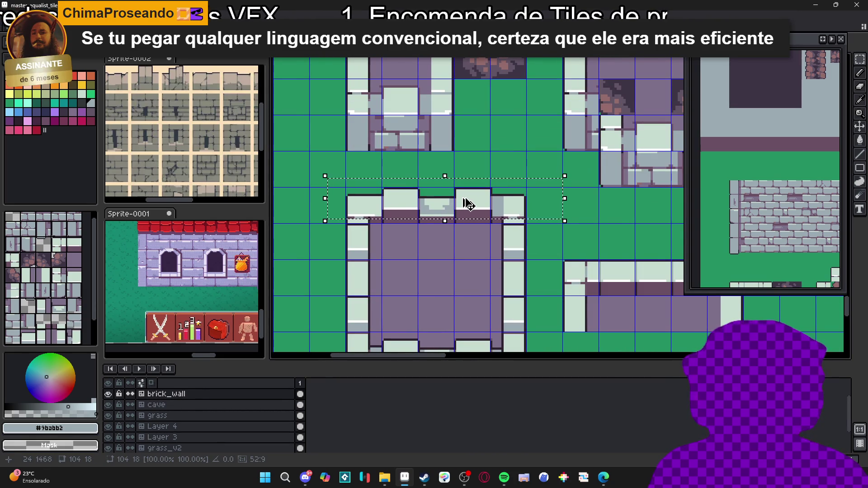
# - Toggle the tile grid on and off to check the moved row lines up with the side walls
pyautogui.scroll(-2, 463, 200)
pyautogui.hotkey('ctrl', "'")
pyautogui.scroll(-1, 504, 249)
pyautogui.scroll(1, 507, 265)
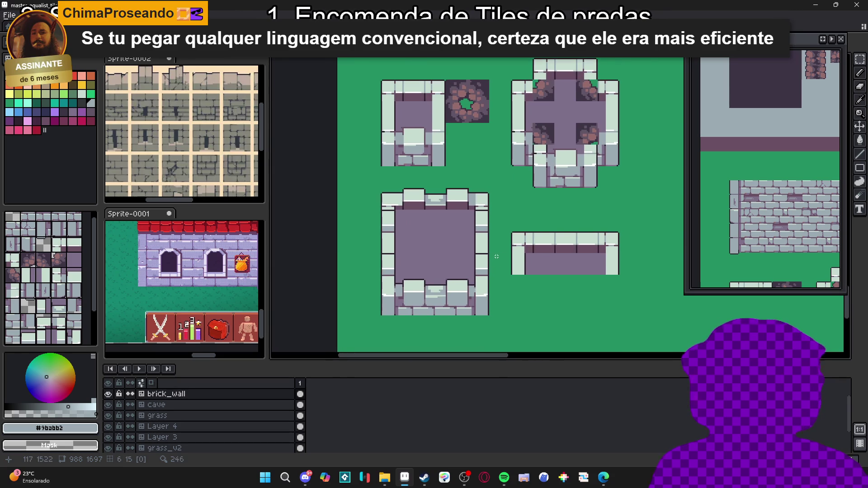
pyautogui.hotkey('ctrl', "'")
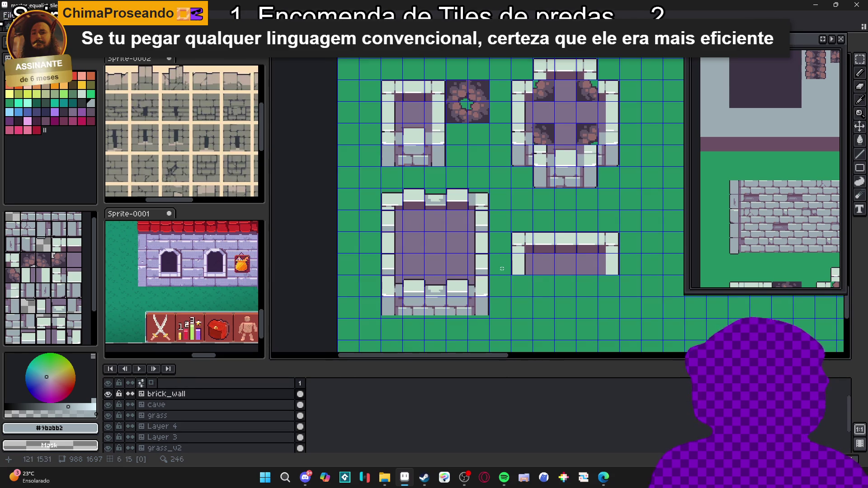
pyautogui.hotkey('ctrl', "'")
pyautogui.scroll(-1, 500, 271)
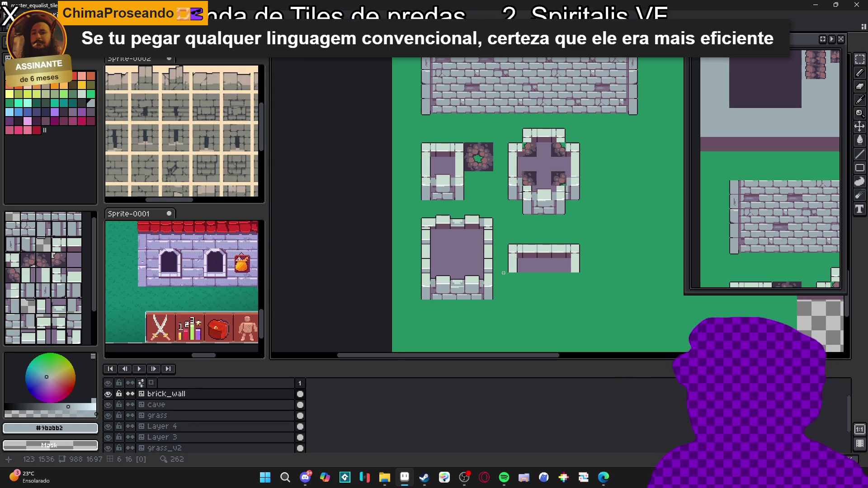
# - Paint dark purple onto three left-wall tiles and the right wall strip
pyautogui.scroll(2, 413, 254)
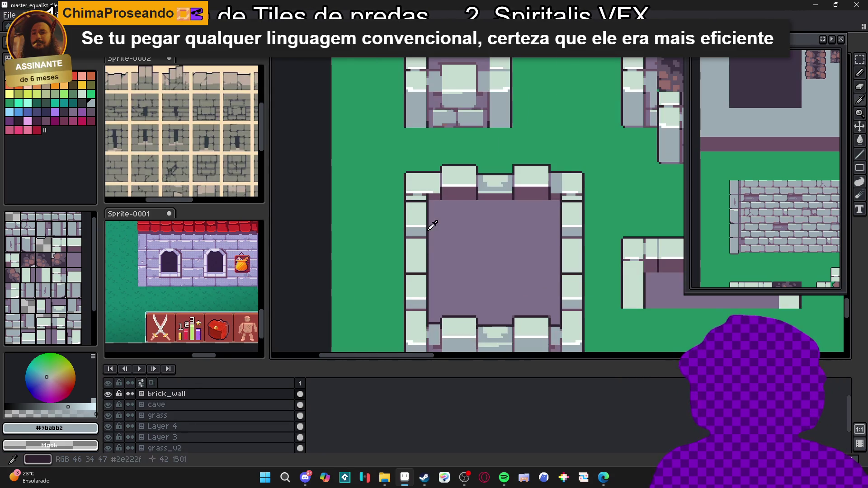
pyautogui.click(413, 254)
pyautogui.keyDown('alt'); pyautogui.click(465, 192); pyautogui.keyUp('alt')
pyautogui.click(416, 232)
pyautogui.click(567, 232)
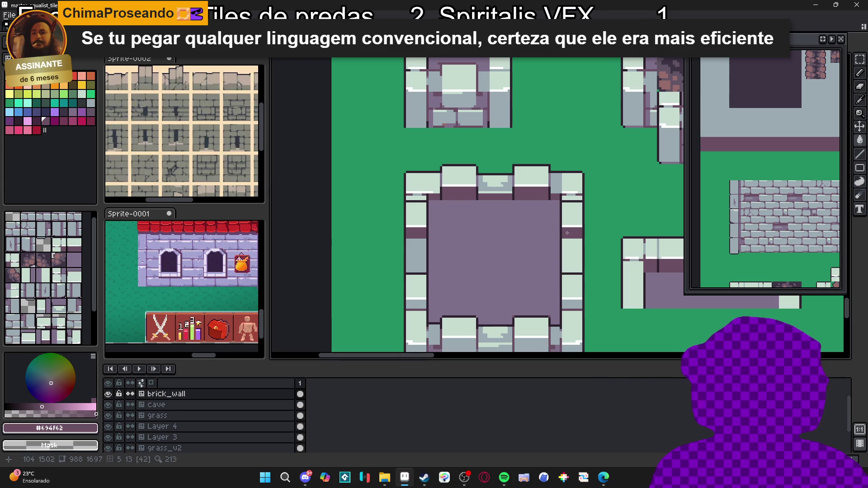
pyautogui.click(423, 311)
# - Sample the light grey stone colour, then pick white from the canvas and a light palette colour
pyautogui.keyDown('alt'); pyautogui.click(416, 291); pyautogui.keyUp('alt')
pyautogui.scroll(-1, 546, 287)
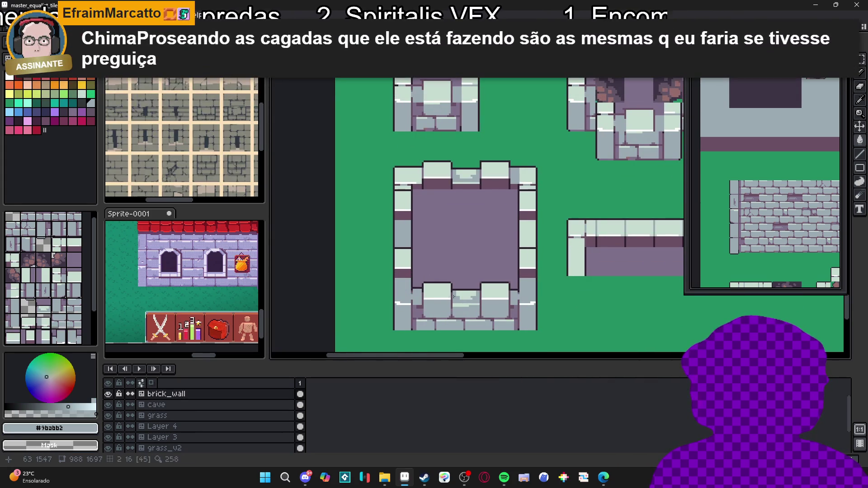
pyautogui.scroll(-1, 486, 276)
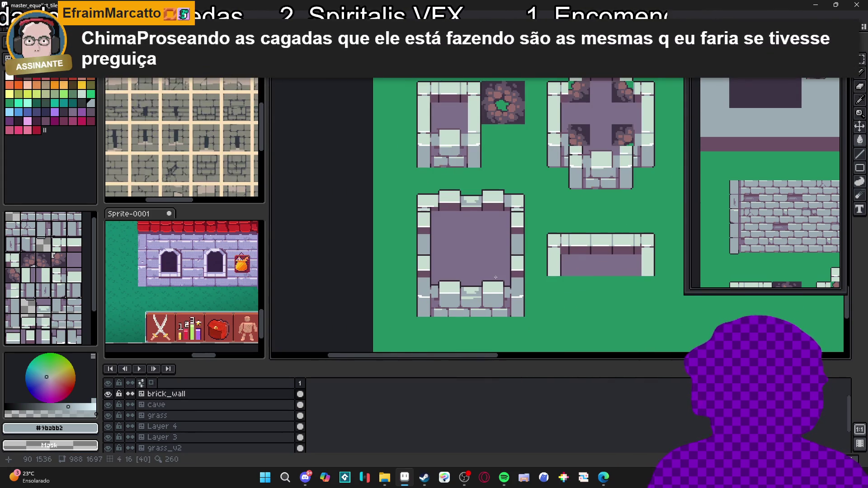
pyautogui.scroll(-1, 495, 277)
pyautogui.scroll(1, 502, 277)
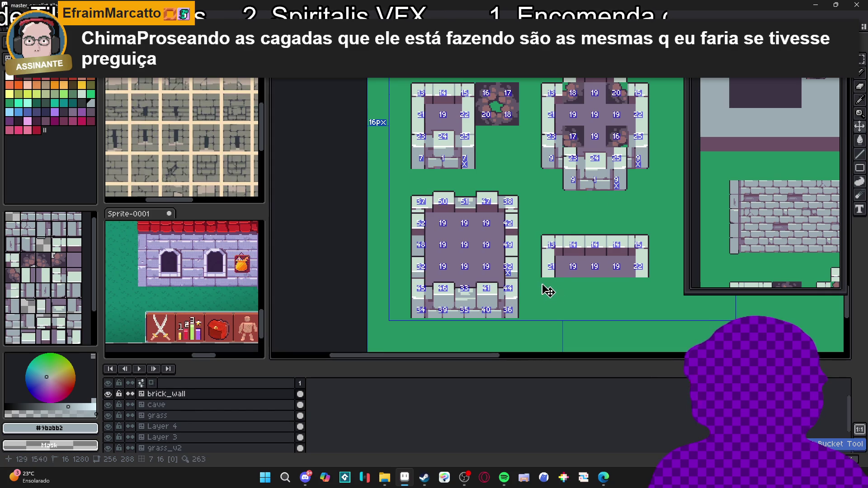
pyautogui.scroll(3, 519, 253)
pyautogui.keyDown('alt'); pyautogui.click(505, 229); pyautogui.keyUp('alt')
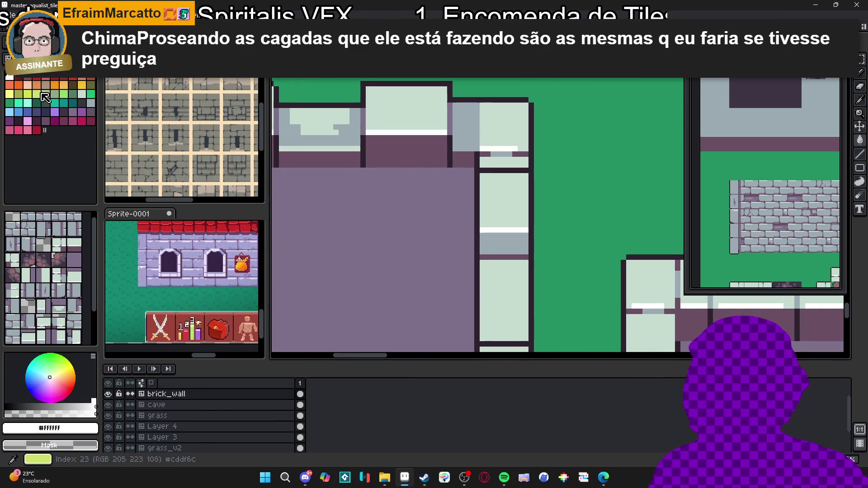
pyautogui.click(82, 93)
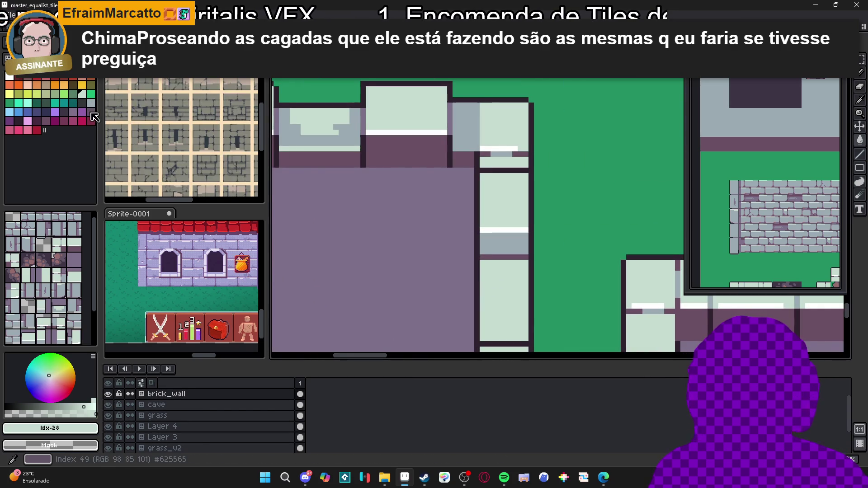
pyautogui.scroll(-4, 362, 150)
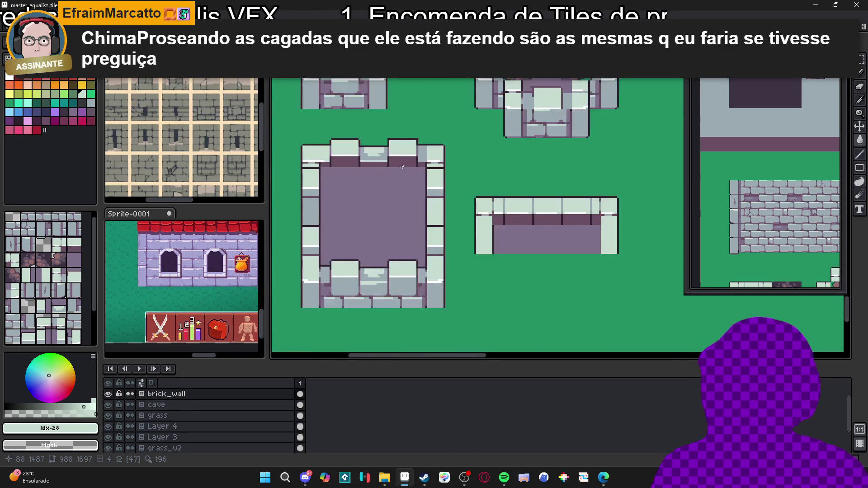
pyautogui.scroll(1, 477, 212)
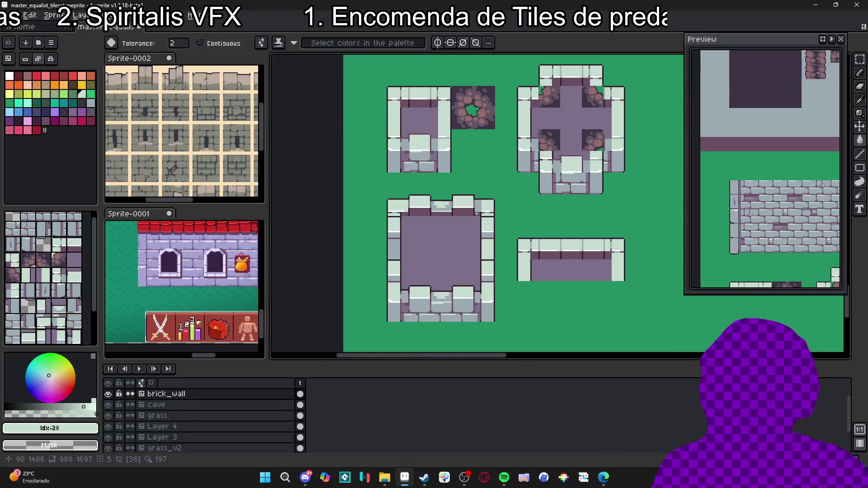
pyautogui.scroll(2, 476, 210)
# - Bucket-fill both battlement tops and three of the big room's wall blocks white
pyautogui.press('g')
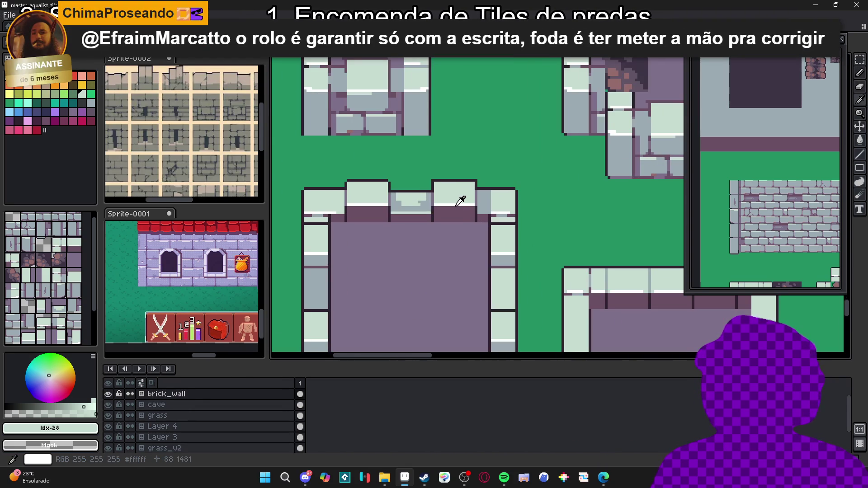
pyautogui.press('x')
pyautogui.click(454, 193)
pyautogui.click(373, 196)
pyautogui.click(316, 239)
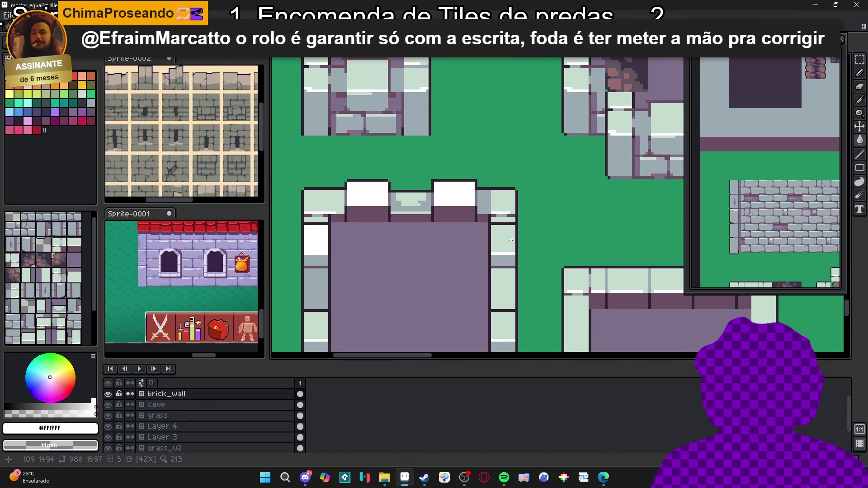
pyautogui.click(503, 240)
pyautogui.click(503, 325)
pyautogui.scroll(-1, 378, 246)
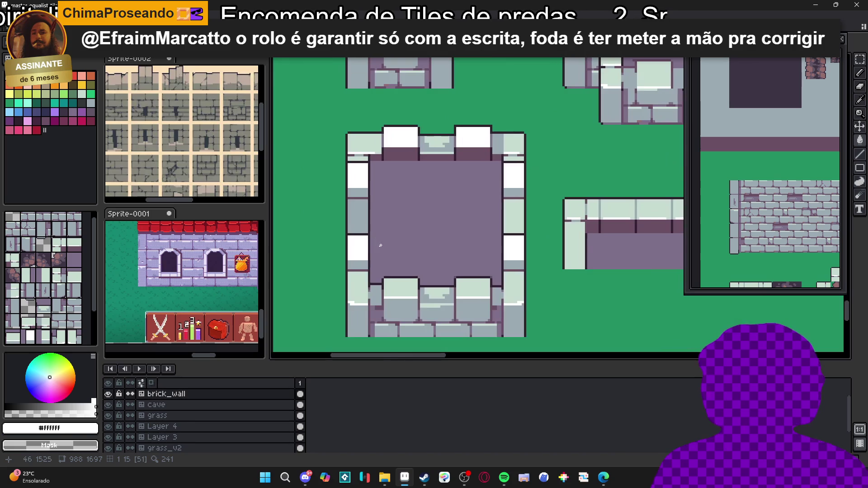
# - Fill two bottom battlements and the top-left and top-middle battlements white
pyautogui.keyDown('alt'); pyautogui.click(398, 303); pyautogui.keyUp('alt')
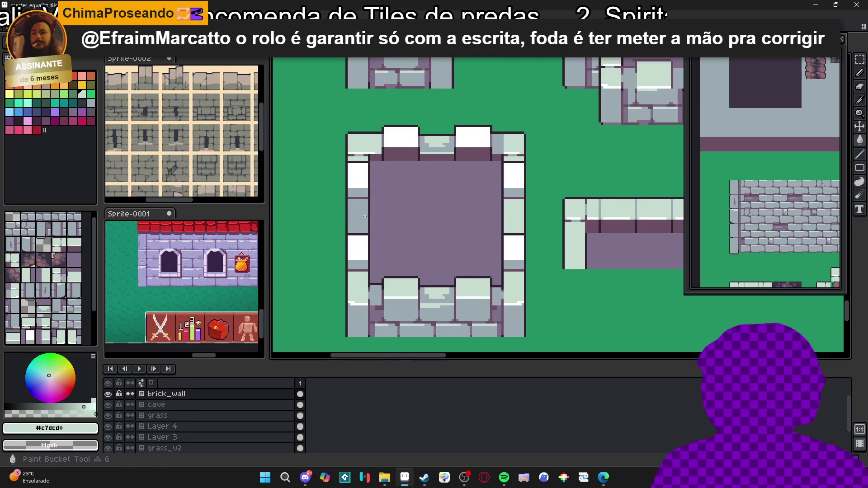
pyautogui.keyDown('alt'); pyautogui.click(513, 242); pyautogui.keyUp('alt')
pyautogui.click(472, 289)
pyautogui.click(400, 289)
pyautogui.scroll(-3, 418, 256)
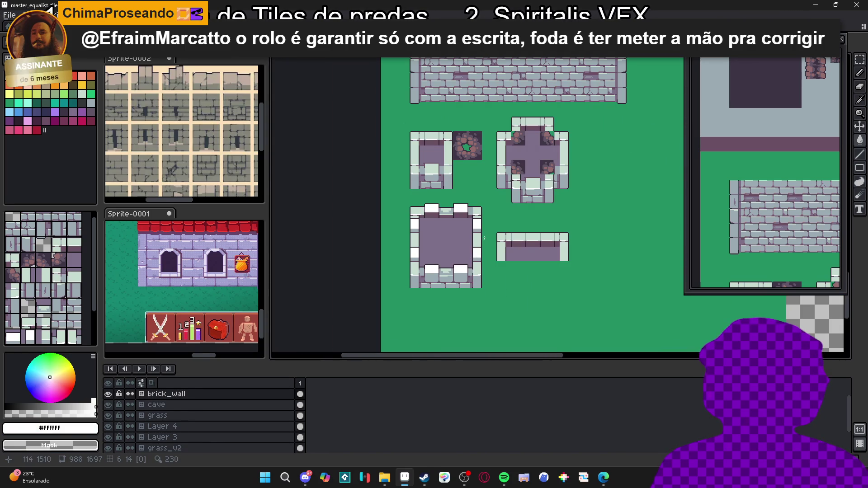
pyautogui.scroll(2, 407, 271)
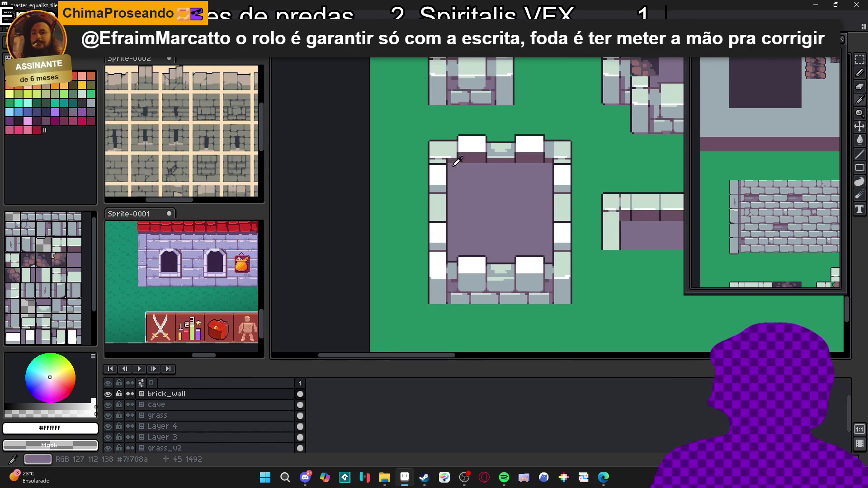
pyautogui.click(441, 149)
pyautogui.click(506, 153)
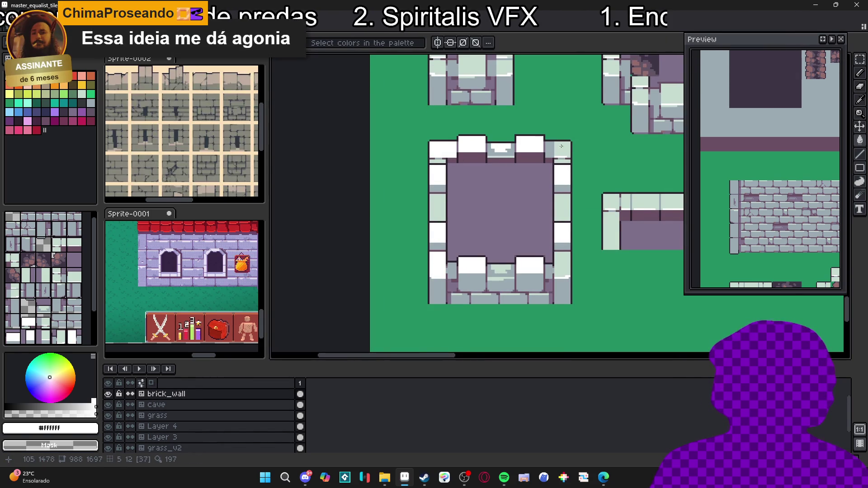
pyautogui.scroll(-2, 513, 286)
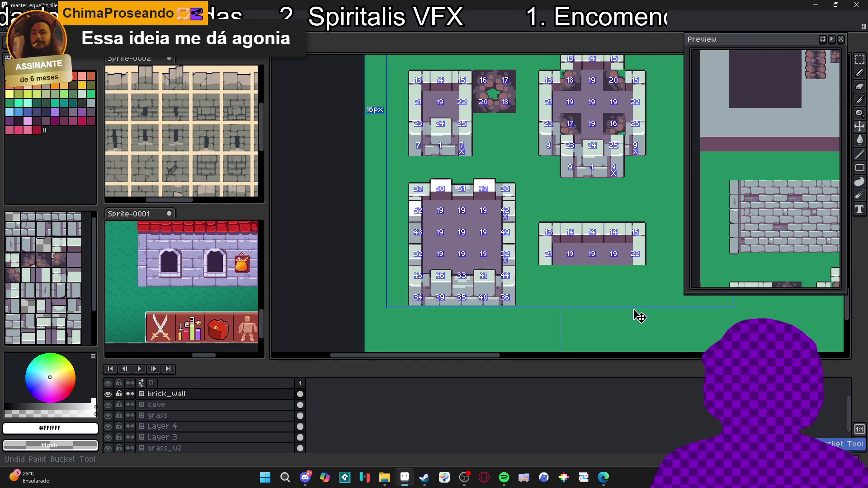
# - Undo the white battlement fills on the square room
pyautogui.press('Tab')
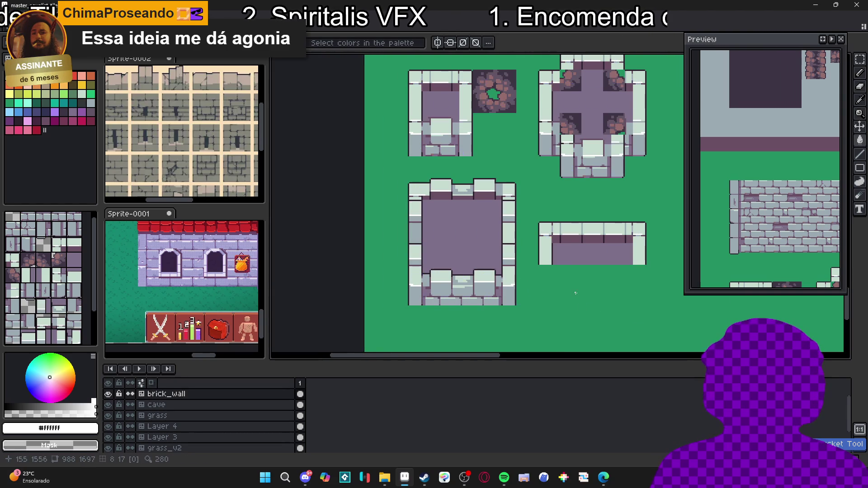
pyautogui.scroll(-1, 571, 296)
pyautogui.press('Tab')
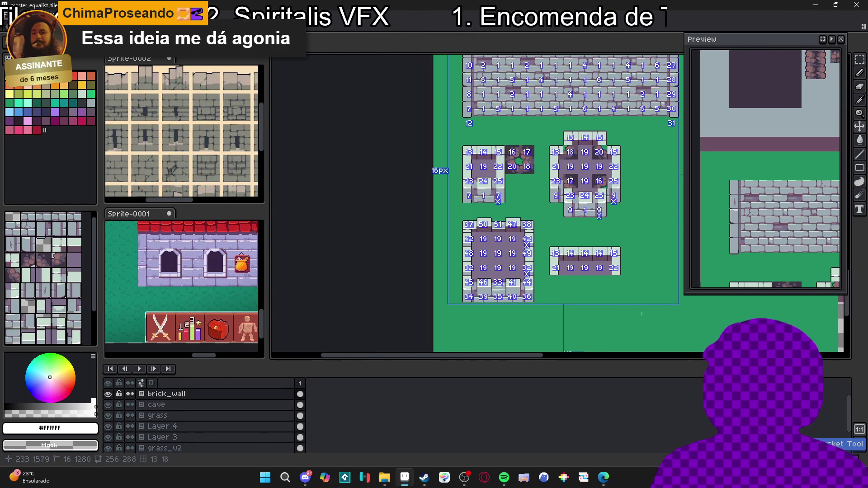
pyautogui.press('Tab')
pyautogui.hscroll(2, 631, 296)
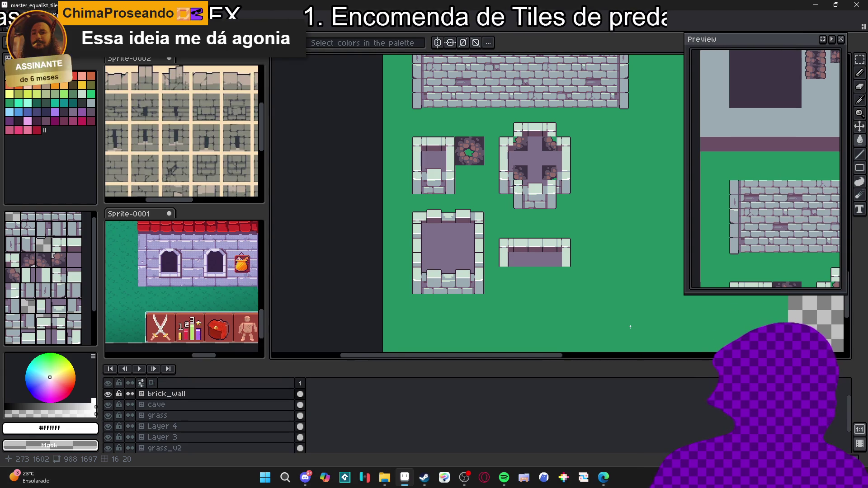
# - Rotate a bottom wall piece 90° and place it on the big room's left wall
pyautogui.hotkey('ctrl', "'")
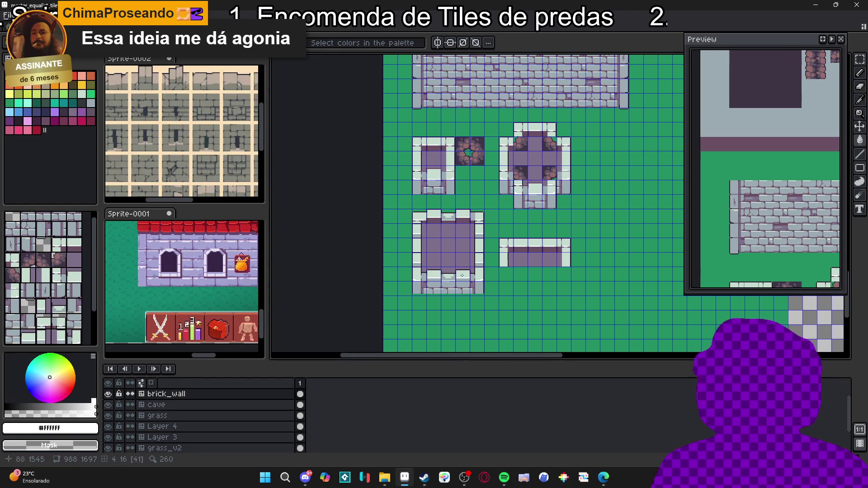
pyautogui.scroll(3, 467, 275)
pyautogui.moveTo(435, 287); pyautogui.dragTo(434, 286)
pyautogui.moveTo(442, 253); pyautogui.dragTo(386, 225)
pyautogui.moveTo(408, 256); pyautogui.dragTo(359, 217)
pyautogui.click(503, 230)
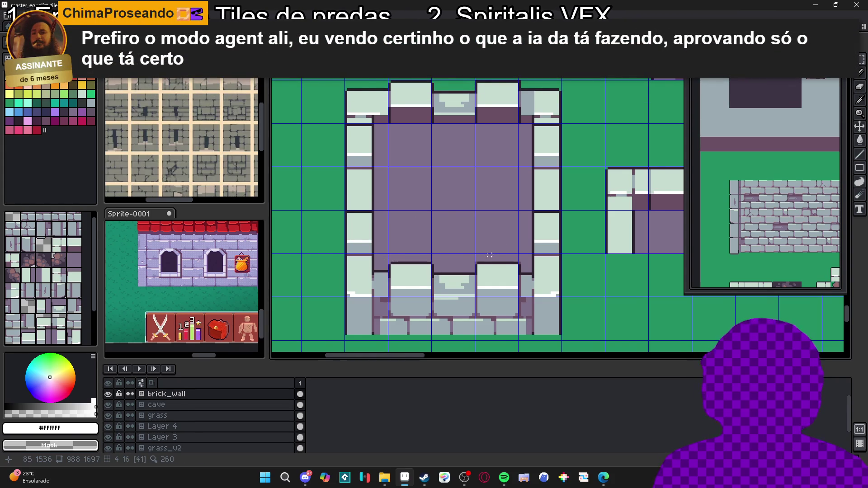
pyautogui.scroll(-1, 476, 262)
pyautogui.moveTo(476, 263)
pyautogui.mouseDown()
pyautogui.moveTo(472, 254)
pyautogui.moveTo(460, 258)
pyautogui.mouseUp()
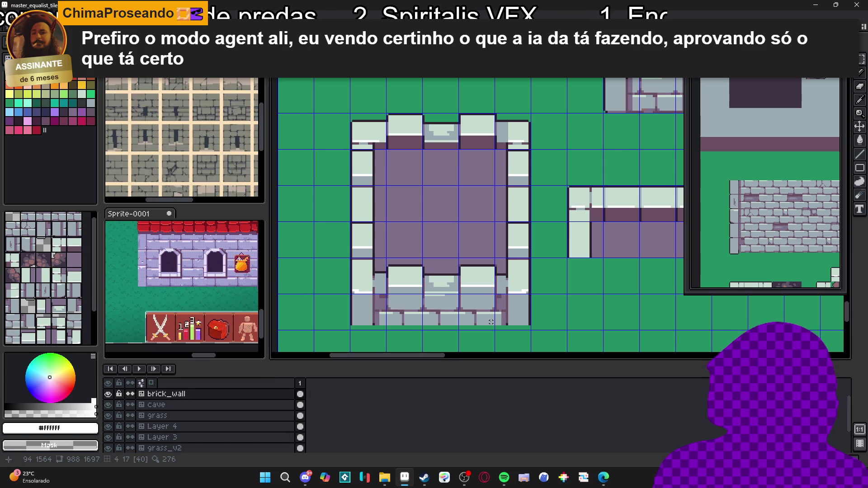
pyautogui.hotkey('ctrl', "'")
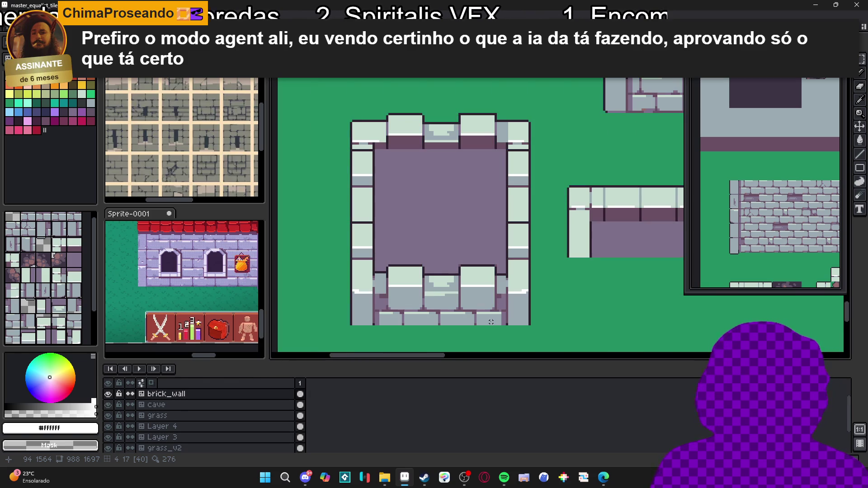
pyautogui.scroll(-1, 491, 321)
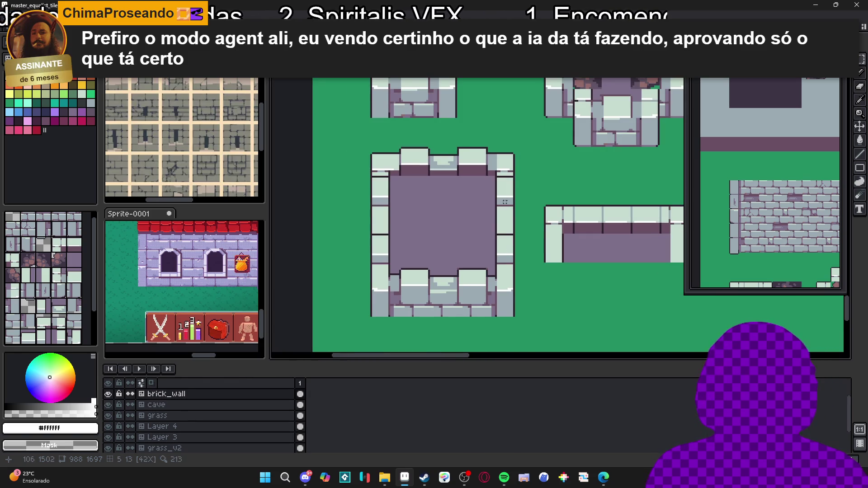
# - With the Pencil, draw a grey strip near the top-right wall and recolour both strip ends pale grey-green
pyautogui.press('b')
pyautogui.scroll(3, 508, 169)
pyautogui.scroll(1, 509, 169)
pyautogui.keyDown('alt'); pyautogui.click(501, 175); pyautogui.keyUp('alt')
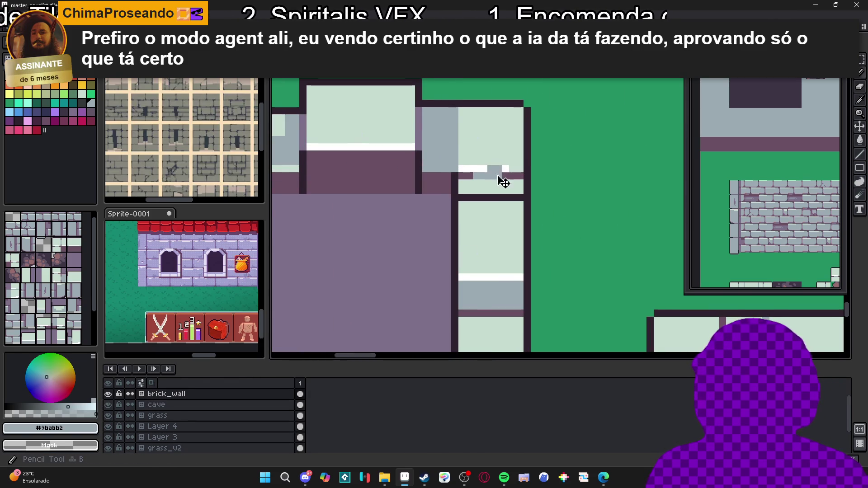
pyautogui.moveTo(501, 174); pyautogui.dragTo(519, 175)
pyautogui.scroll(-2, 465, 173)
pyautogui.keyDown('alt'); pyautogui.click(518, 156); pyautogui.keyUp('alt')
pyautogui.click(535, 139)
pyautogui.click(505, 138)
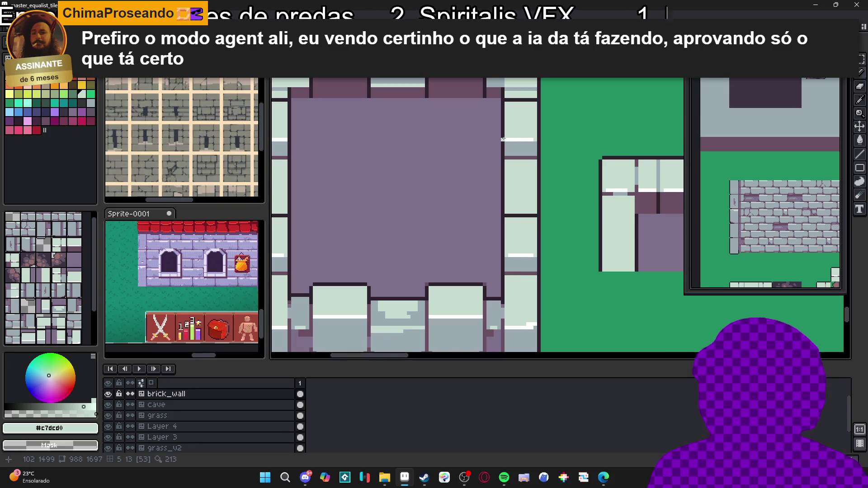
pyautogui.scroll(-2, 505, 139)
pyautogui.scroll(3, 349, 137)
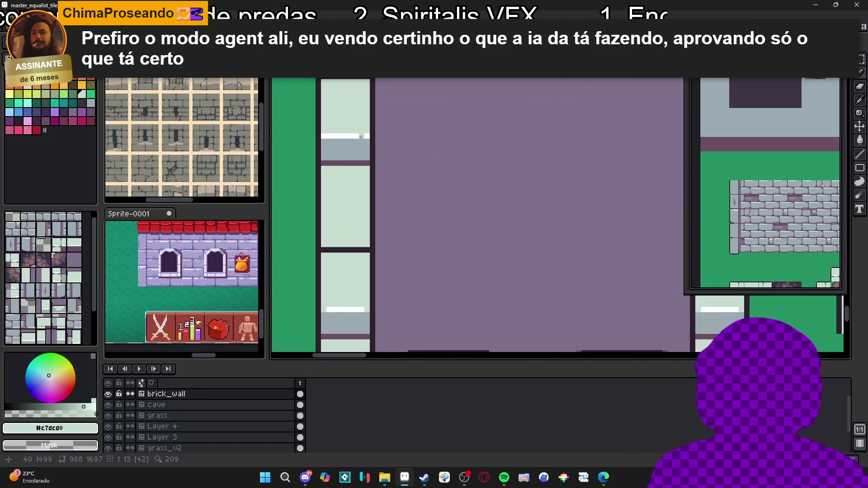
pyautogui.scroll(-2, 324, 136)
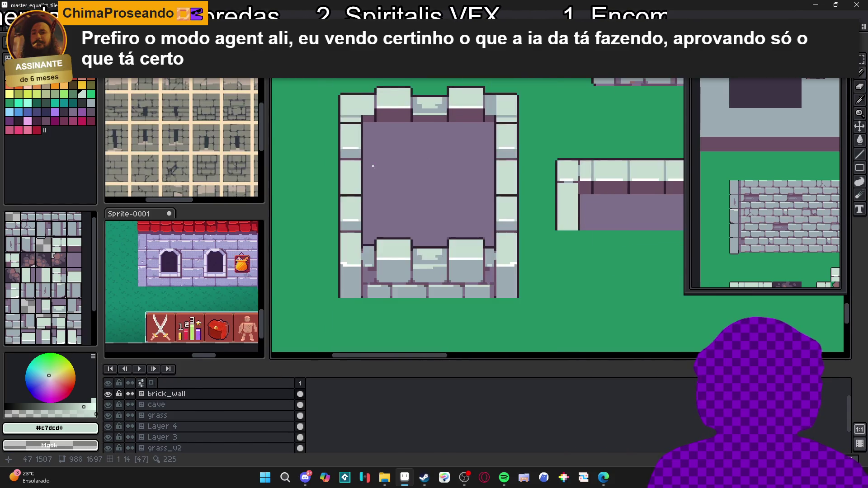
pyautogui.scroll(-1, 384, 180)
pyautogui.moveTo(384, 180); pyautogui.dragTo(408, 177)
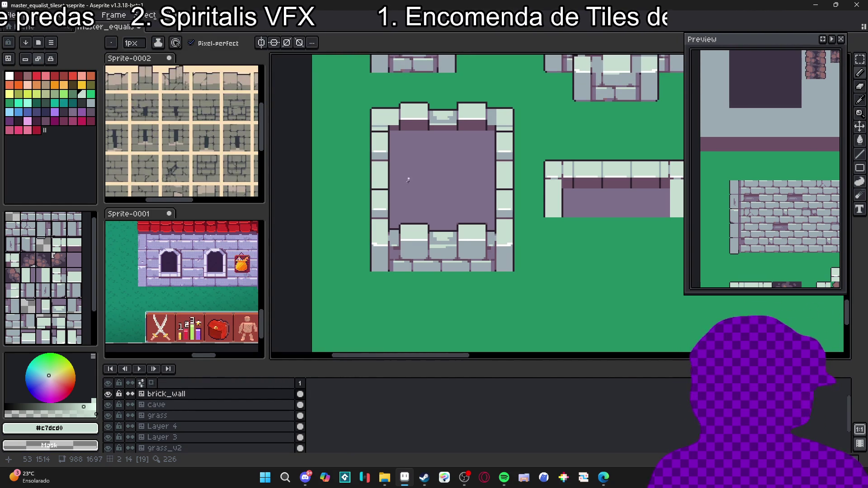
# - Show the tile grid, zoom in on the wall tiles, and save master_equalist_tileset.aseprite
pyautogui.scroll(-3, 409, 177)
pyautogui.scroll(3, 451, 264)
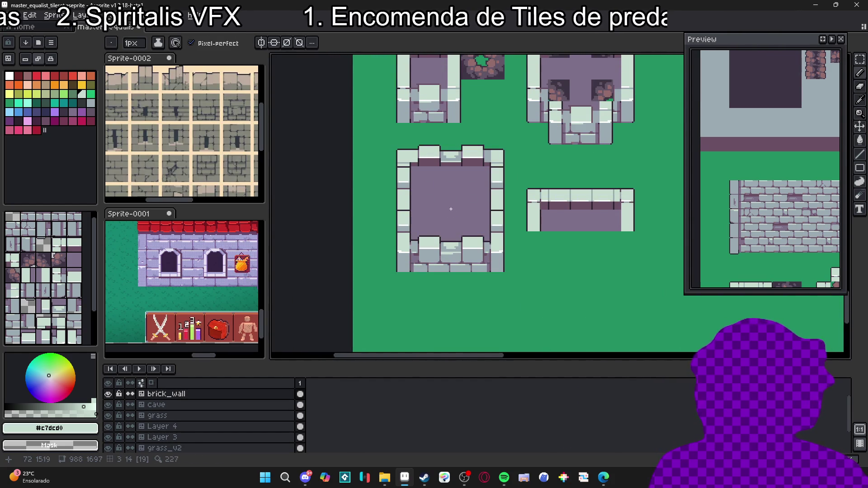
pyautogui.press('Tab')
pyautogui.scroll(-1, 448, 233)
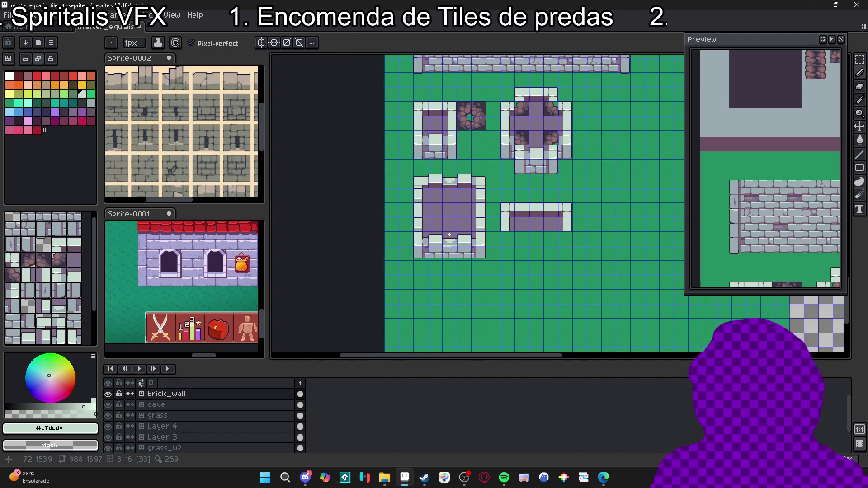
pyautogui.scroll(-1, 449, 234)
pyautogui.scroll(1, 443, 231)
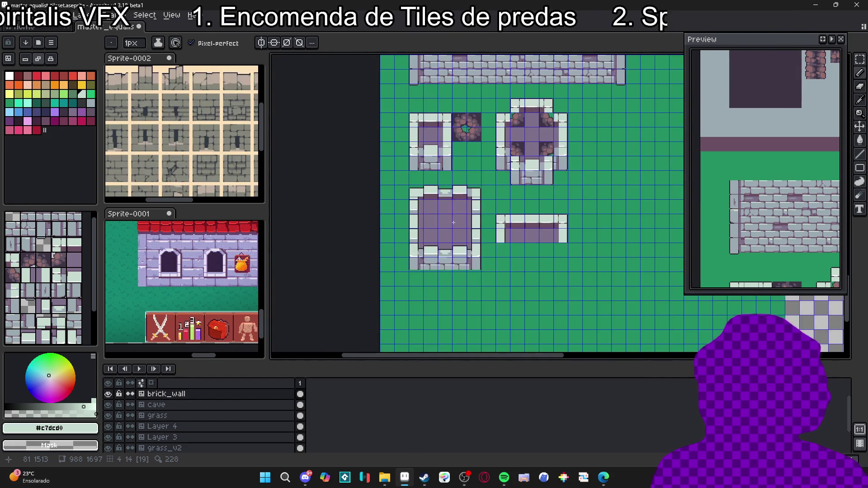
pyautogui.scroll(-1, 446, 225)
pyautogui.scroll(1, 448, 235)
pyautogui.scroll(-1, 452, 253)
pyautogui.scroll(1, 456, 271)
pyautogui.scroll(-1, 465, 295)
pyautogui.scroll(1, 452, 271)
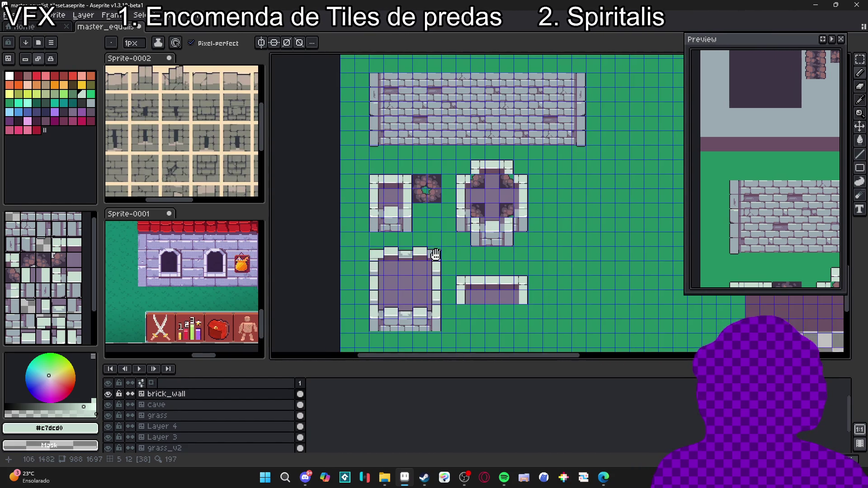
pyautogui.scroll(-1, 456, 253)
pyautogui.hotkey('ctrl', 's')
pyautogui.scroll(3, 457, 253)
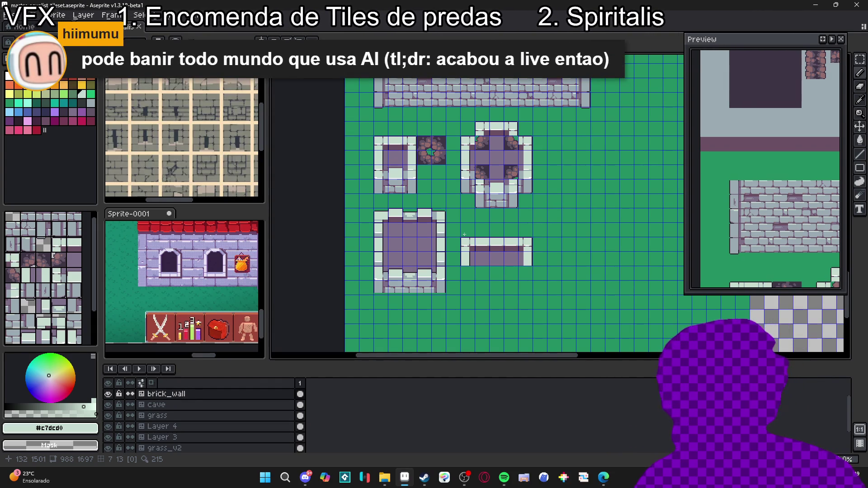
# - Switch to tile pixel editing with the Pencil and pick grey stone #9babb2 from the wall
pyautogui.press('Tab')
pyautogui.press('b')
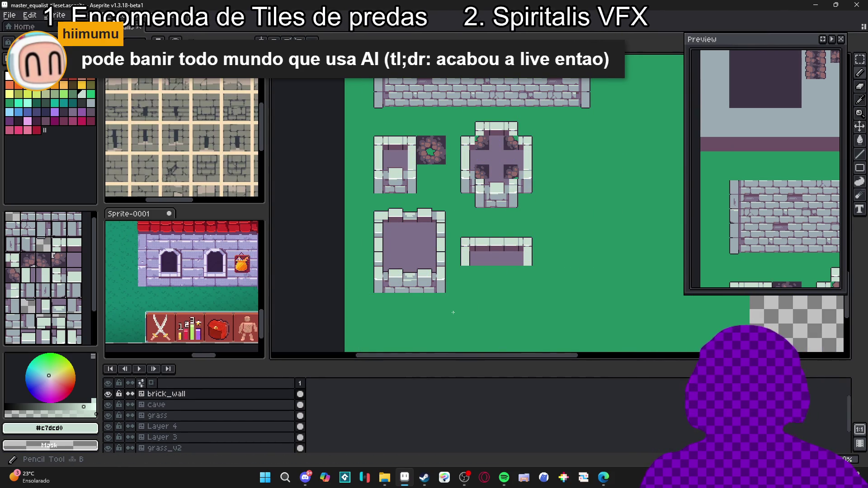
pyautogui.scroll(2, 436, 306)
pyautogui.moveTo(366, 288); pyautogui.dragTo(380, 298)
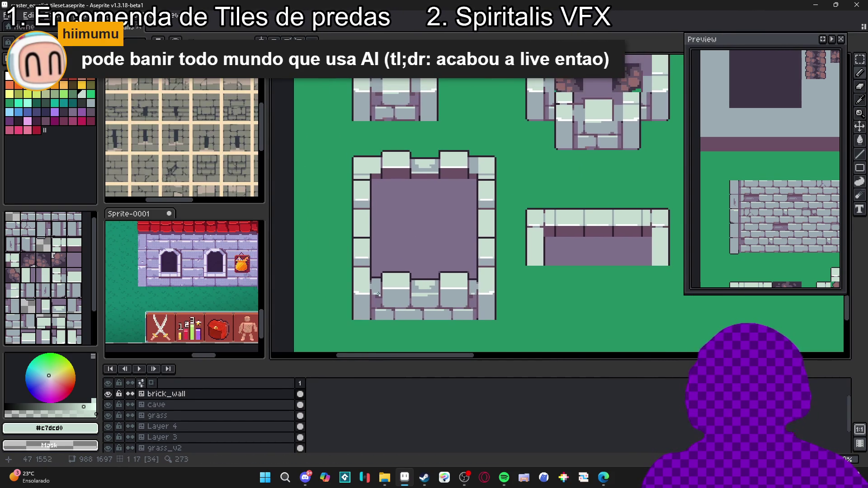
pyautogui.scroll(1, 382, 296)
pyautogui.keyDown('alt'); pyautogui.click(366, 222); pyautogui.keyUp('alt')
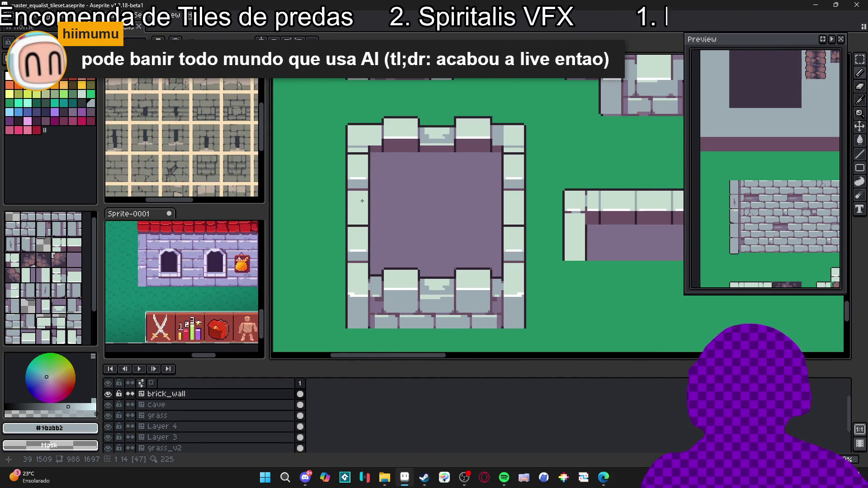
# - Move the floating wall piece onto the large room's right wall
pyautogui.scroll(2, 366, 195)
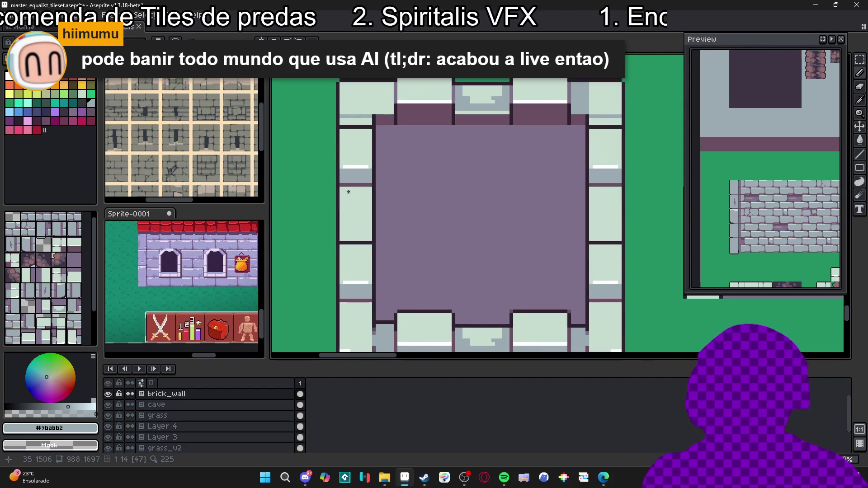
pyautogui.scroll(1, 345, 197)
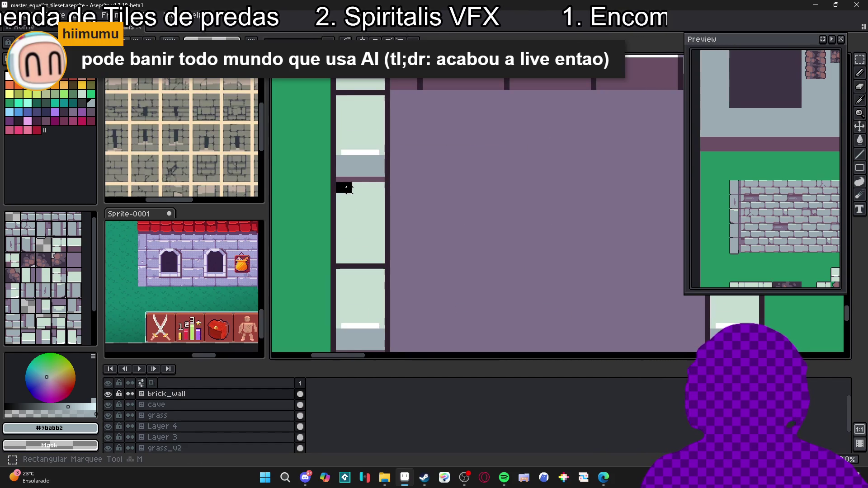
pyautogui.scroll(-2, 367, 194)
pyautogui.moveTo(388, 203)
pyautogui.mouseDown()
pyautogui.moveTo(347, 215)
pyautogui.moveTo(316, 209)
pyautogui.moveTo(518, 194)
pyautogui.mouseUp()
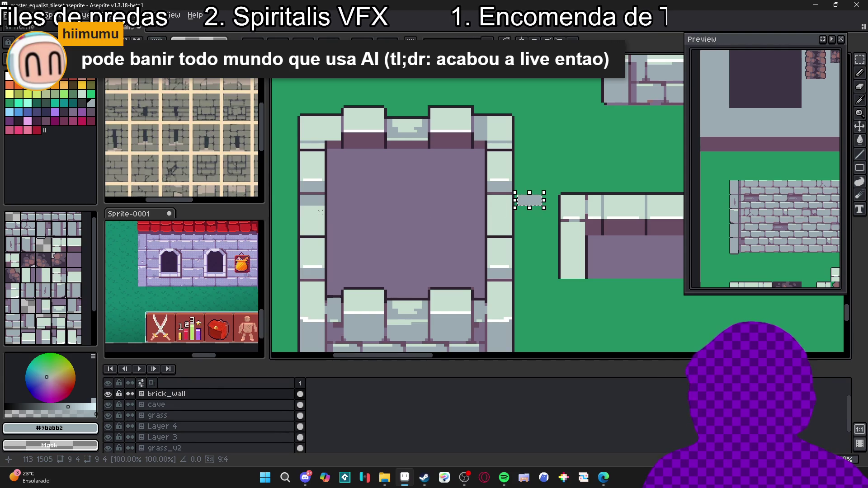
pyautogui.scroll(3, 487, 195)
pyautogui.moveTo(454, 226)
pyautogui.mouseDown()
pyautogui.moveTo(378, 224)
pyautogui.moveTo(420, 183)
pyautogui.moveTo(422, 251)
pyautogui.mouseUp()
# - Paste another copy of the wall piece onto the left wall's lower corner
pyautogui.scroll(-4, 372, 230)
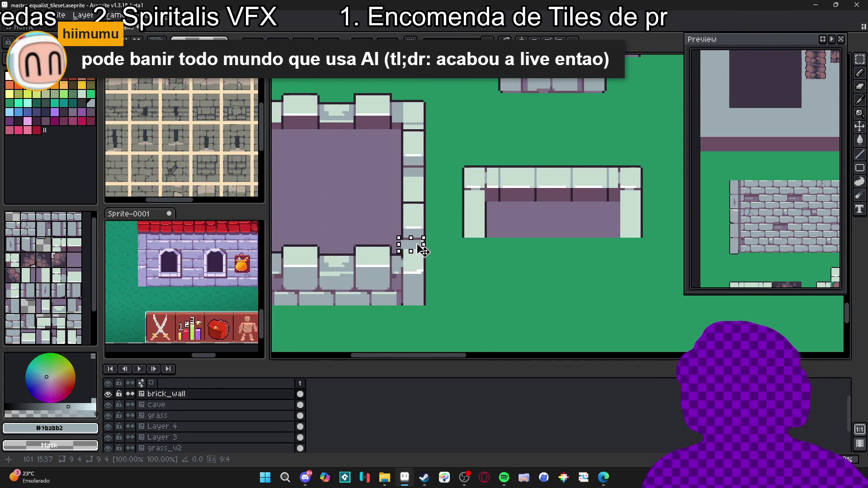
pyautogui.scroll(2, 422, 252)
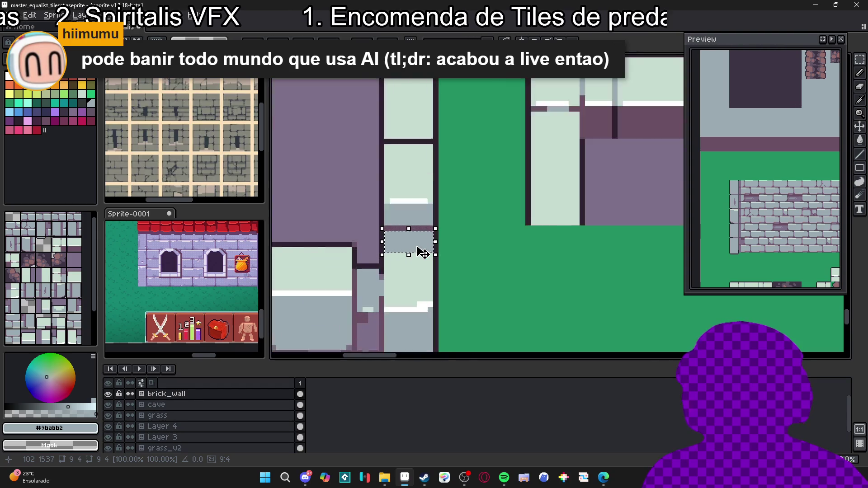
pyautogui.scroll(-2, 485, 235)
pyautogui.scroll(-2, 470, 153)
pyautogui.scroll(2, 481, 163)
pyautogui.hotkey('ctrl', 'v')
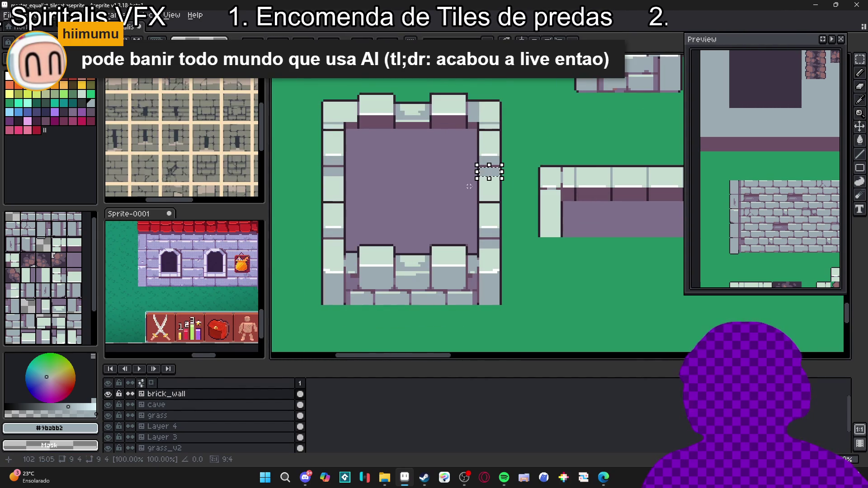
pyautogui.moveTo(495, 180)
pyautogui.mouseDown()
pyautogui.moveTo(325, 253)
pyautogui.moveTo(340, 252)
pyautogui.mouseUp()
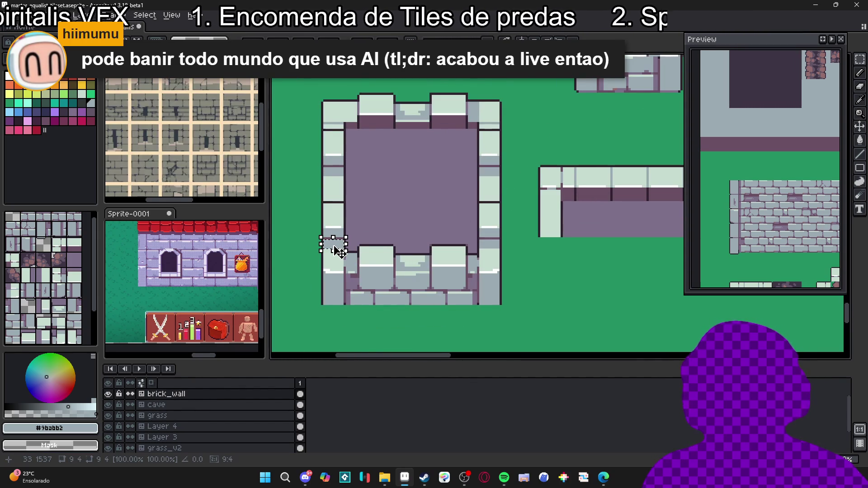
pyautogui.press('Return')
# - Save master_equalist_tileset.aseprite
pyautogui.scroll(-2, 338, 257)
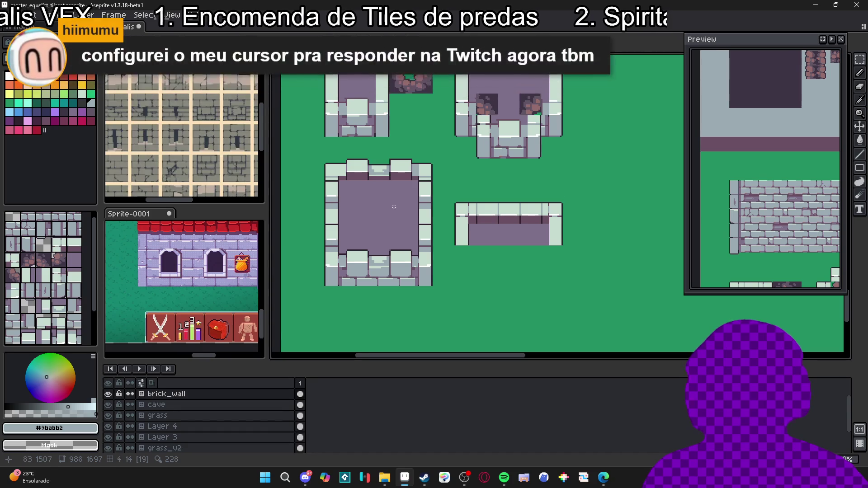
pyautogui.scroll(-1, 451, 243)
pyautogui.scroll(1, 443, 251)
pyautogui.scroll(-1, 439, 260)
pyautogui.scroll(-1, 438, 262)
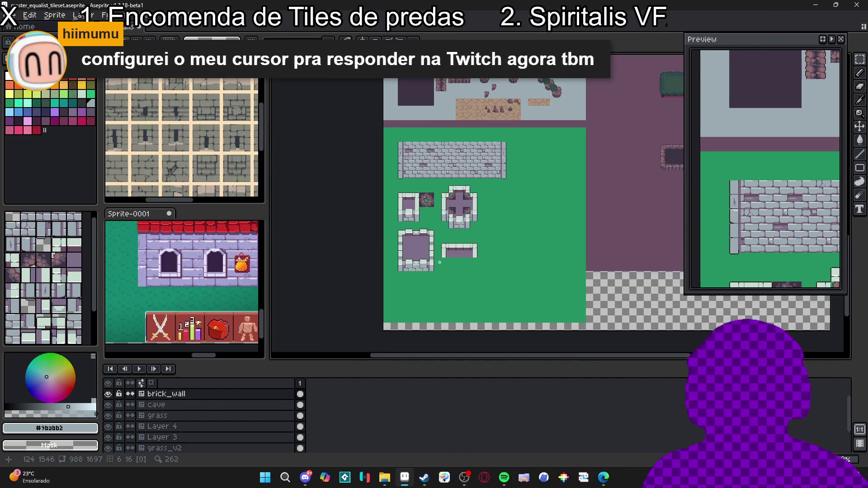
pyautogui.scroll(1, 470, 219)
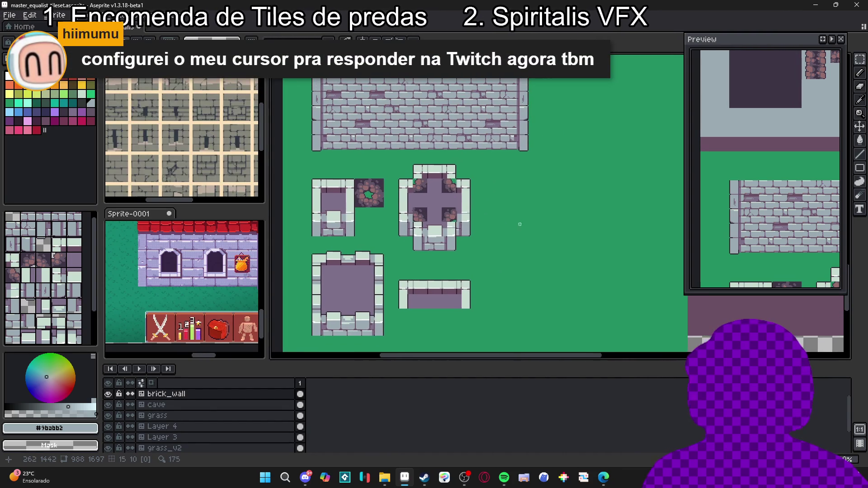
pyautogui.scroll(-1, 497, 240)
pyautogui.scroll(1, 517, 235)
pyautogui.hotkey('ctrl', 's')
pyautogui.scroll(-1, 520, 232)
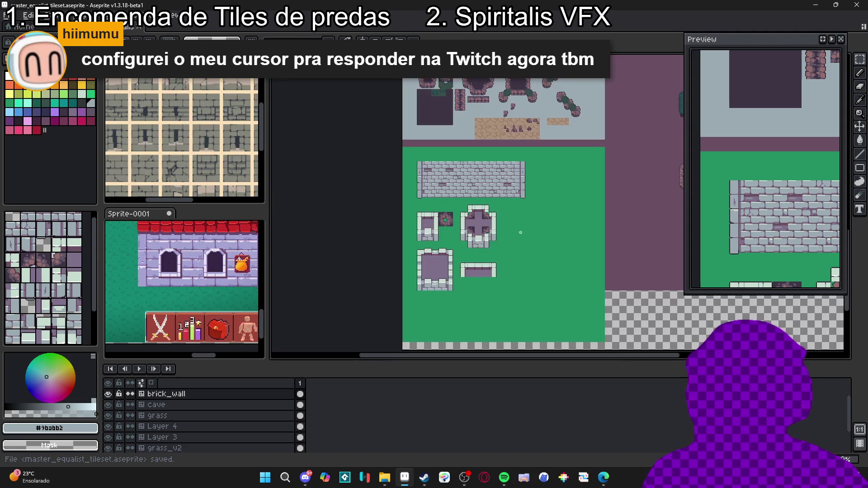
# - Return to the wall tileset document and frame the area right of the cross-shaped room
pyautogui.scroll(-1, 214, 289)
pyautogui.click(208, 280)
pyautogui.scroll(1, 203, 270)
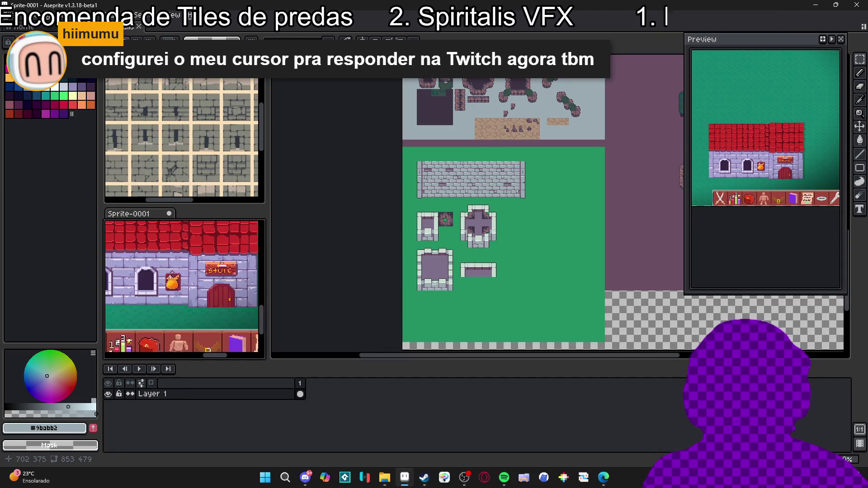
pyautogui.scroll(-1, 487, 235)
pyautogui.click(466, 233)
pyautogui.scroll(1, 460, 232)
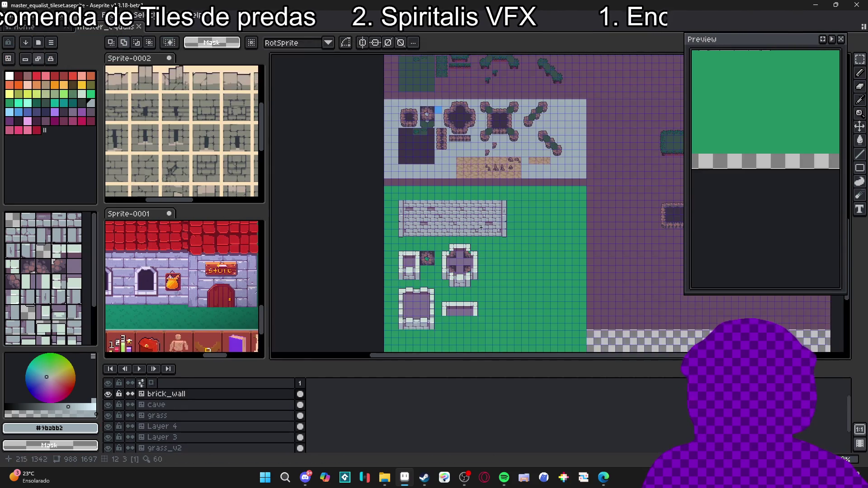
pyautogui.scroll(1, 409, 228)
pyautogui.scroll(-1, 414, 225)
pyautogui.scroll(1, 433, 221)
pyautogui.scroll(1, 455, 217)
pyautogui.scroll(-1, 455, 217)
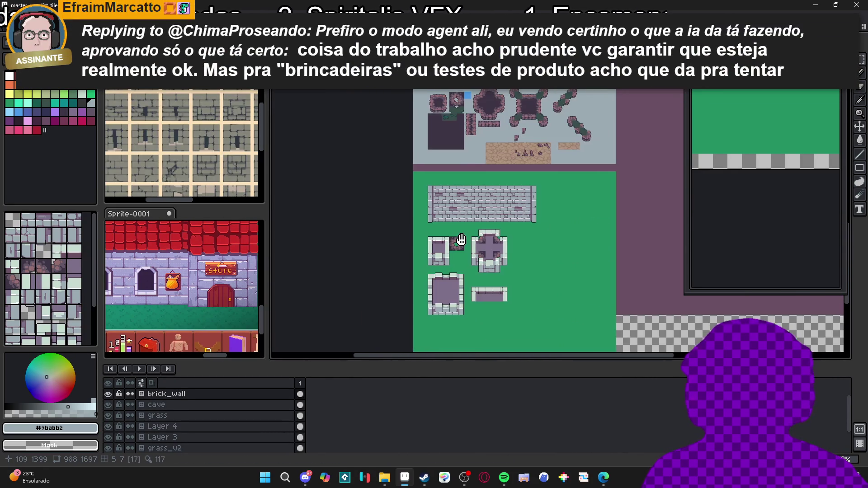
pyautogui.scroll(1, 434, 233)
pyautogui.scroll(1, 415, 252)
pyautogui.scroll(1, 415, 251)
pyautogui.press('v')
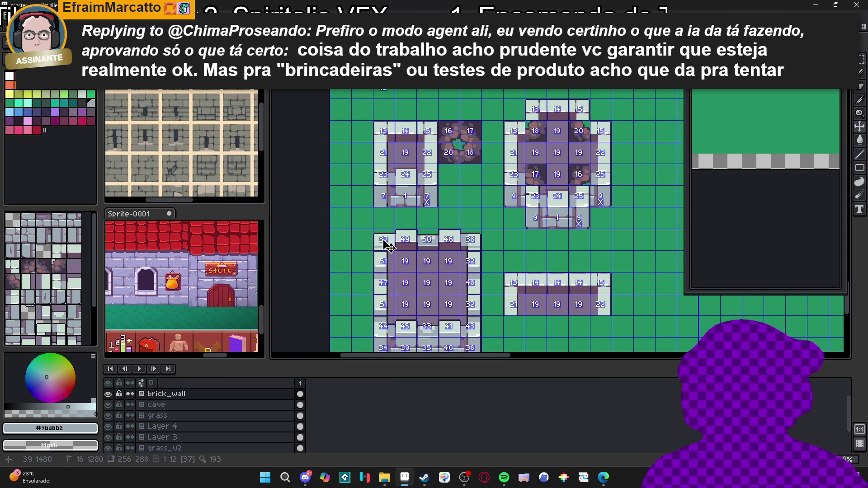
pyautogui.moveTo(388, 246); pyautogui.dragTo(362, 239)
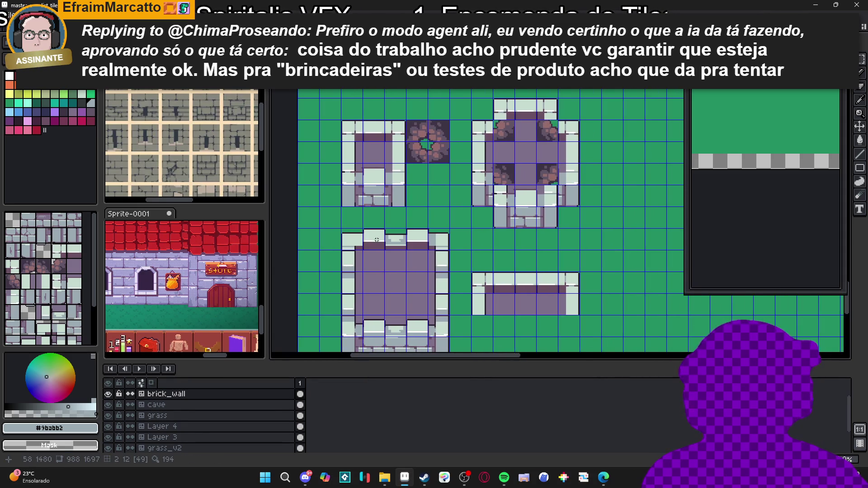
pyautogui.scroll(-1, 318, 253)
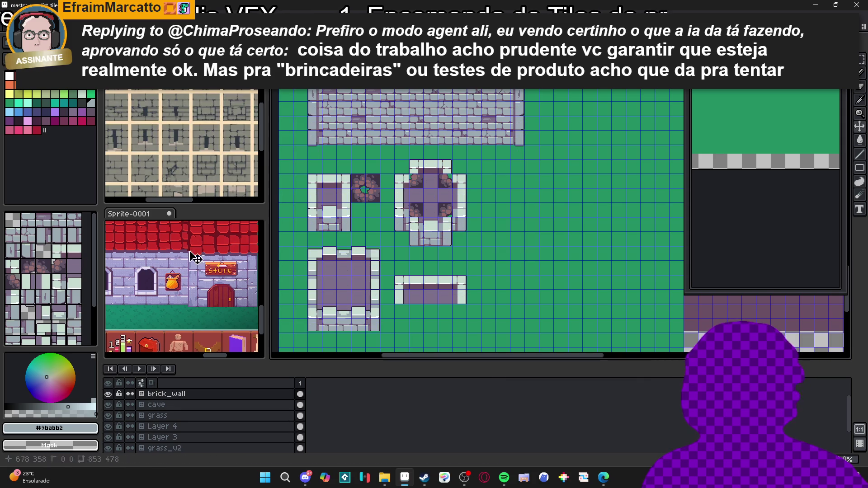
# - Lay the small room's top and right wall tiles using wall tiles 44 and 43
pyautogui.click(44, 266)
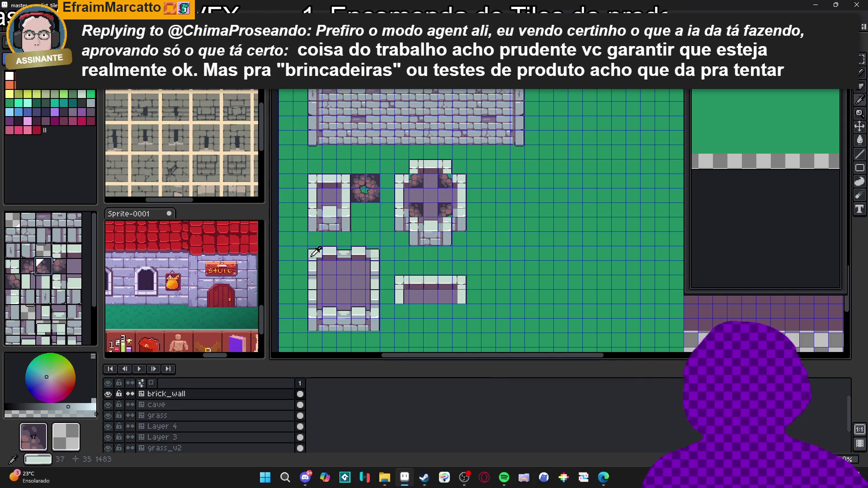
pyautogui.scroll(-1, 504, 247)
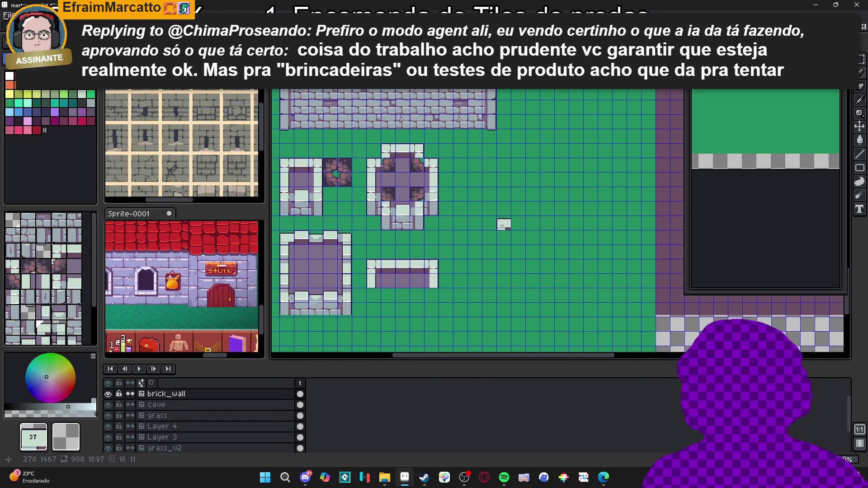
pyautogui.click(532, 224)
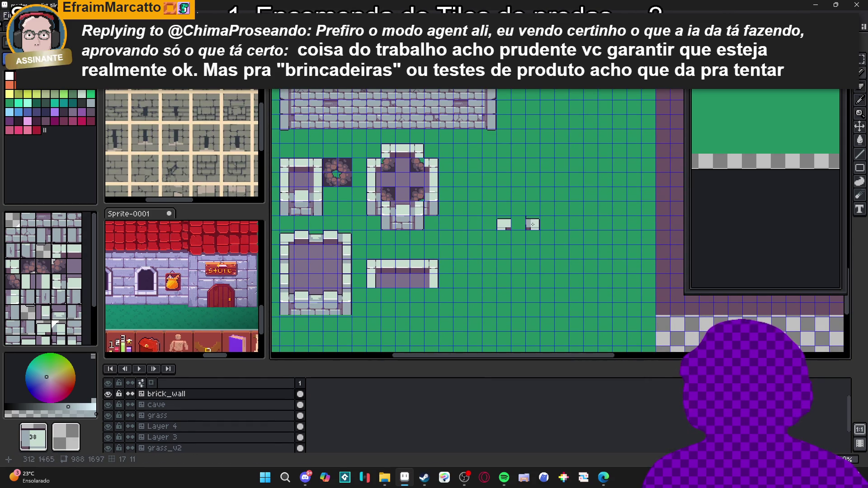
pyautogui.click(517, 223)
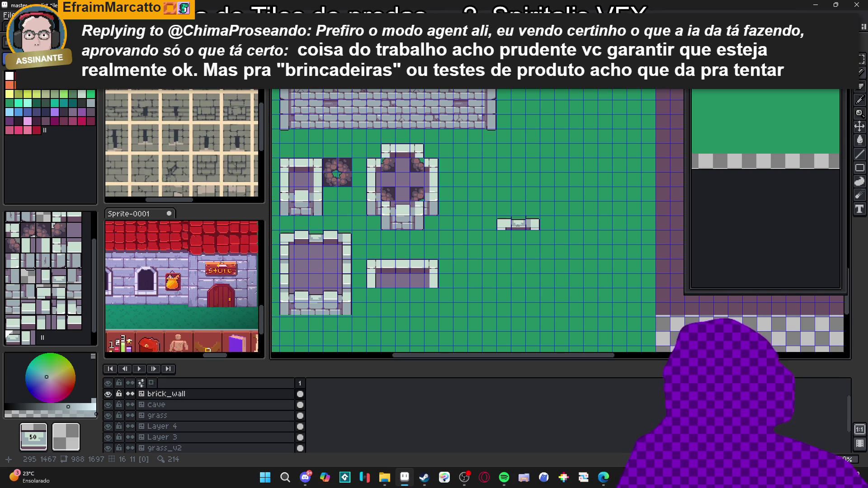
pyautogui.keyDown('alt'); pyautogui.click(286, 295); pyautogui.keyUp('alt')
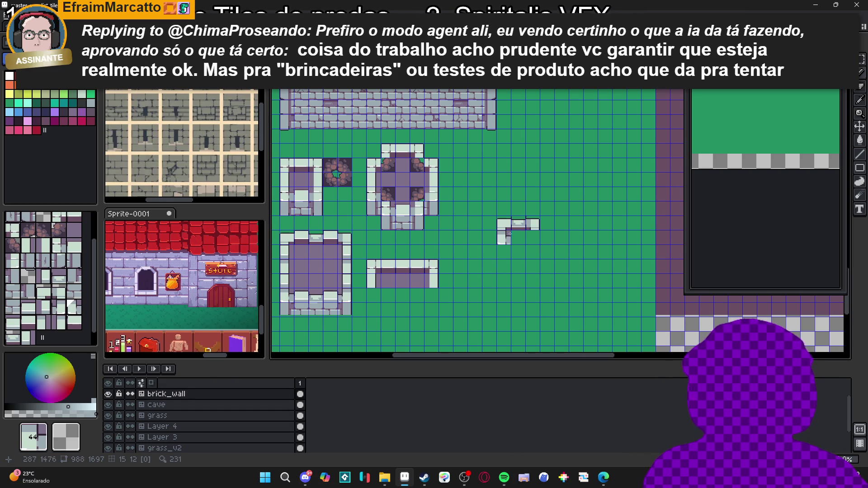
pyautogui.keyDown('alt'); pyautogui.click(342, 296); pyautogui.keyUp('alt')
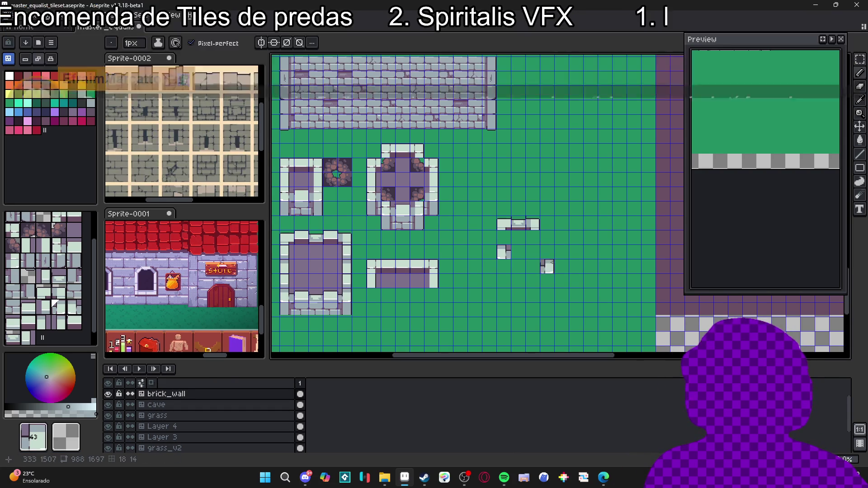
pyautogui.click(532, 252)
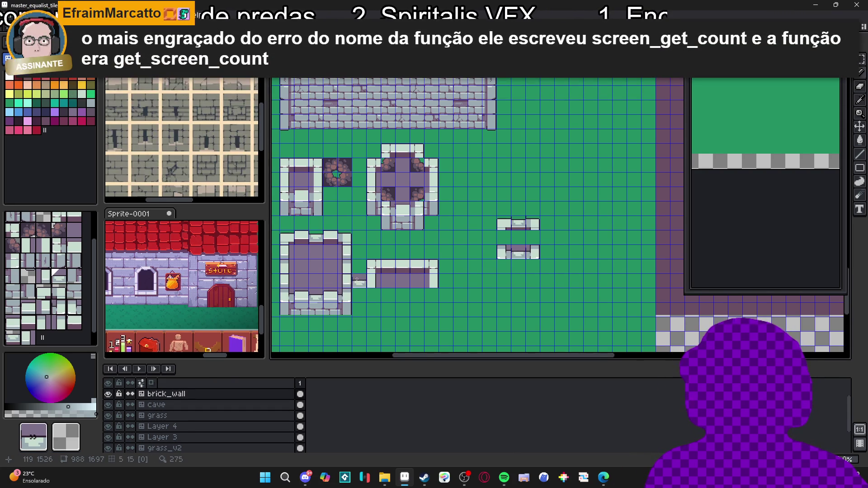
# - Close the small room's sides with tile 47 and fill it with purple floor tile 19
pyautogui.keyDown('alt'); pyautogui.click(291, 254); pyautogui.keyUp('alt')
pyautogui.click(488, 237)
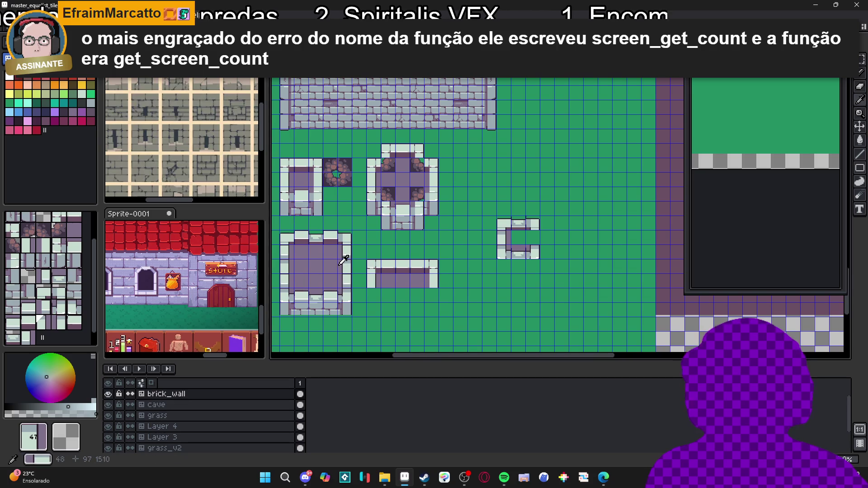
pyautogui.keyDown('alt'); pyautogui.click(343, 260); pyautogui.keyUp('alt')
pyautogui.click(534, 237)
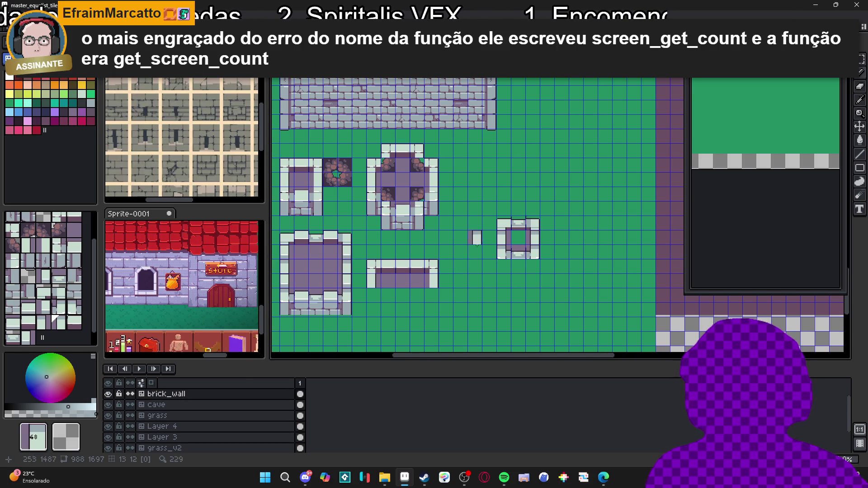
pyautogui.keyDown('alt'); pyautogui.click(301, 258); pyautogui.keyUp('alt')
pyautogui.click(533, 241)
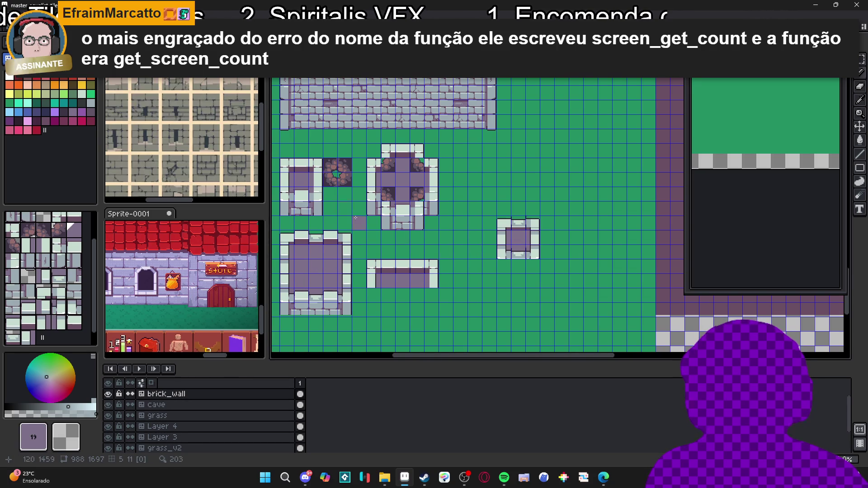
# - Sample the grey-purple floor colour from the canvas beside the cross-shaped room
pyautogui.moveTo(460, 234); pyautogui.dragTo(465, 231)
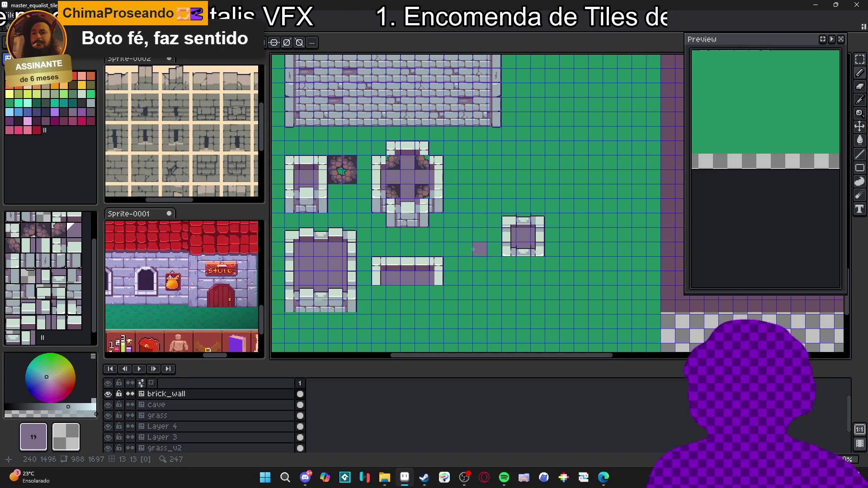
pyautogui.moveTo(472, 249); pyautogui.dragTo(468, 247)
pyautogui.moveTo(398, 183); pyautogui.dragTo(414, 198)
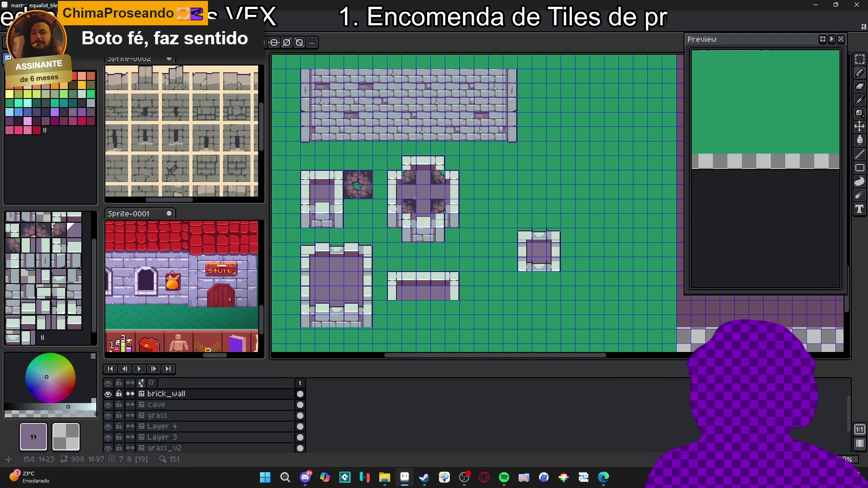
pyautogui.scroll(2, 409, 177)
pyautogui.scroll(1, 422, 169)
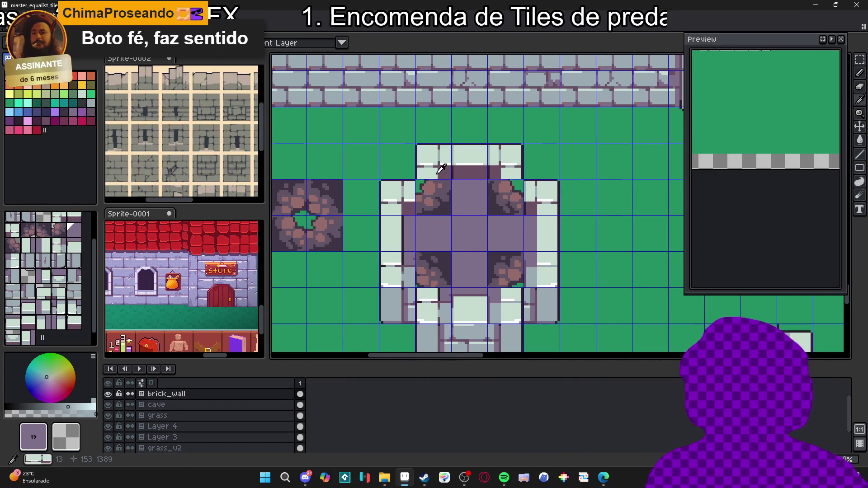
pyautogui.keyDown('alt'); pyautogui.click(443, 170); pyautogui.keyUp('alt')
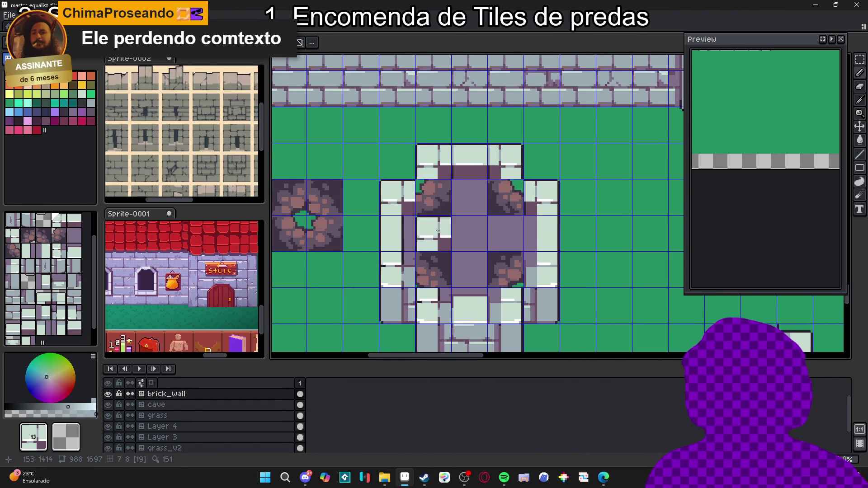
pyautogui.click(54, 111)
pyautogui.scroll(-1, 461, 230)
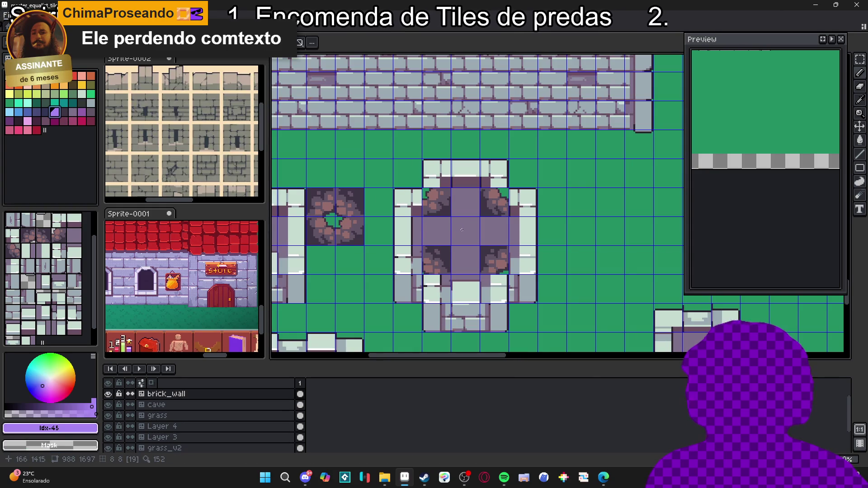
pyautogui.keyDown('alt'); pyautogui.click(461, 230); pyautogui.keyUp('alt')
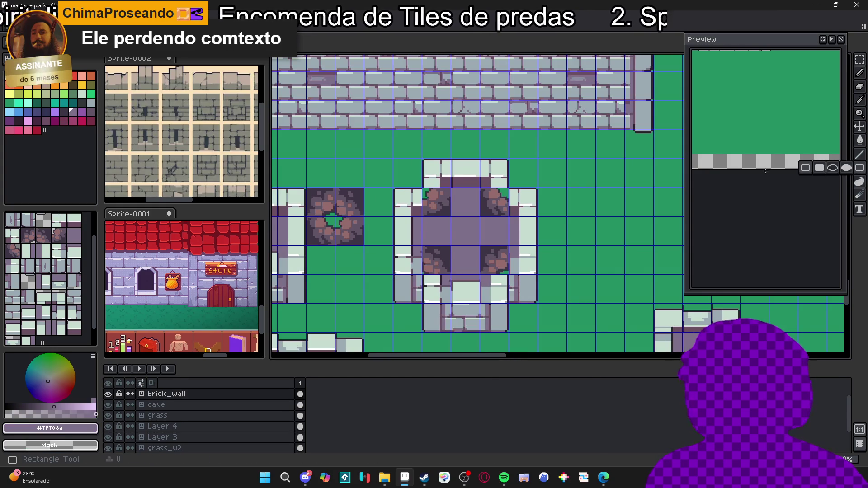
# - Undo the rock tile placements so the cross room and neighbouring tile return to purple floor
pyautogui.press('m')
pyautogui.moveTo(430, 204); pyautogui.dragTo(448, 213)
pyautogui.hotkey('ctrl', 'z')
pyautogui.hotkey('ctrl', 'z')
pyautogui.hotkey('ctrl', 'z')
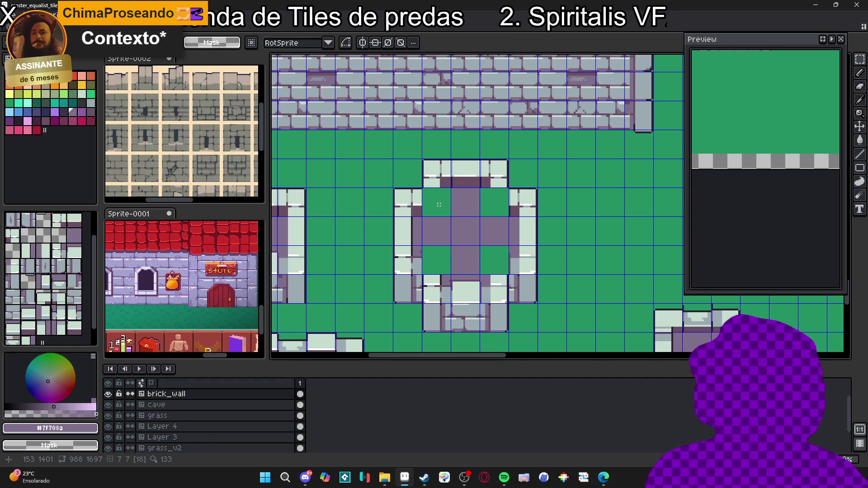
pyautogui.hotkey('ctrl', 'z')
pyautogui.press('w')
pyautogui.hotkey('ctrl', 'z')
pyautogui.hotkey('ctrl', 'z')
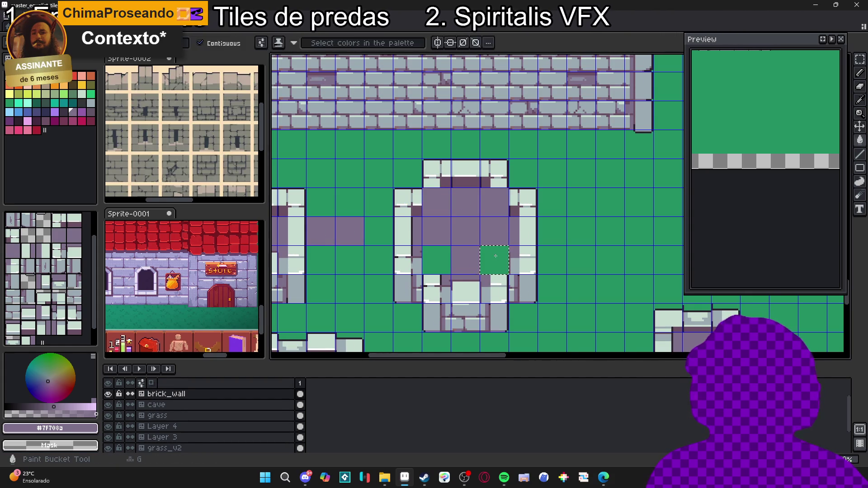
pyautogui.press('m')
pyautogui.click(437, 260)
pyautogui.hotkey('ctrl', 'z')
pyautogui.press('b')
pyautogui.scroll(2, 437, 260)
pyautogui.keyDown('alt'); pyautogui.click(448, 289); pyautogui.keyUp('alt')
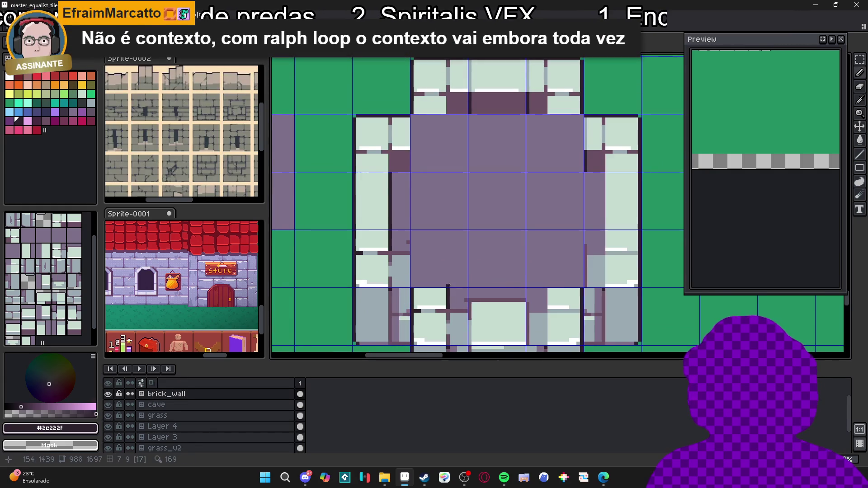
# - Draw dark #2e222f outline strokes on the floor and at the upper-left and upper-right inner corners
pyautogui.moveTo(429, 249); pyautogui.dragTo(444, 251)
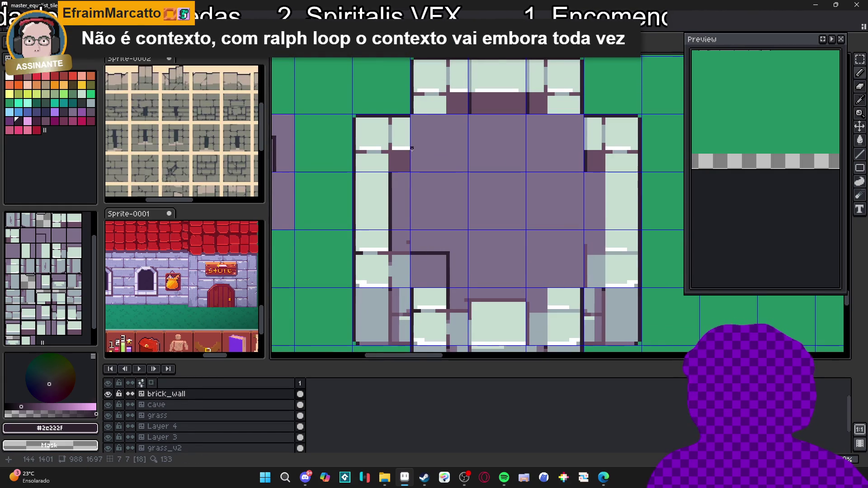
pyautogui.moveTo(448, 116)
pyautogui.mouseDown()
pyautogui.moveTo(441, 152)
pyautogui.moveTo(448, 151)
pyautogui.moveTo(412, 152)
pyautogui.moveTo(441, 155)
pyautogui.mouseUp()
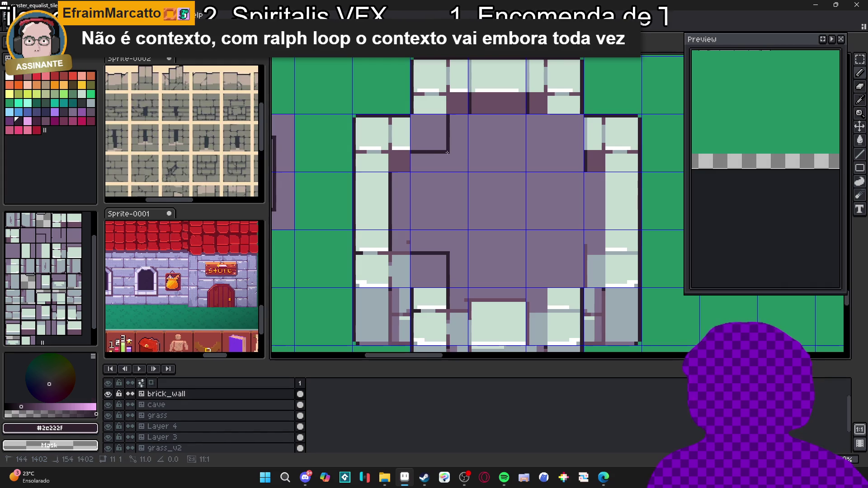
pyautogui.moveTo(545, 116); pyautogui.dragTo(538, 151)
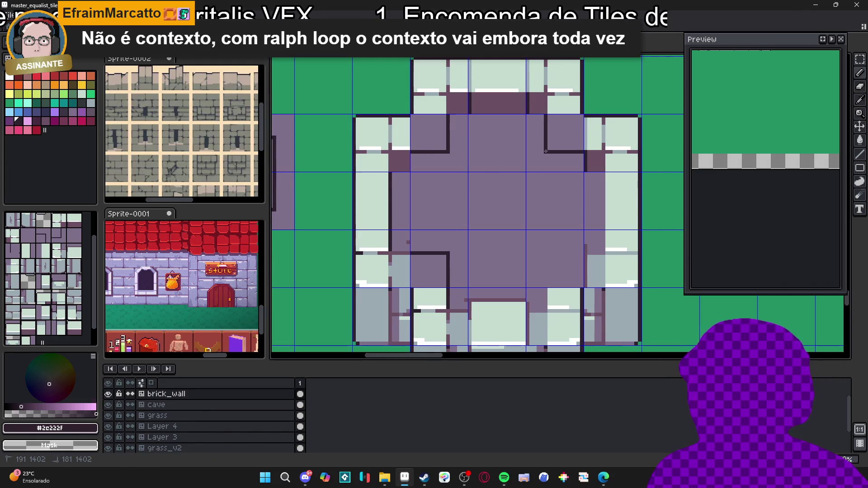
pyautogui.scroll(-2, 553, 290)
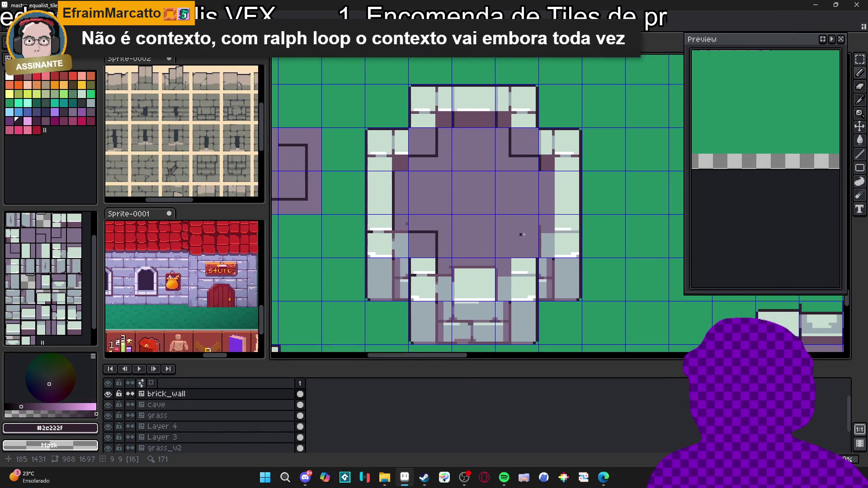
pyautogui.scroll(2, 542, 232)
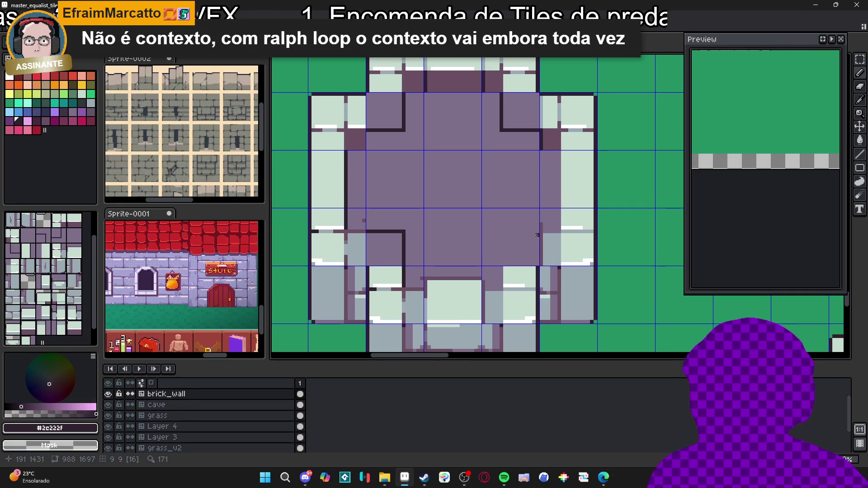
# - Outline the lower-right inner corner with horizontal and vertical dark strokes
pyautogui.moveTo(536, 235); pyautogui.dragTo(502, 236)
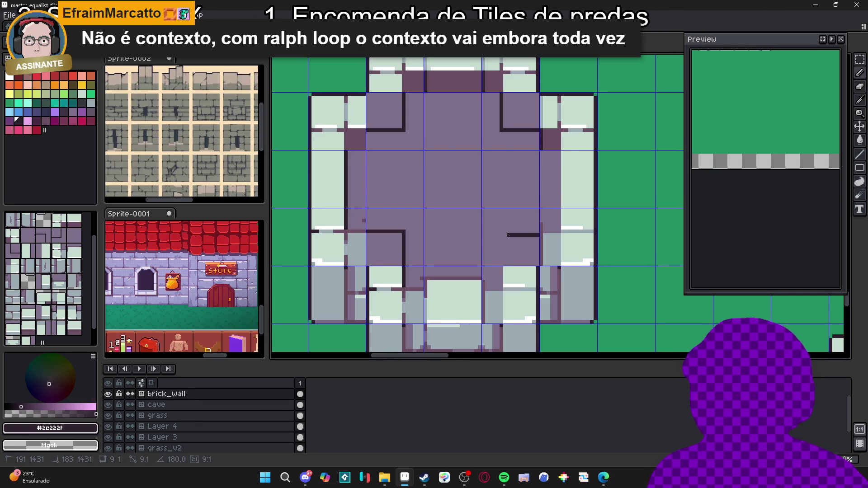
pyautogui.moveTo(501, 263); pyautogui.dragTo(501, 237)
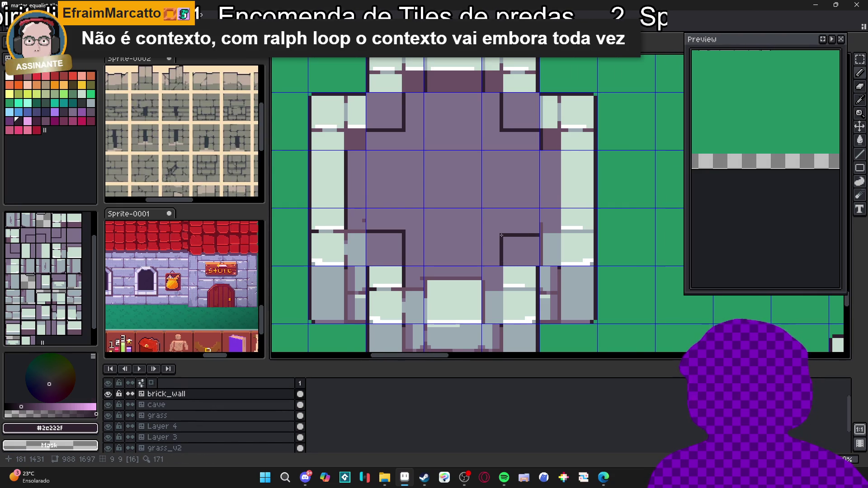
pyautogui.scroll(-2, 501, 235)
pyautogui.scroll(2, 513, 262)
pyautogui.keyDown('alt'); pyautogui.click(513, 262); pyautogui.keyUp('alt')
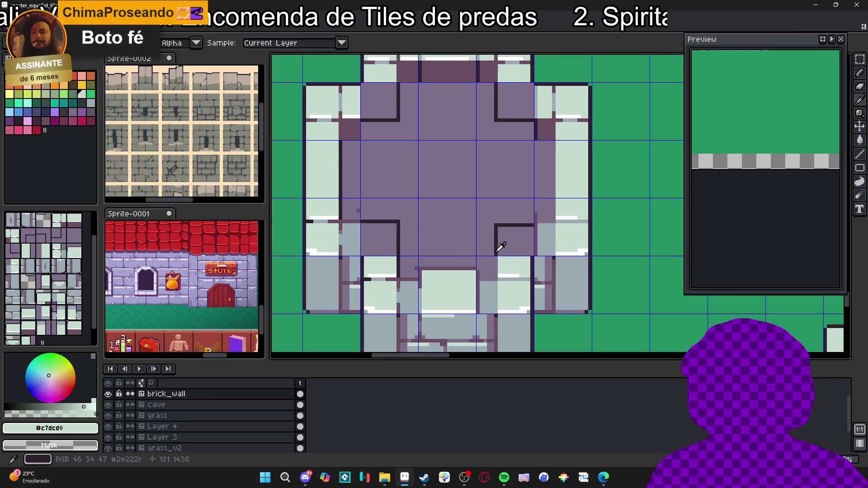
pyautogui.keyDown('alt'); pyautogui.click(497, 242); pyautogui.keyUp('alt')
pyautogui.scroll(-3, 497, 244)
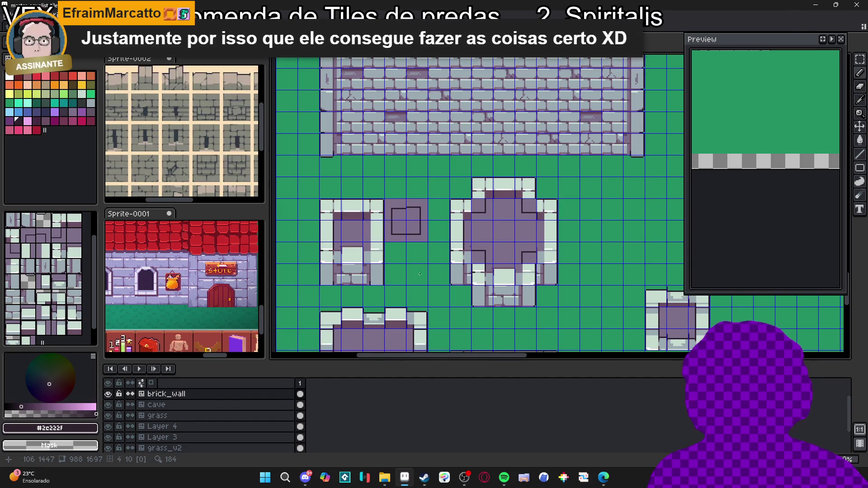
# - Hide the tile grid and try wall tiles 37 and 50 and the grass tile around the rooms
pyautogui.hotkey('ctrl', "'")
pyautogui.moveTo(473, 303)
pyautogui.mouseDown()
pyautogui.moveTo(470, 243)
pyautogui.moveTo(451, 215)
pyautogui.moveTo(457, 188)
pyautogui.mouseUp()
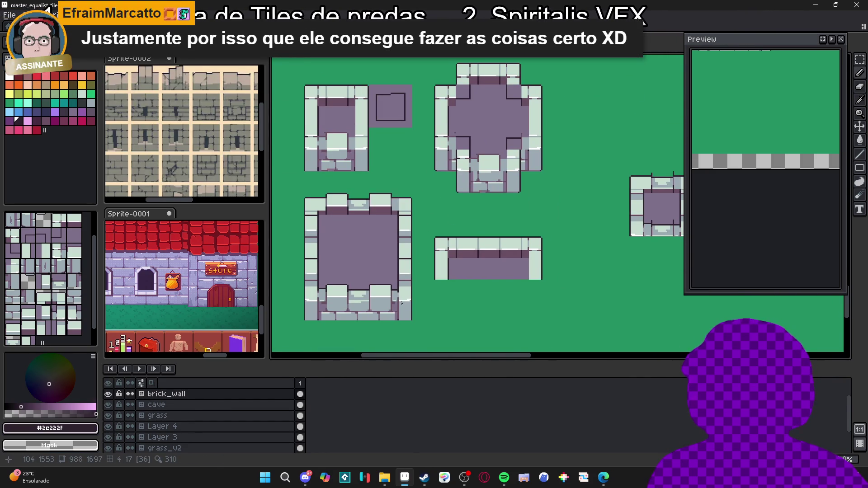
pyautogui.click(71, 268)
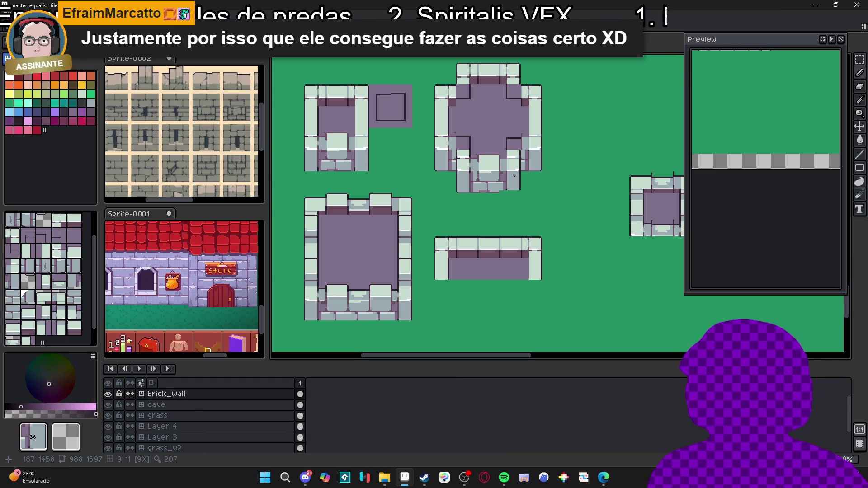
pyautogui.keyDown('alt'); pyautogui.click(331, 286); pyautogui.keyUp('alt')
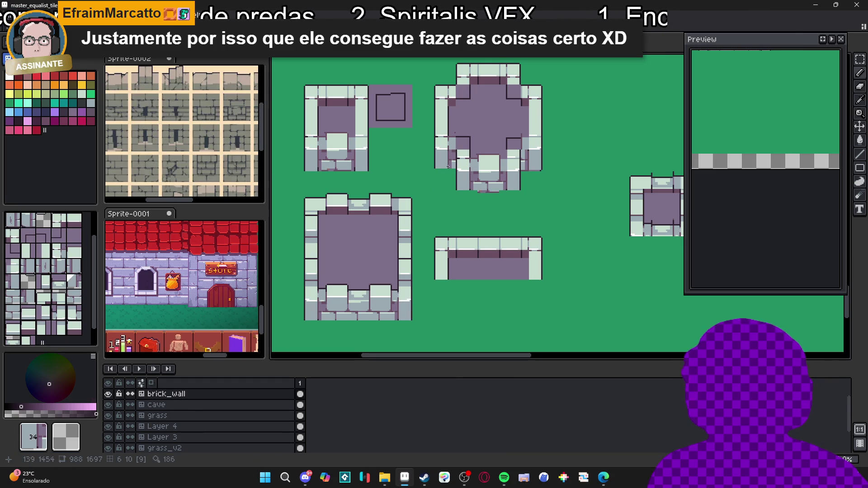
pyautogui.keyDown('alt'); pyautogui.click(409, 300); pyautogui.keyUp('alt')
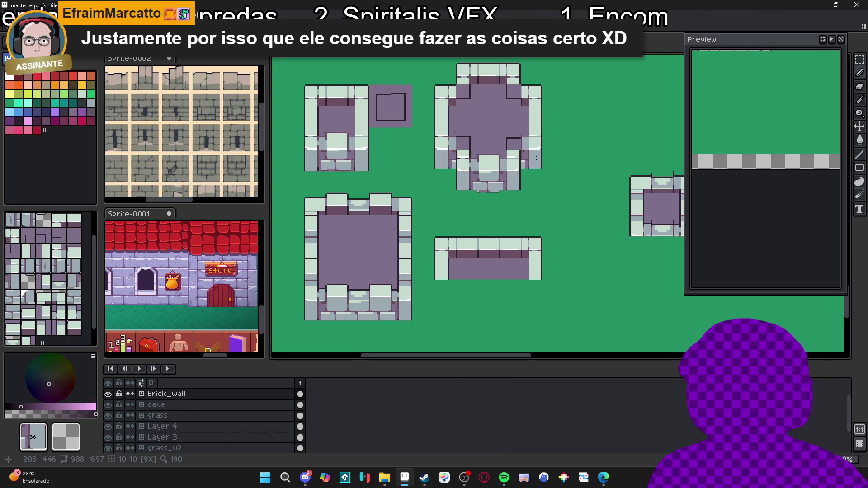
pyautogui.scroll(2, 536, 157)
pyautogui.keyDown('alt'); pyautogui.click(328, 224); pyautogui.keyUp('alt')
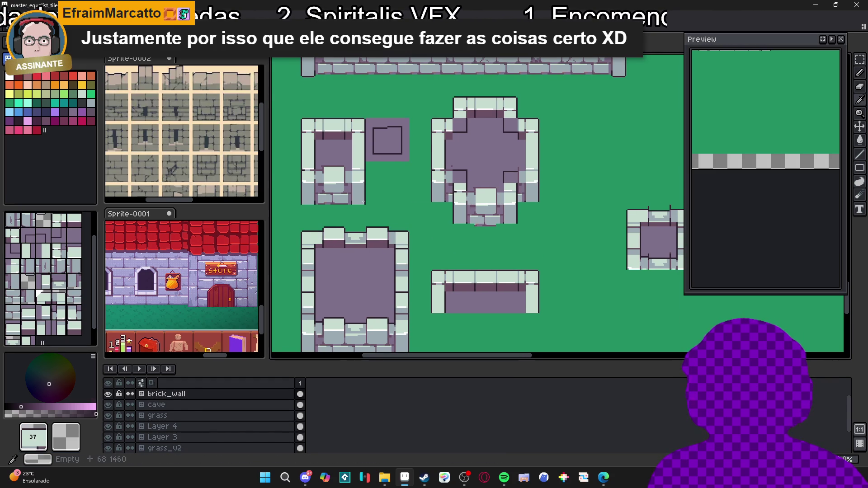
pyautogui.keyDown('alt'); pyautogui.click(415, 236); pyautogui.keyUp('alt')
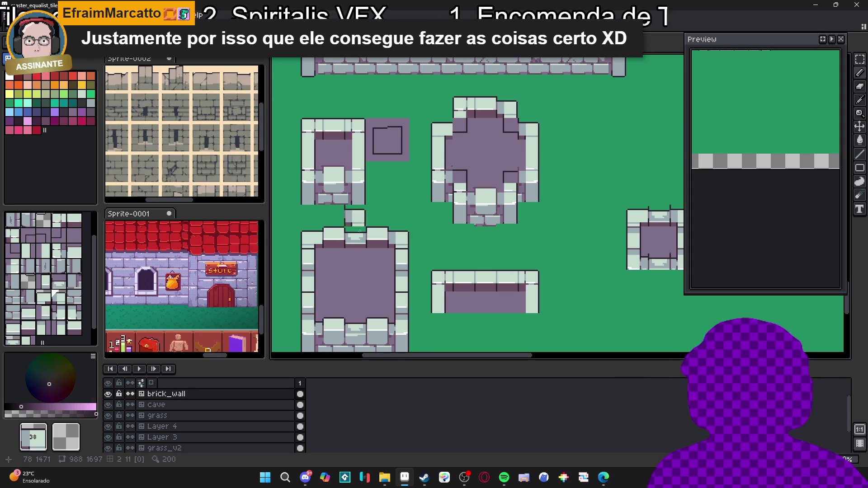
pyautogui.keyDown('alt'); pyautogui.click(376, 221); pyautogui.keyUp('alt')
pyautogui.keyDown('alt'); pyautogui.click(362, 229); pyautogui.keyUp('alt')
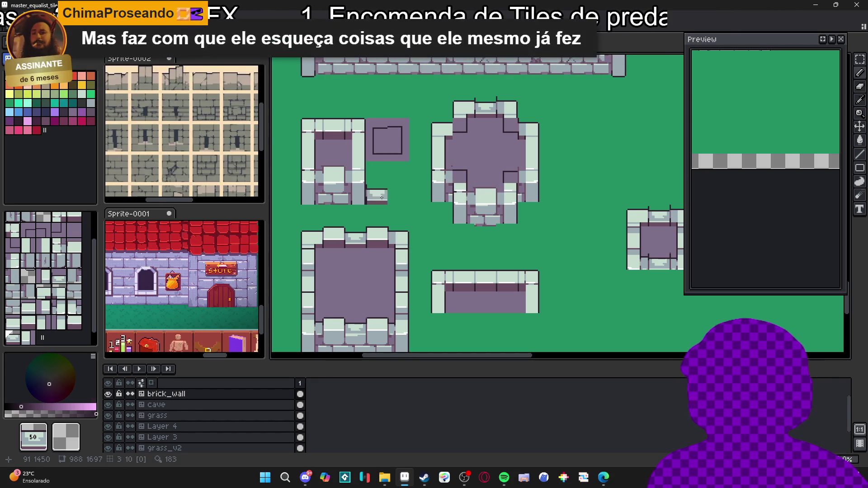
# - Pick the dark outline colour from the room and pan around the cross-shaped room
pyautogui.click(69, 84)
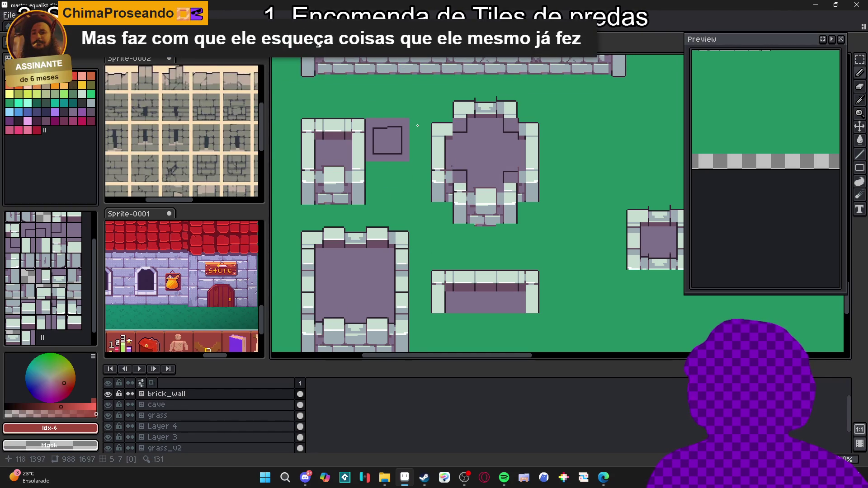
pyautogui.scroll(4, 455, 143)
pyautogui.keyDown('alt'); pyautogui.click(455, 143); pyautogui.keyUp('alt')
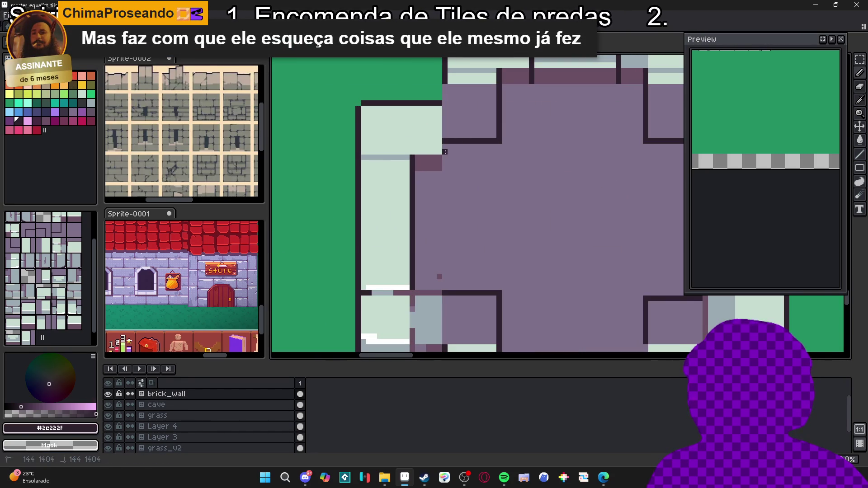
pyautogui.scroll(-4, 454, 141)
pyautogui.moveTo(487, 158)
pyautogui.mouseDown()
pyautogui.moveTo(555, 172)
pyautogui.moveTo(483, 183)
pyautogui.mouseUp()
pyautogui.scroll(1, 466, 186)
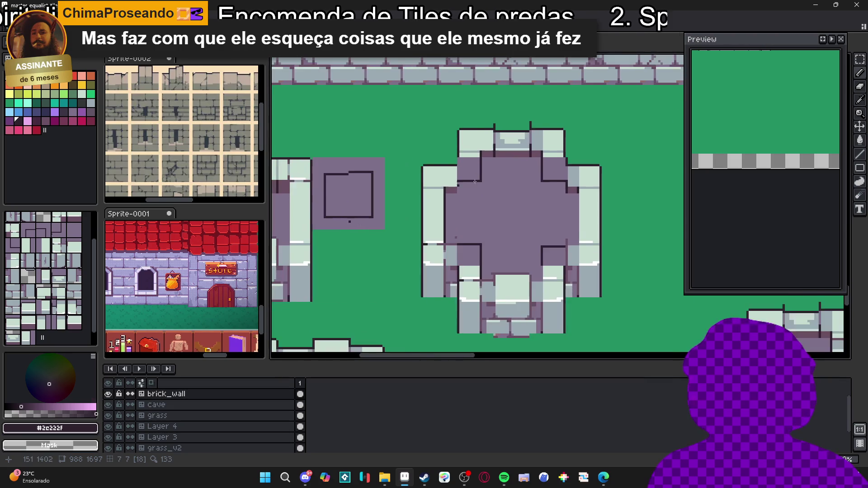
pyautogui.scroll(-2, 464, 188)
pyautogui.scroll(2, 472, 187)
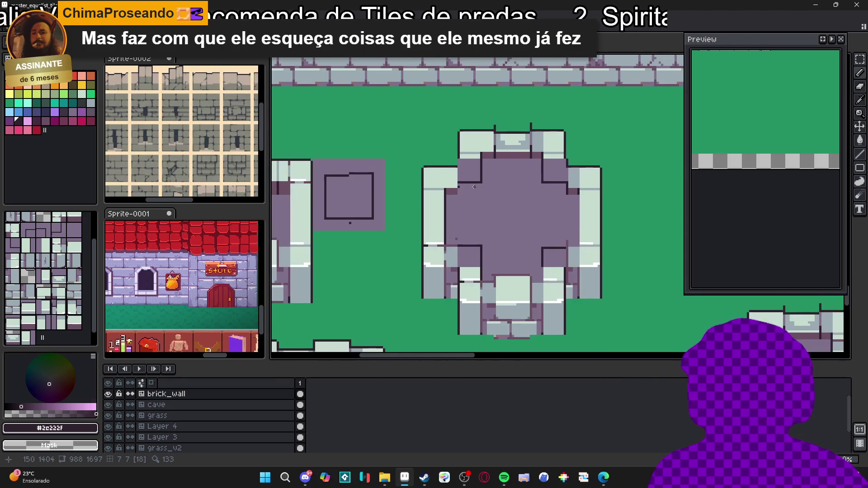
# - Draw a dark outline line across the upper-left inner corner
pyautogui.scroll(2, 483, 183)
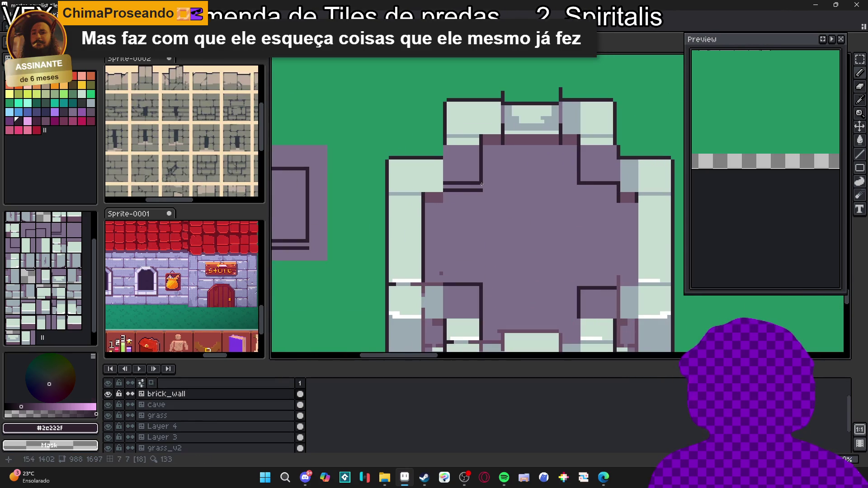
pyautogui.moveTo(615, 194)
pyautogui.mouseDown()
pyautogui.moveTo(576, 194)
pyautogui.moveTo(615, 194)
pyautogui.mouseUp()
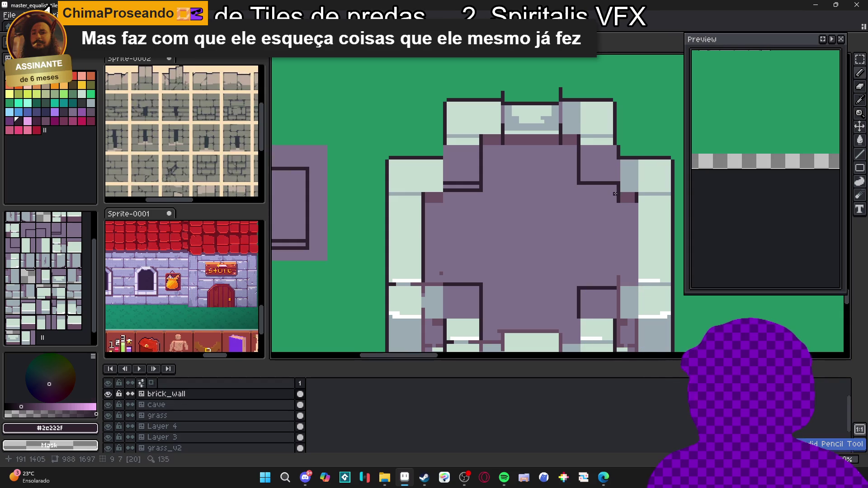
pyautogui.moveTo(445, 193); pyautogui.dragTo(480, 196)
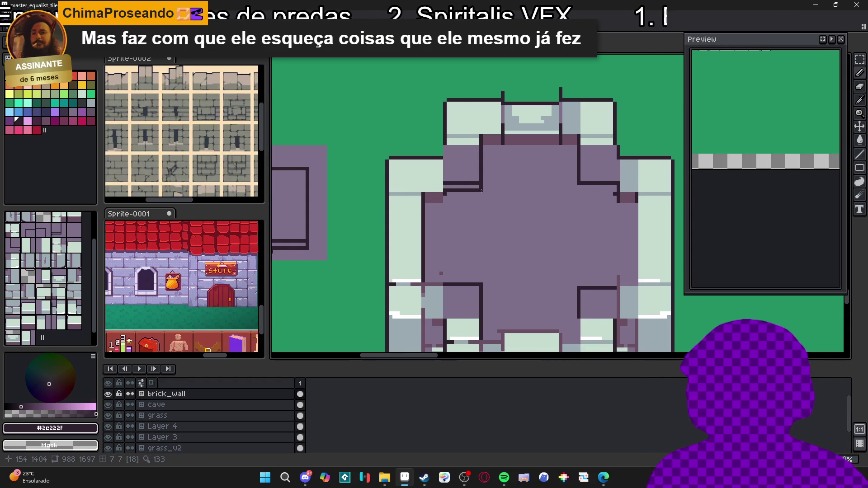
pyautogui.scroll(-2, 488, 199)
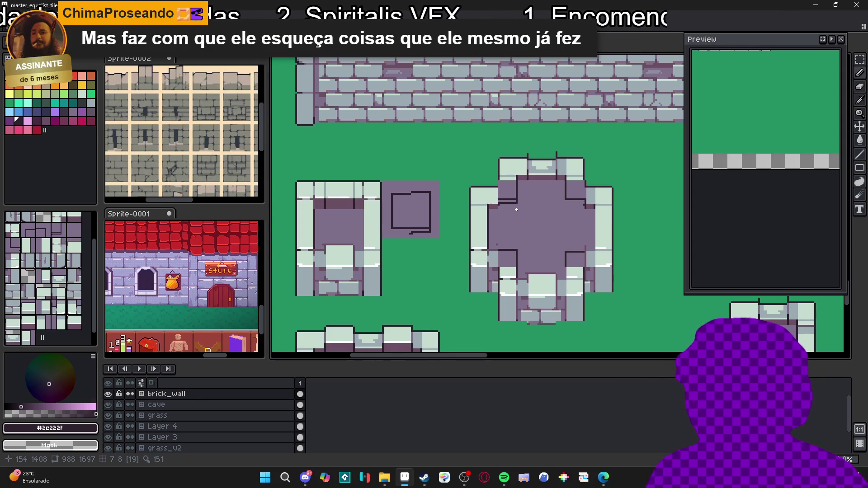
pyautogui.scroll(2, 479, 206)
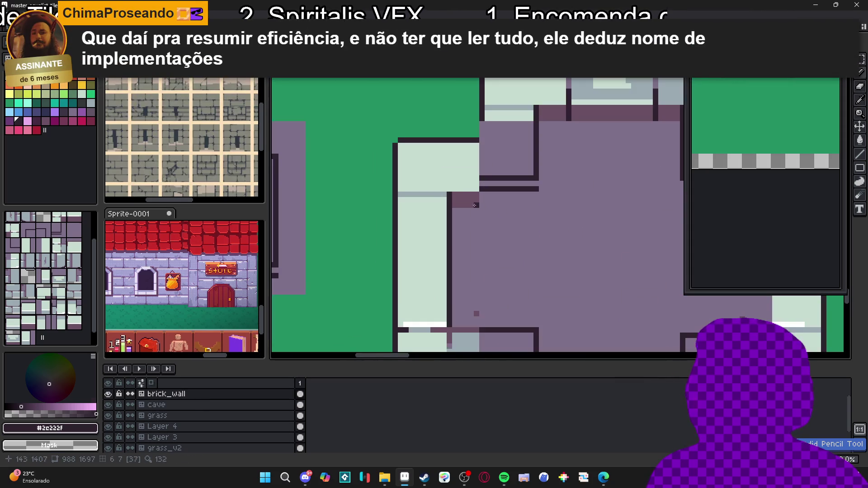
# - Paint a dark mauve #694f62 ledge row beneath the light wall
pyautogui.keyDown('alt'); pyautogui.click(479, 206); pyautogui.keyUp('alt')
pyautogui.keyDown('shift'); pyautogui.click(537, 203); pyautogui.keyUp('shift')
pyautogui.moveTo(536, 197); pyautogui.dragTo(487, 197)
# - Show the tile grid and paint a grey-blue column up the wall edge
pyautogui.keyDown('alt'); pyautogui.click(468, 181); pyautogui.keyUp('alt')
pyautogui.scroll(-2, 468, 181)
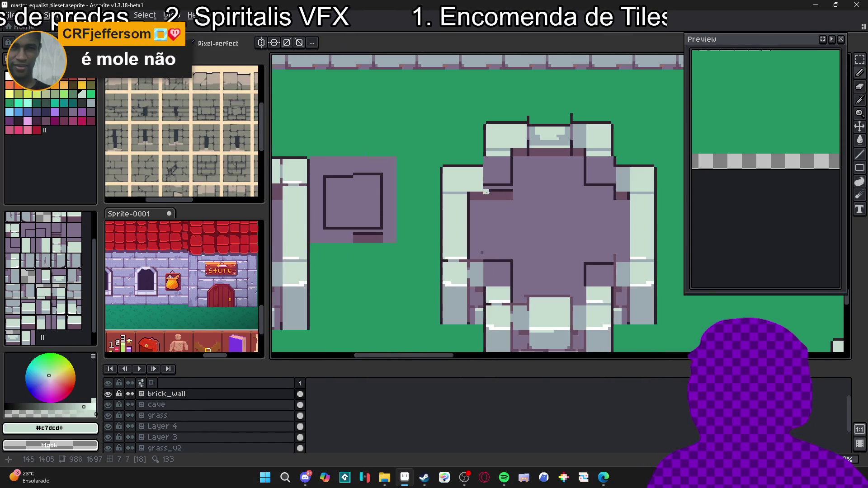
pyautogui.keyDown('alt'); pyautogui.click(465, 184); pyautogui.keyUp('alt')
pyautogui.scroll(2, 465, 184)
pyautogui.hotkey('ctrl', "'")
pyautogui.moveTo(479, 190); pyautogui.dragTo(479, 152)
pyautogui.keyDown('alt'); pyautogui.click(478, 113); pyautogui.keyUp('alt')
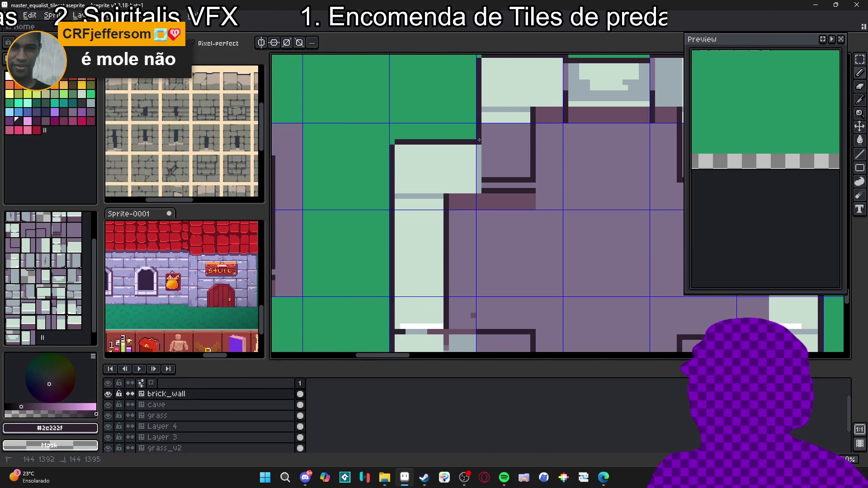
# - Fill the upper-left wall notch with a vertical line of light stone #c7dcd0
pyautogui.keyDown('alt'); pyautogui.click(500, 114); pyautogui.keyUp('alt')
pyautogui.moveTo(527, 130)
pyautogui.mouseDown()
pyautogui.moveTo(526, 184)
pyautogui.moveTo(487, 134)
pyautogui.moveTo(522, 171)
pyautogui.mouseUp()
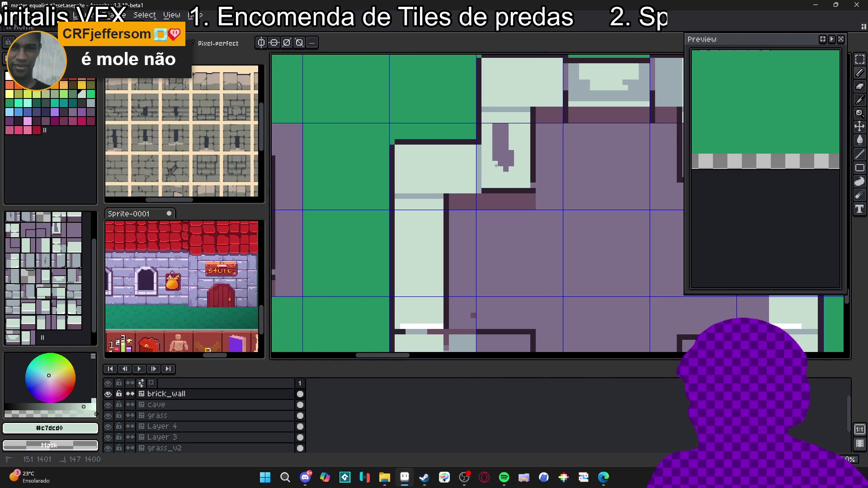
pyautogui.press('x')
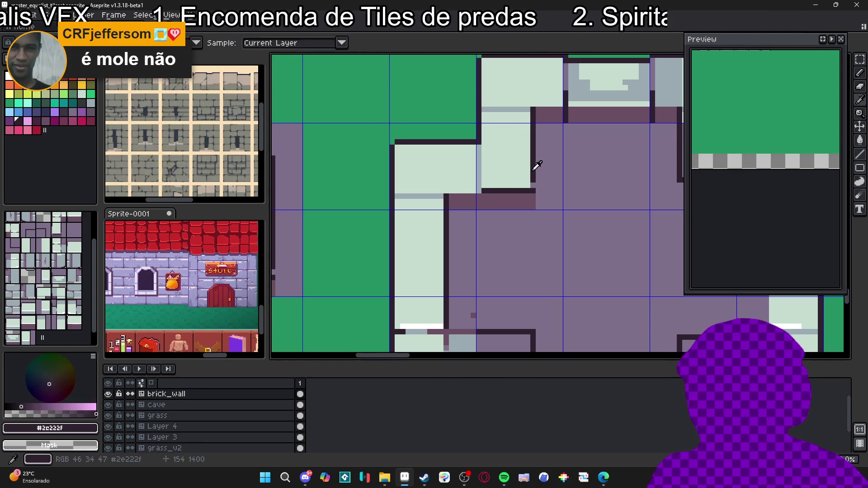
pyautogui.scroll(-2, 517, 194)
pyautogui.scroll(-1, 518, 195)
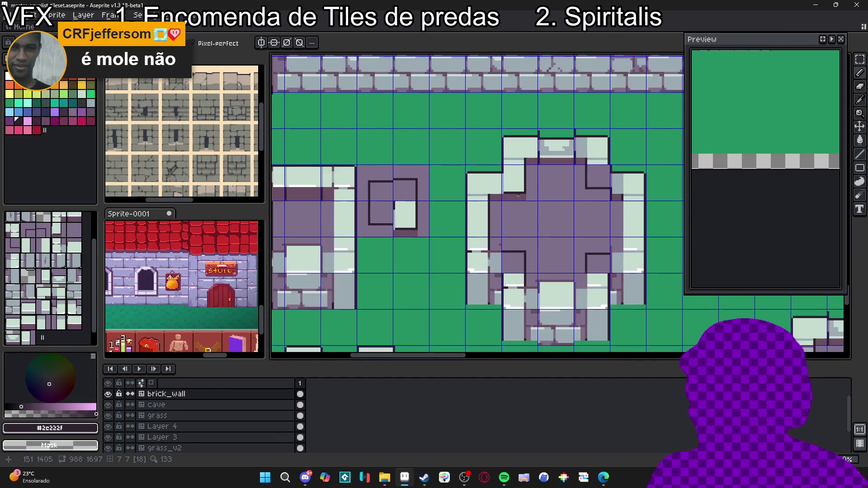
pyautogui.scroll(2, 518, 195)
pyautogui.press('x')
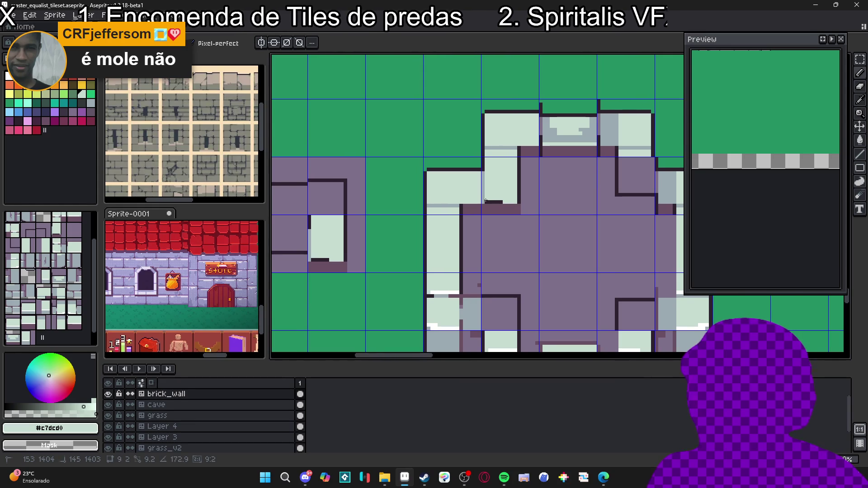
pyautogui.scroll(-1, 487, 201)
pyautogui.scroll(1, 499, 198)
# - Cap the end of the ledge with a dark #2c222f outline pixel and hide the grid
pyautogui.press('x')
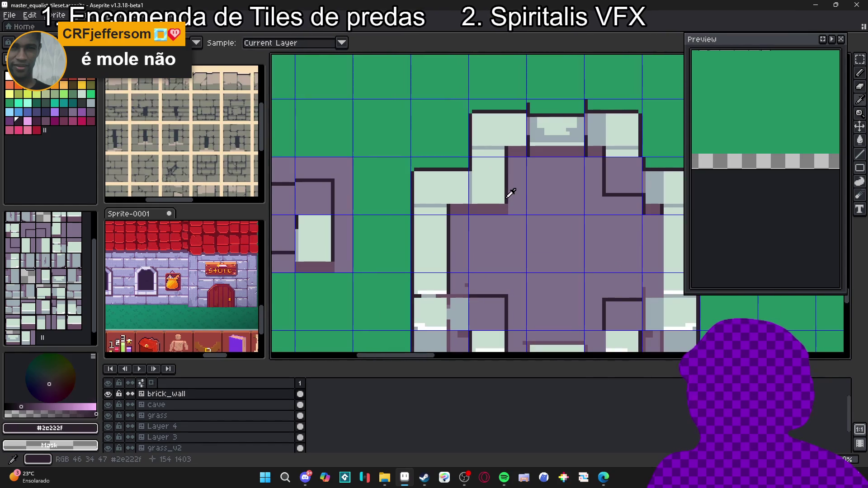
pyautogui.keyDown('shift'); pyautogui.click(509, 209); pyautogui.keyUp('shift')
pyautogui.scroll(-3, 507, 211)
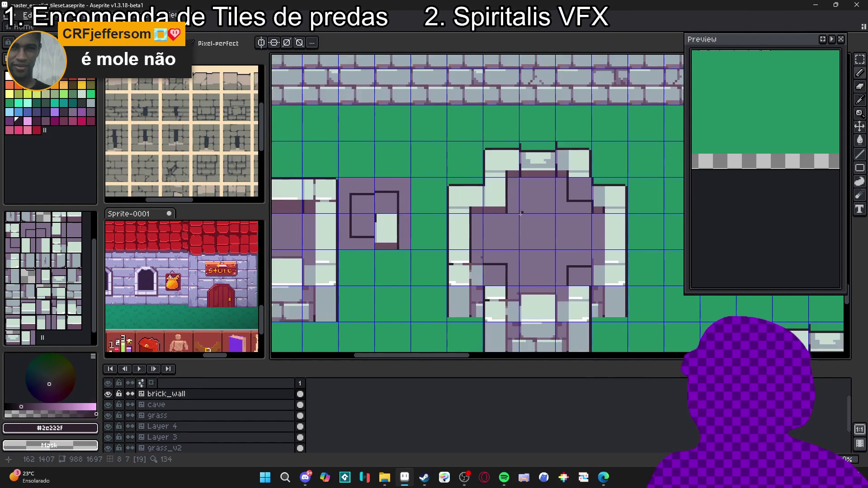
pyautogui.hotkey('ctrl', "'")
pyautogui.scroll(-1, 494, 226)
pyautogui.scroll(1, 479, 228)
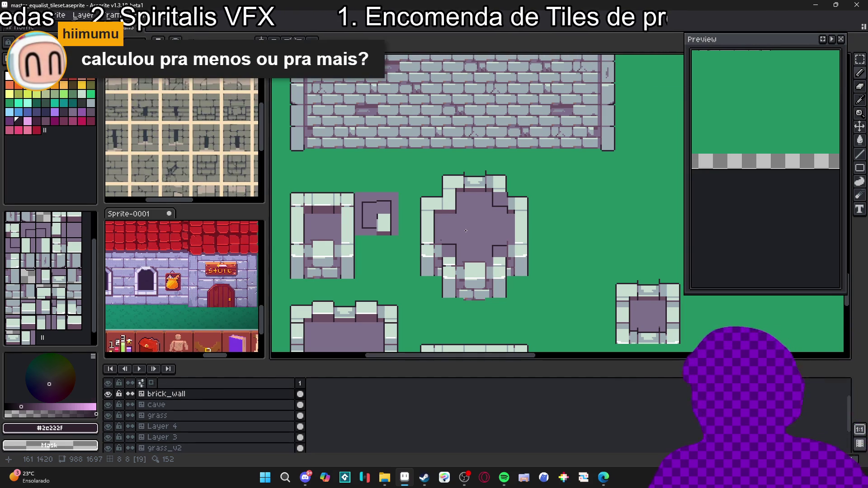
# - Extend the dark purple #694f62 ledge band left under the upper-right notch
pyautogui.scroll(1, 484, 209)
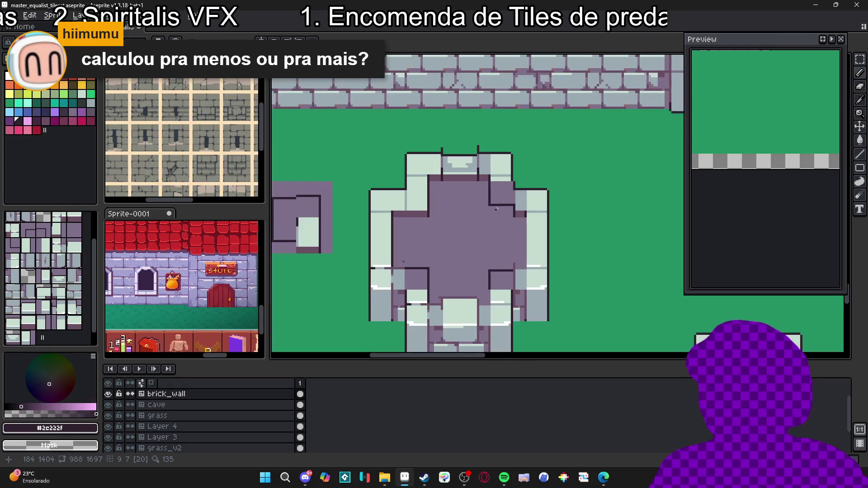
pyautogui.scroll(2, 496, 208)
pyautogui.keyDown('alt'); pyautogui.click(495, 176); pyautogui.keyUp('alt')
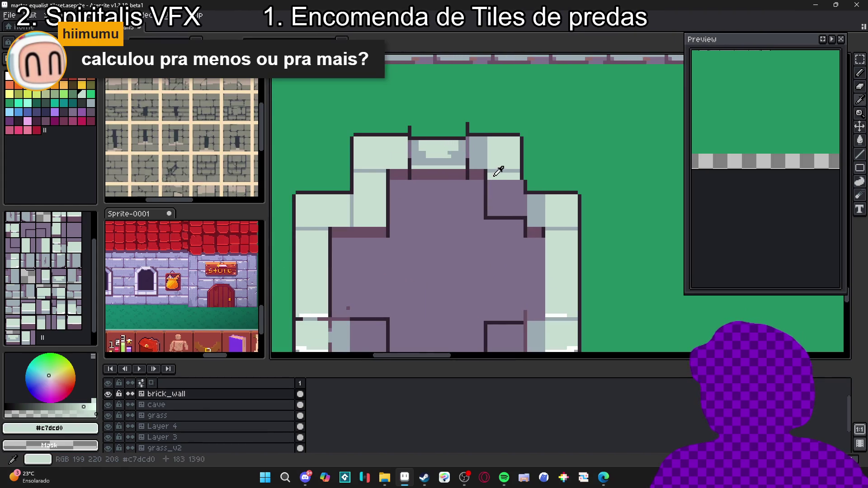
pyautogui.keyDown('alt'); pyautogui.click(376, 236); pyautogui.keyUp('alt')
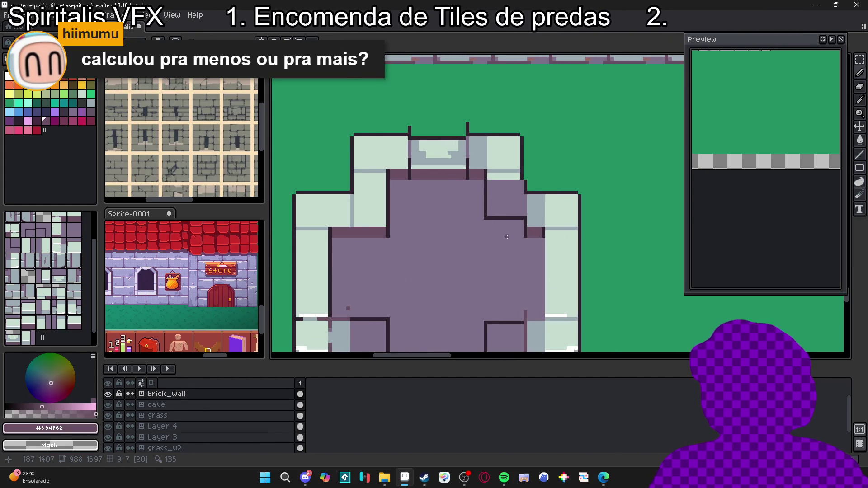
pyautogui.scroll(1, 513, 232)
pyautogui.scroll(-2, 536, 238)
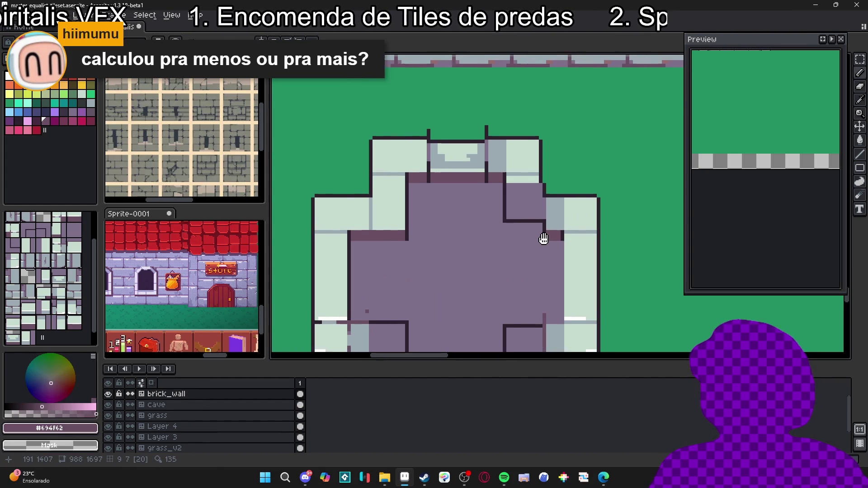
pyautogui.moveTo(545, 239)
pyautogui.mouseDown()
pyautogui.moveTo(512, 238)
pyautogui.moveTo(532, 236)
pyautogui.moveTo(520, 235)
pyautogui.mouseUp()
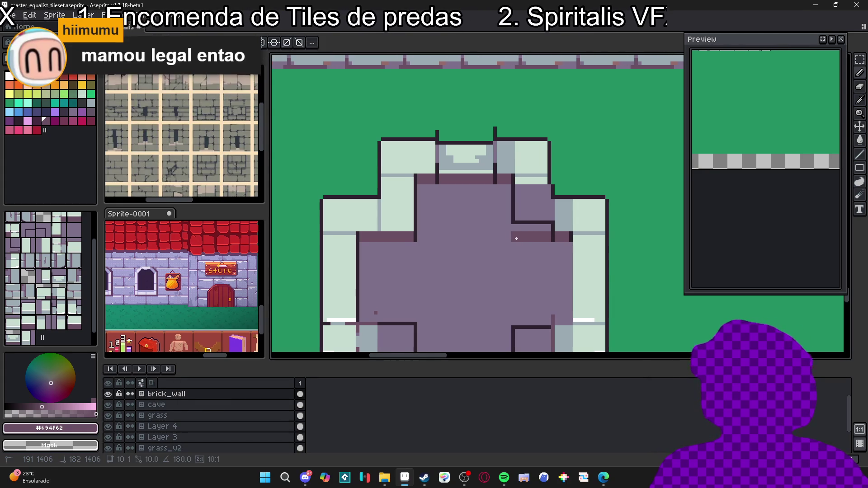
# - Fill the dark notch with light stone #c7dcd0 sampled from the wall
pyautogui.press('alt')
pyautogui.keyDown('alt'); pyautogui.click(533, 182); pyautogui.keyUp('alt')
pyautogui.moveTo(520, 189)
pyautogui.mouseDown()
pyautogui.moveTo(517, 225)
pyautogui.moveTo(550, 226)
pyautogui.mouseUp()
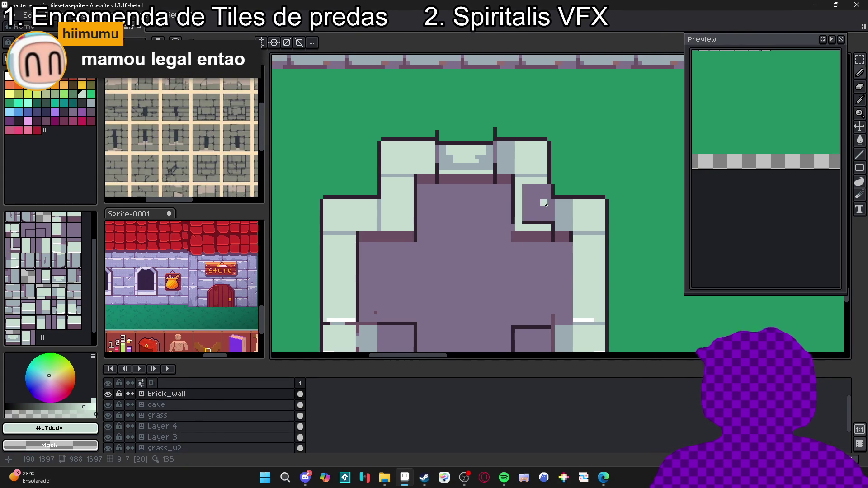
pyautogui.hotkey('ctrl', "'")
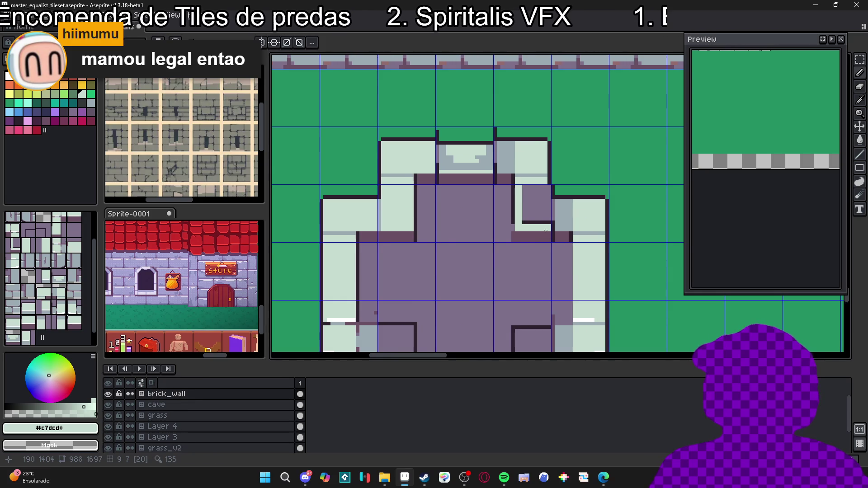
pyautogui.scroll(-2, 546, 231)
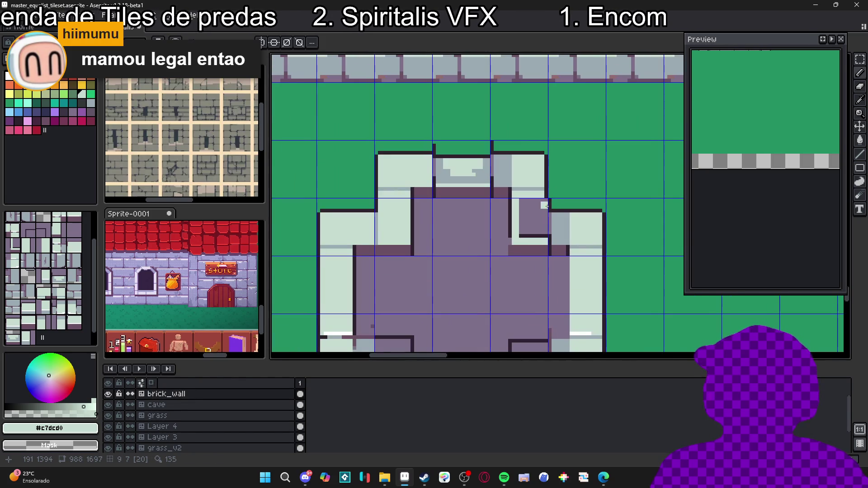
pyautogui.scroll(-3, 552, 206)
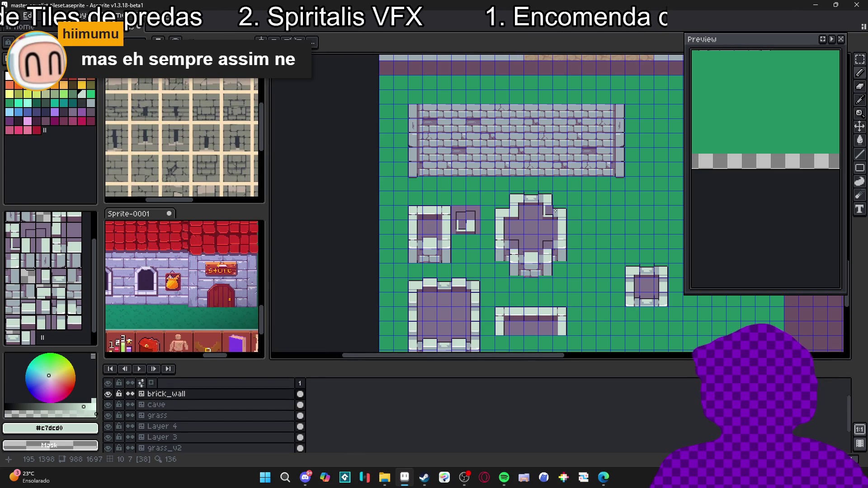
pyautogui.scroll(5, 556, 211)
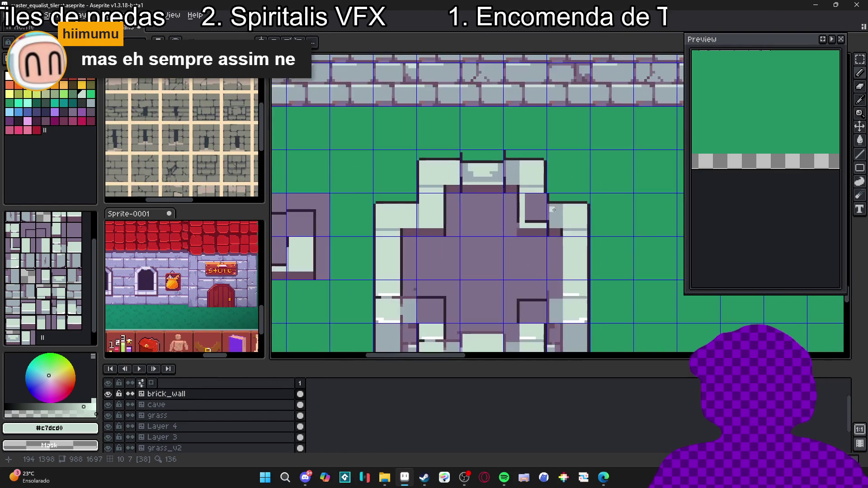
# - Paint light stone over the ledge and purple patch, and extend the dark outline down the wall
pyautogui.moveTo(534, 184)
pyautogui.mouseDown()
pyautogui.moveTo(538, 228)
pyautogui.moveTo(518, 220)
pyautogui.moveTo(525, 193)
pyautogui.moveTo(514, 217)
pyautogui.moveTo(507, 186)
pyautogui.mouseUp()
pyautogui.click(538, 238)
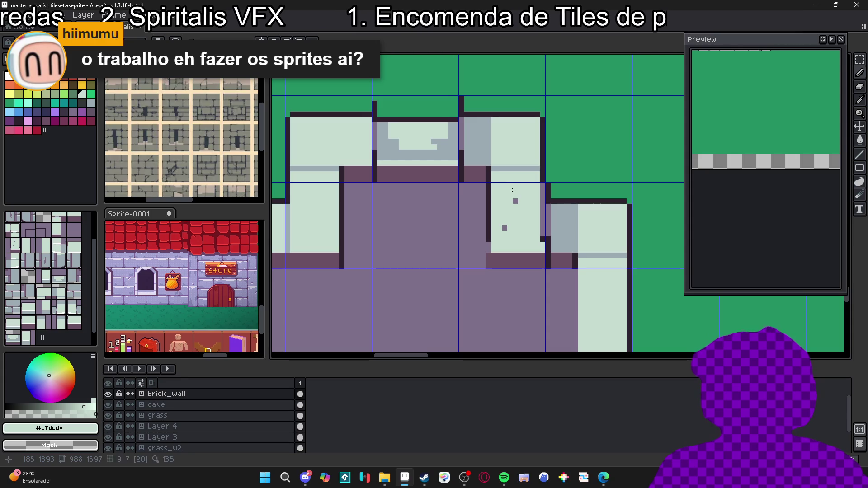
pyautogui.keyDown('alt'); pyautogui.click(492, 238); pyautogui.keyUp('alt')
pyautogui.keyDown('shift'); pyautogui.click(489, 260); pyautogui.keyUp('shift')
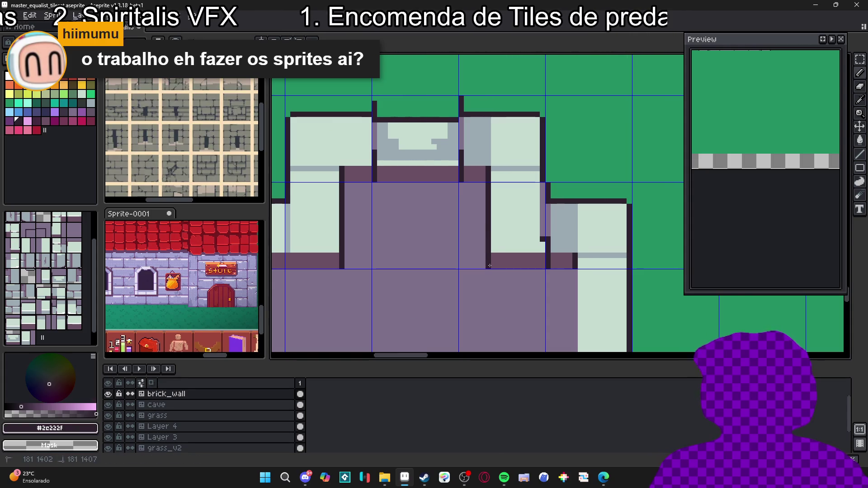
pyautogui.keyDown('alt'); pyautogui.click(520, 238); pyautogui.keyUp('alt')
pyautogui.click(542, 238)
pyautogui.keyDown('shift'); pyautogui.click(542, 186); pyautogui.keyUp('shift')
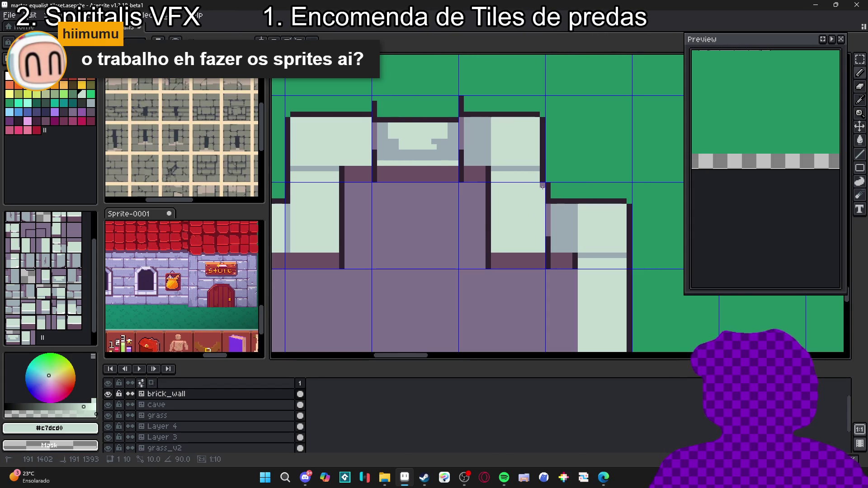
# - Undo the edge-strip repaint, then cover the right-edge purple strip with pale stone
pyautogui.hotkey('ctrl', 'z')
pyautogui.keyDown('alt'); pyautogui.click(544, 180); pyautogui.keyUp('alt')
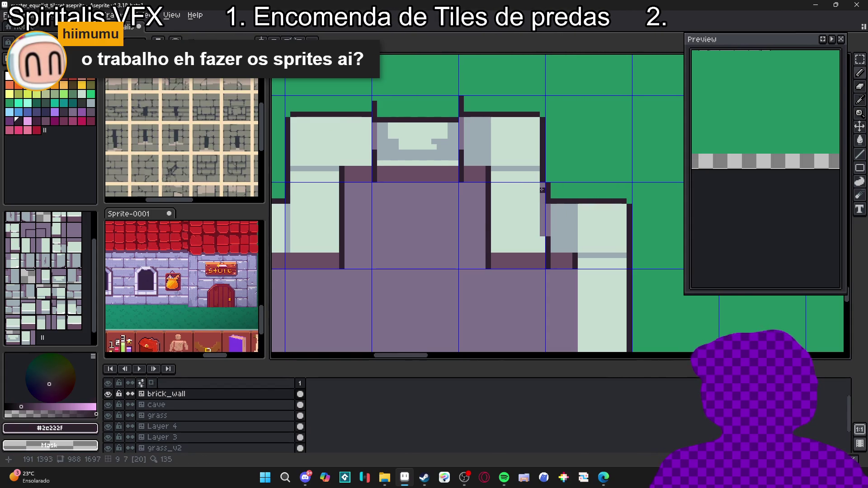
pyautogui.hotkey('ctrl', 'z')
pyautogui.hotkey('ctrl', 'y')
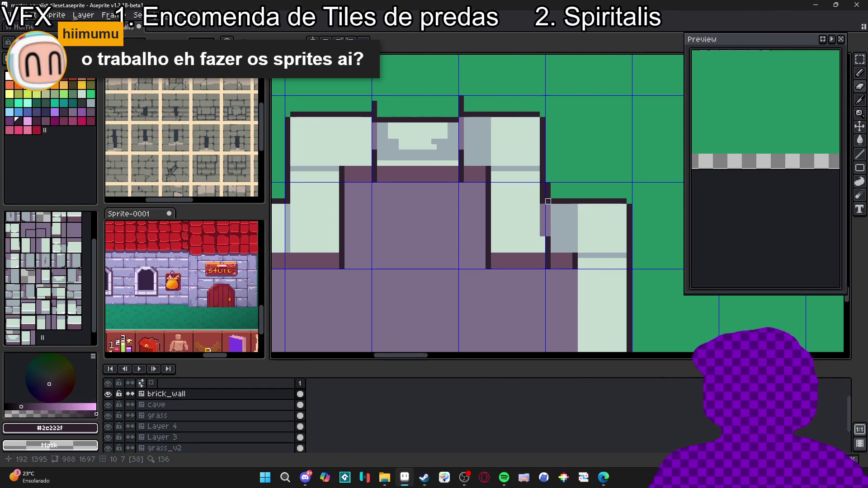
pyautogui.keyDown('alt'); pyautogui.click(541, 202); pyautogui.keyUp('alt')
pyautogui.moveTo(541, 212); pyautogui.dragTo(542, 235)
pyautogui.scroll(-3, 542, 235)
pyautogui.scroll(-2, 532, 235)
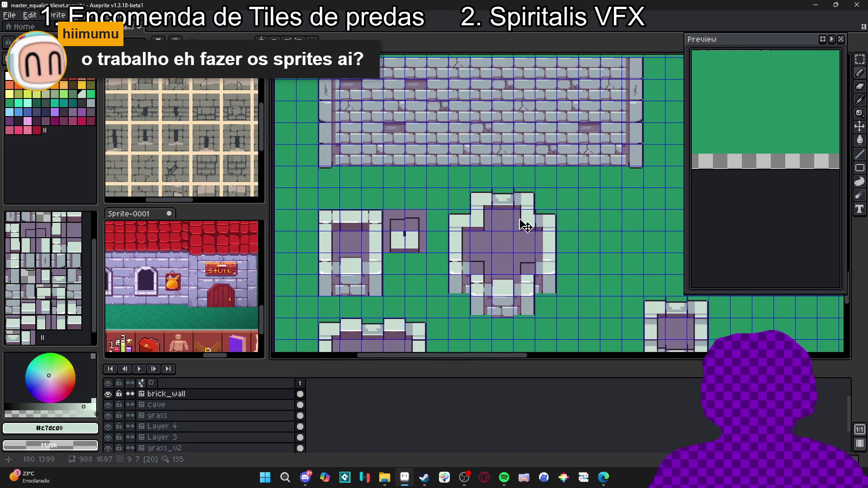
pyautogui.scroll(-2, 511, 208)
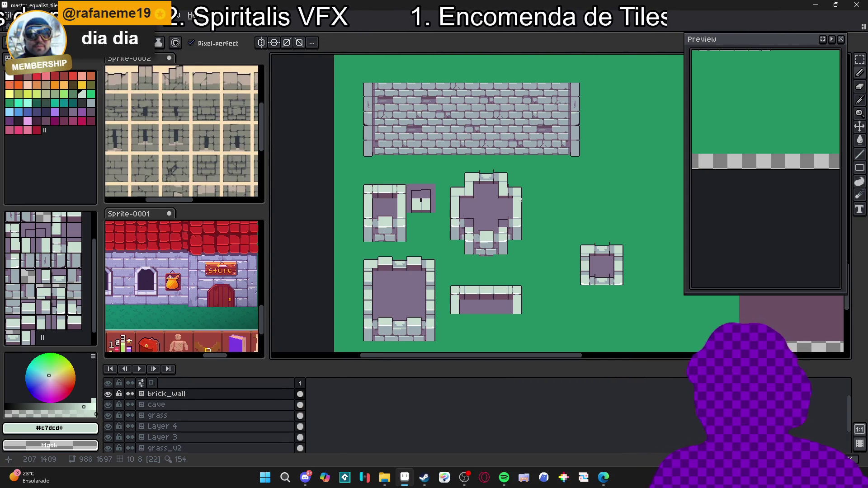
pyautogui.scroll(-1, 521, 200)
pyautogui.scroll(1, 440, 132)
pyautogui.scroll(2, 440, 133)
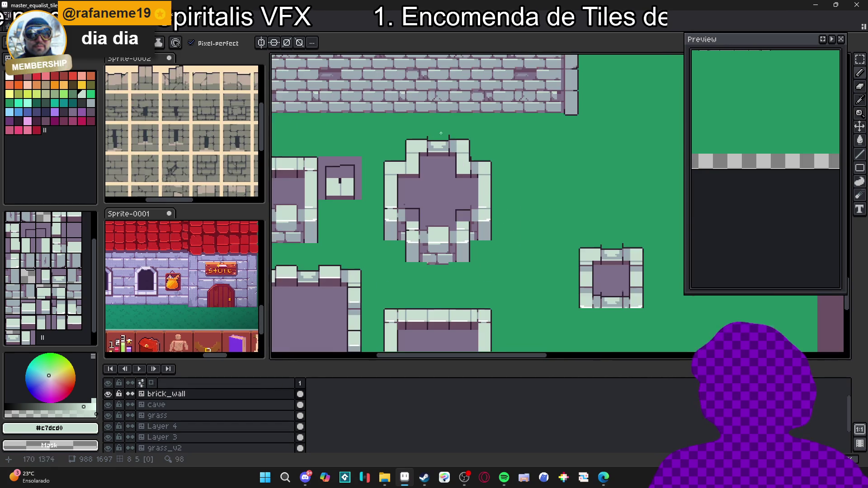
pyautogui.scroll(-1, 417, 190)
pyautogui.hotkey('ctrl', "'")
pyautogui.scroll(3, 420, 210)
pyautogui.scroll(-2, 420, 210)
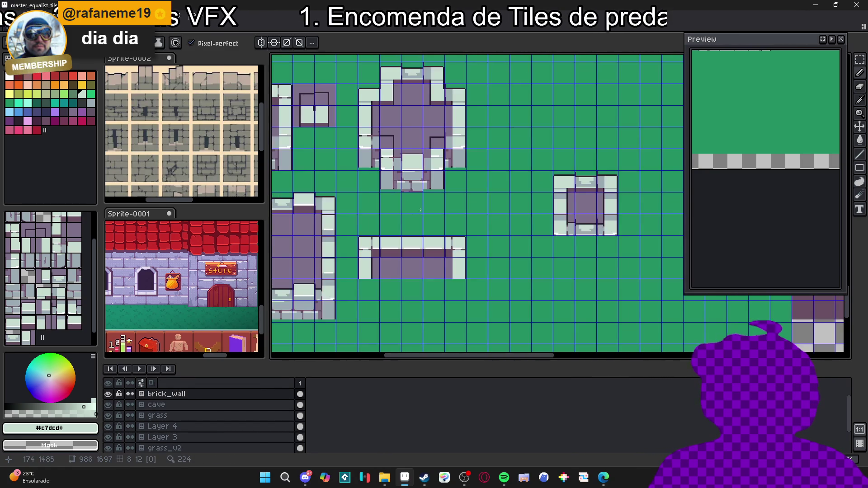
pyautogui.scroll(-1, 421, 211)
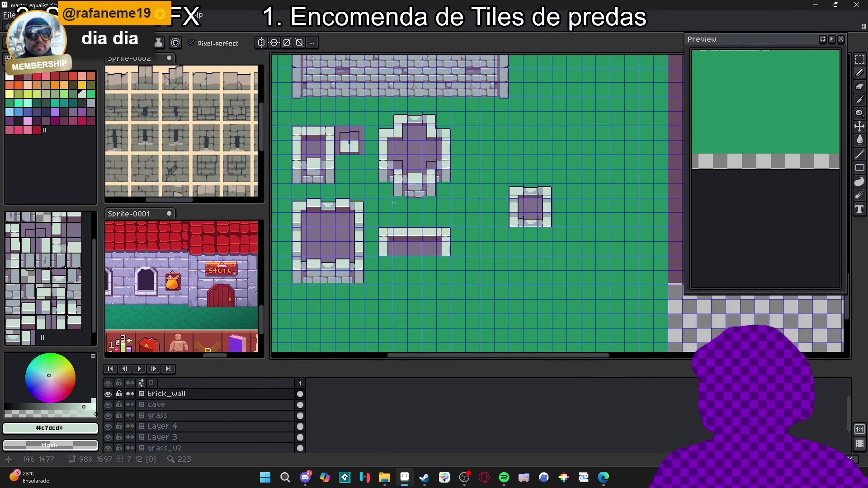
pyautogui.moveTo(391, 202); pyautogui.dragTo(411, 205)
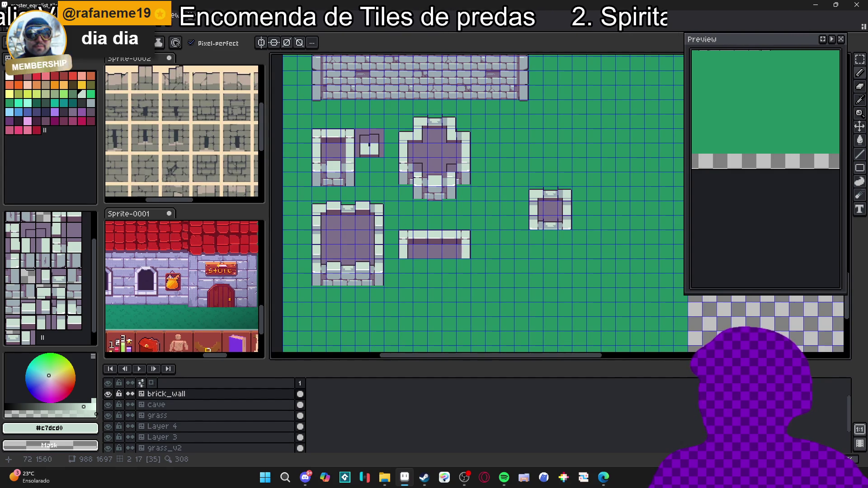
pyautogui.scroll(2, 407, 154)
pyautogui.scroll(1, 408, 110)
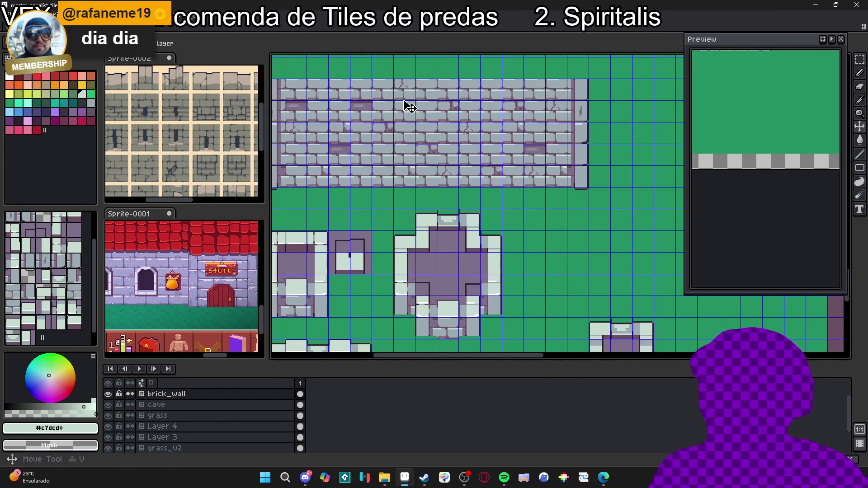
# - Stamp the brick wall tile just below the large square room's bottom wall
pyautogui.click(27, 220)
pyautogui.scroll(-2, 390, 296)
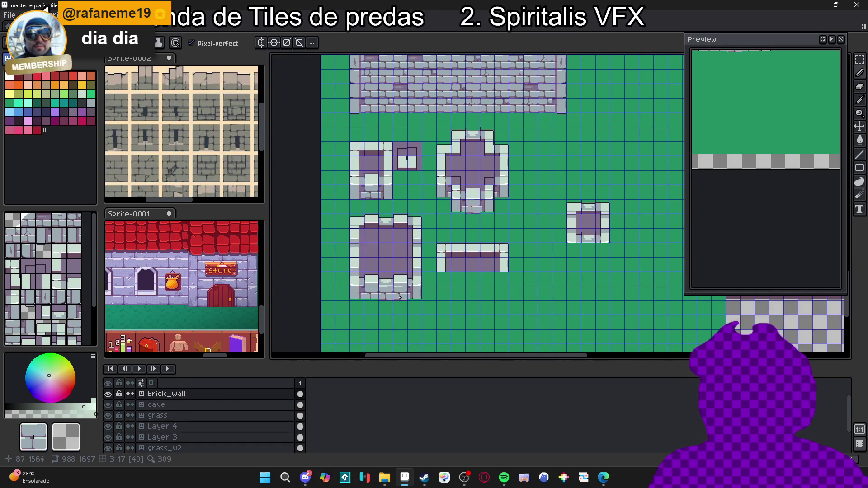
pyautogui.click(373, 302)
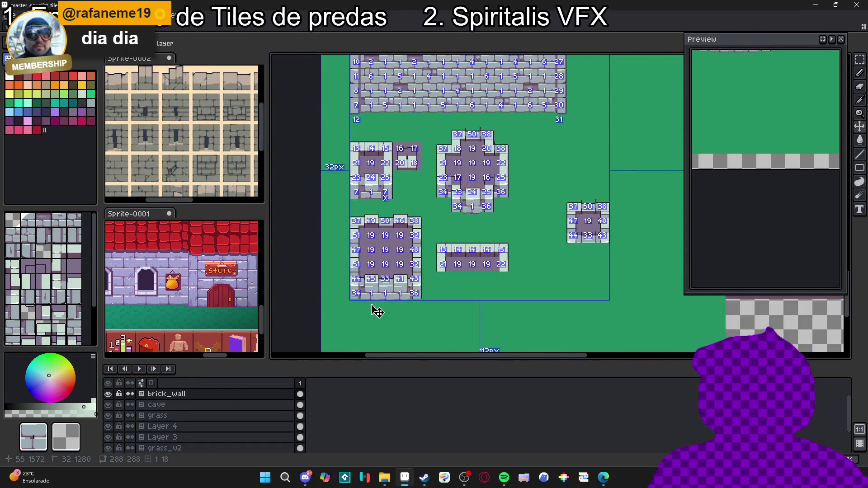
pyautogui.scroll(2, 372, 305)
pyautogui.scroll(-2, 371, 303)
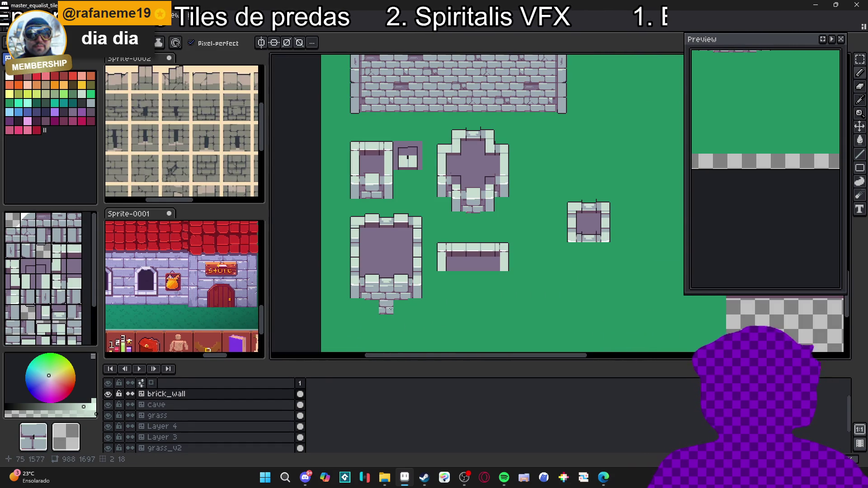
pyautogui.scroll(2, 426, 316)
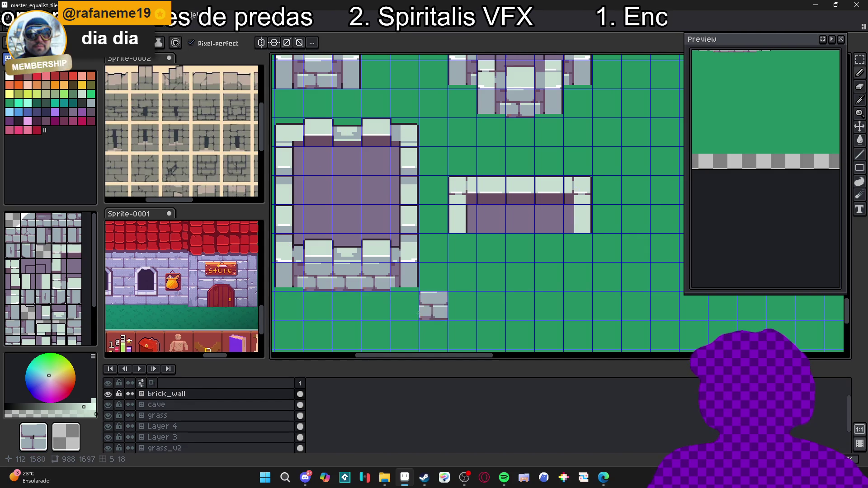
pyautogui.scroll(-3, 417, 291)
pyautogui.scroll(3, 411, 262)
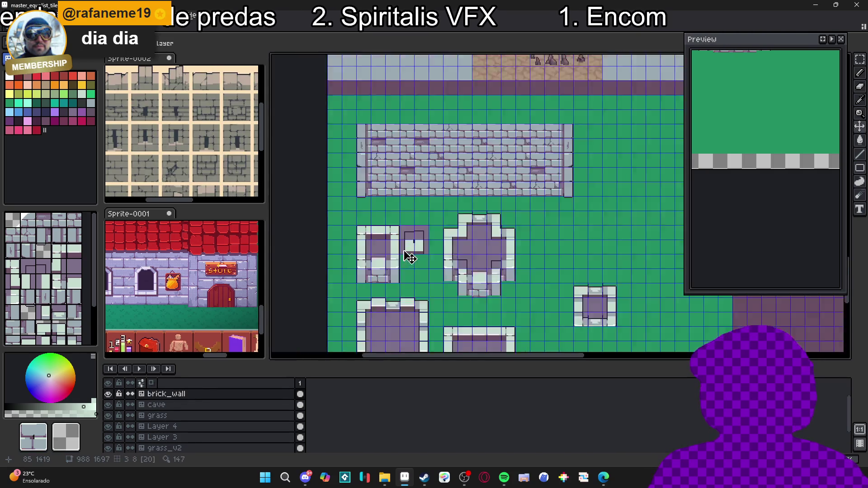
pyautogui.scroll(1, 412, 251)
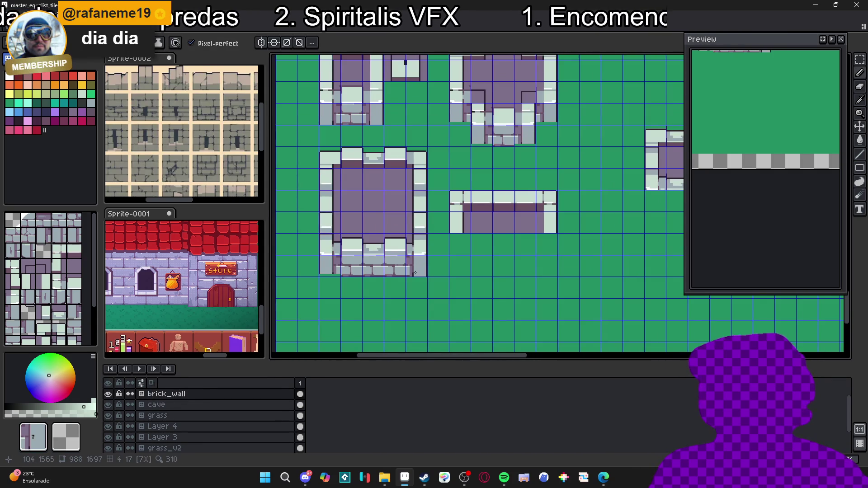
pyautogui.scroll(5, 418, 273)
pyautogui.hscroll(-2, 389, 281)
# - Switch to the eyedropper and move the view back across the map
pyautogui.press('i')
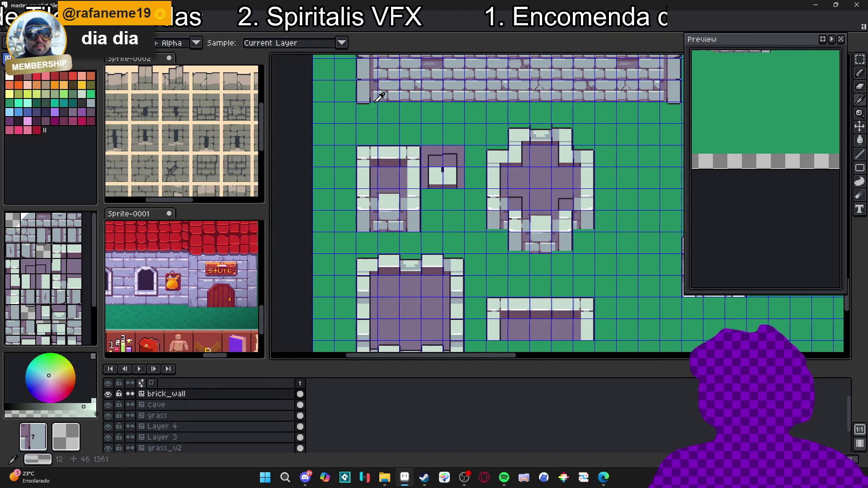
pyautogui.scroll(-4, 372, 200)
pyautogui.scroll(-1, 533, 305)
pyautogui.scroll(-2, 379, 319)
pyautogui.hscroll(-1, 440, 290)
pyautogui.hscroll(-1, 439, 290)
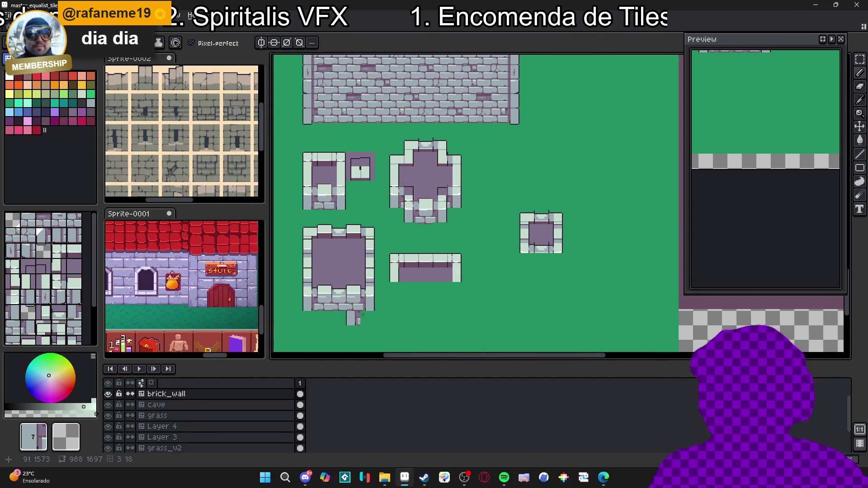
# - Paint light stone #c7dcd0 lines inside the dark L-shaped outline at the lower inner corner
pyautogui.scroll(2, 469, 213)
pyautogui.scroll(4, 456, 211)
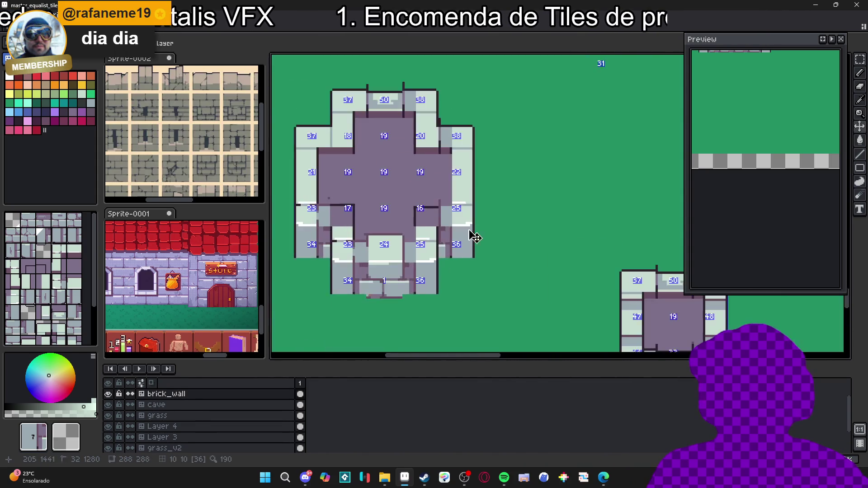
pyautogui.keyDown('alt'); pyautogui.click(417, 236); pyautogui.keyUp('alt')
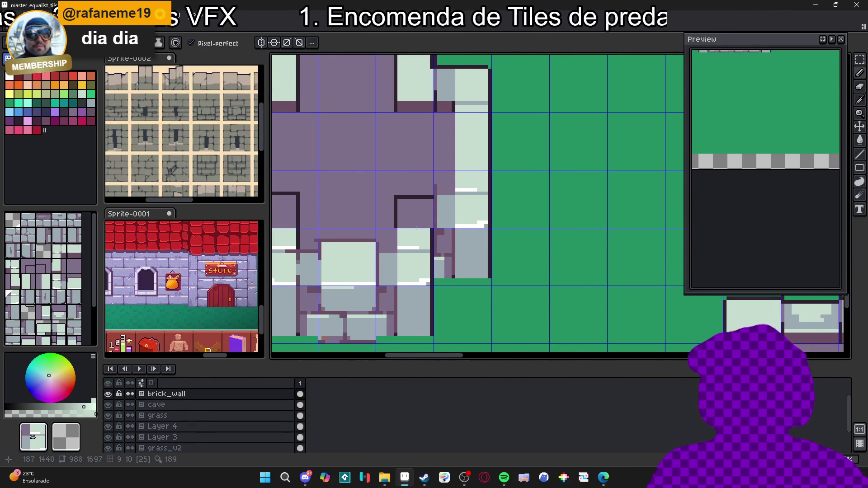
pyautogui.scroll(-3, 416, 236)
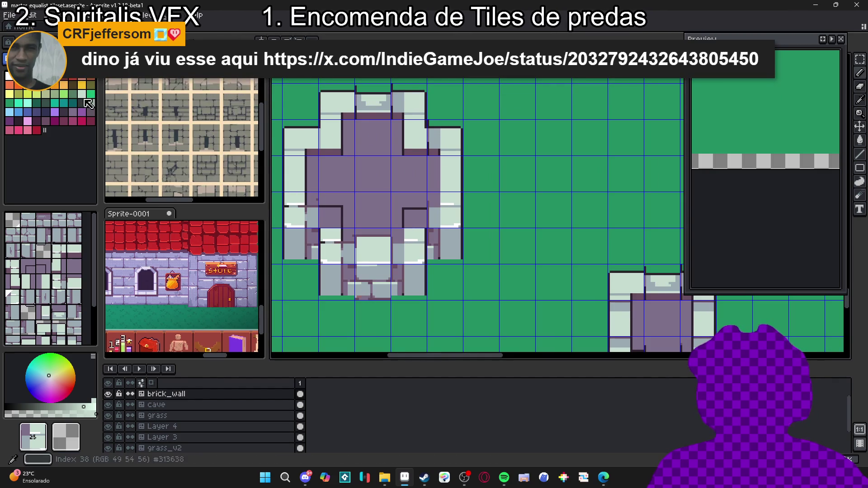
pyautogui.keyDown('alt'); pyautogui.click(332, 228); pyautogui.keyUp('alt')
pyautogui.scroll(2, 334, 230)
pyautogui.scroll(1, 337, 233)
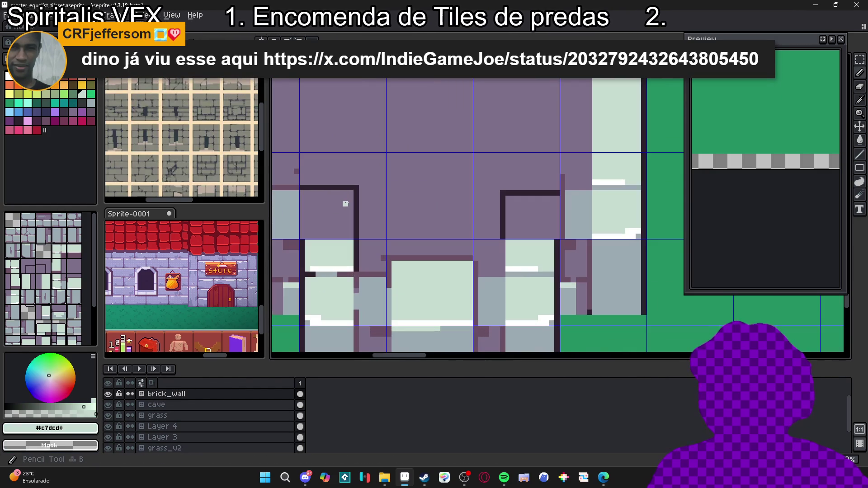
pyautogui.click(354, 198)
pyautogui.moveTo(355, 196); pyautogui.dragTo(477, 197)
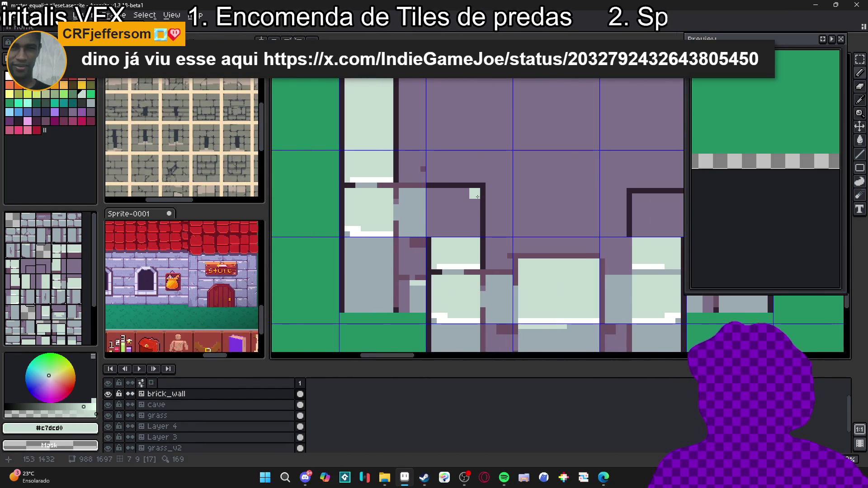
pyautogui.keyDown('shift'); pyautogui.click(483, 234); pyautogui.keyUp('shift')
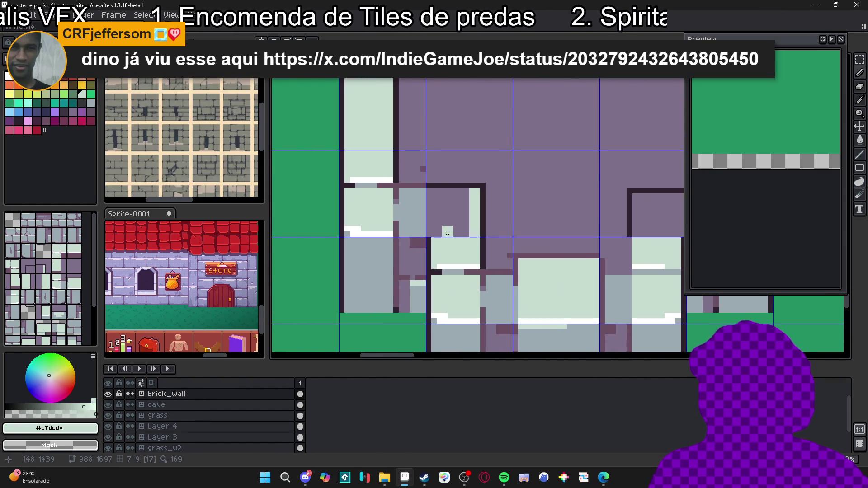
pyautogui.keyDown('shift'); pyautogui.click(439, 196); pyautogui.keyUp('shift')
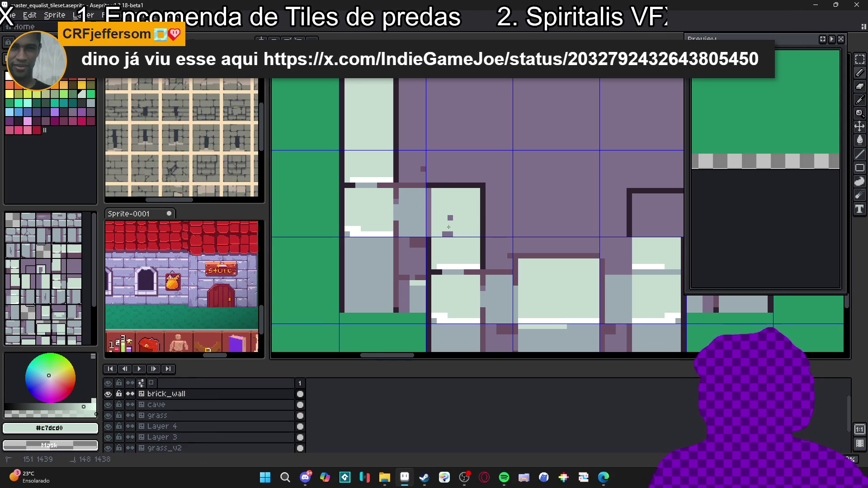
# - Outline the doorway with a light stone U-shaped edge
pyautogui.scroll(-3, 448, 223)
pyautogui.scroll(2, 451, 223)
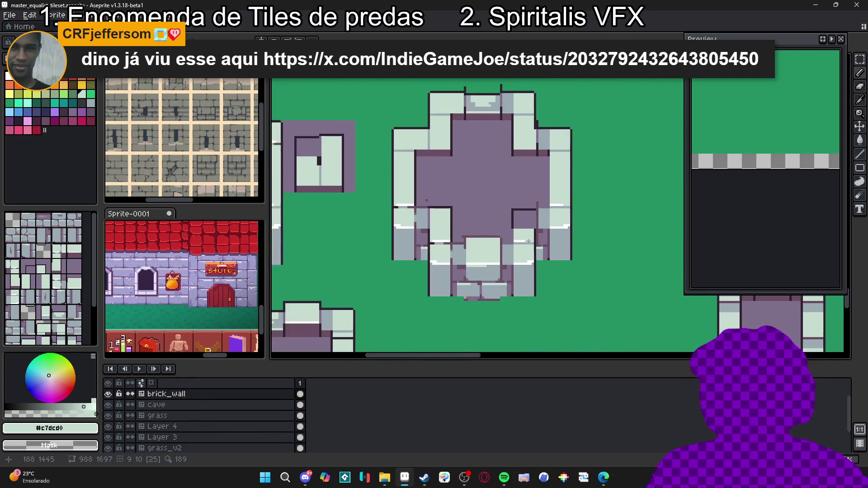
pyautogui.moveTo(447, 231); pyautogui.dragTo(420, 238)
pyautogui.hotkey('ctrl', "'")
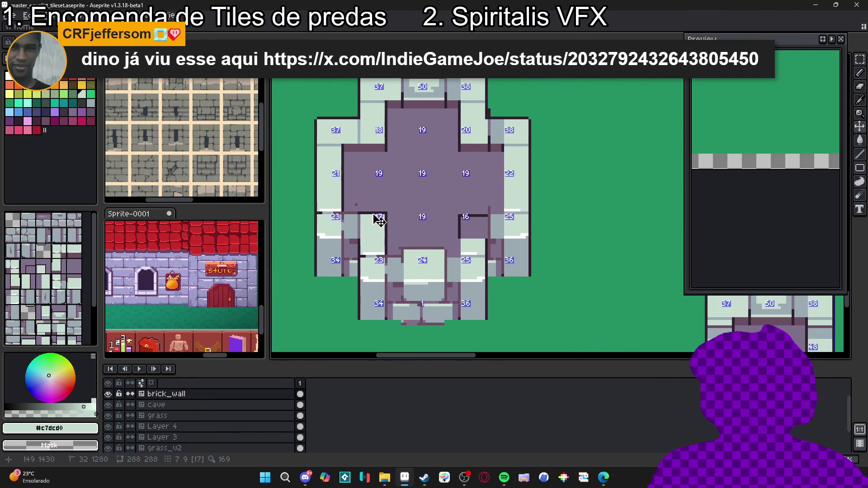
pyautogui.scroll(2, 362, 204)
pyautogui.keyDown('alt'); pyautogui.click(344, 199); pyautogui.keyUp('alt')
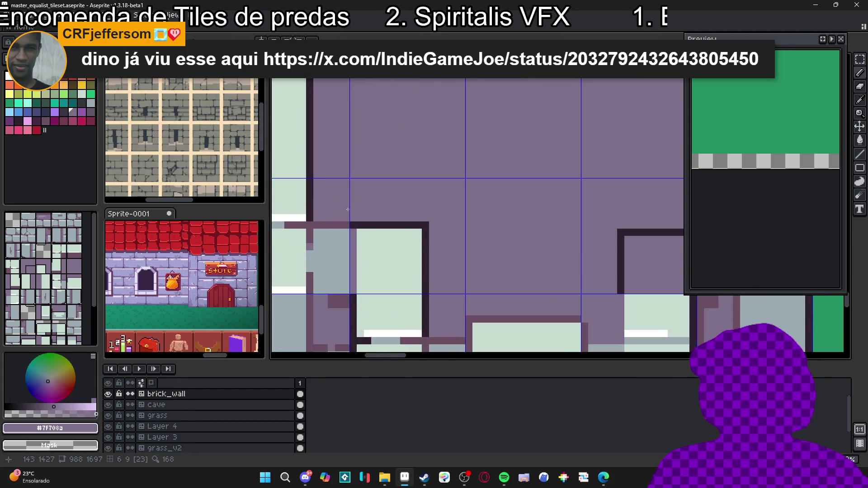
pyautogui.scroll(-1, 407, 226)
pyautogui.keyDown('alt'); pyautogui.click(449, 271); pyautogui.keyUp('alt')
pyautogui.click(461, 257)
pyautogui.moveTo(461, 264)
pyautogui.mouseDown()
pyautogui.moveTo(452, 229)
pyautogui.moveTo(427, 229)
pyautogui.moveTo(424, 255)
pyautogui.moveTo(450, 237)
pyautogui.mouseUp()
pyautogui.scroll(-3, 472, 235)
pyautogui.scroll(3, 472, 235)
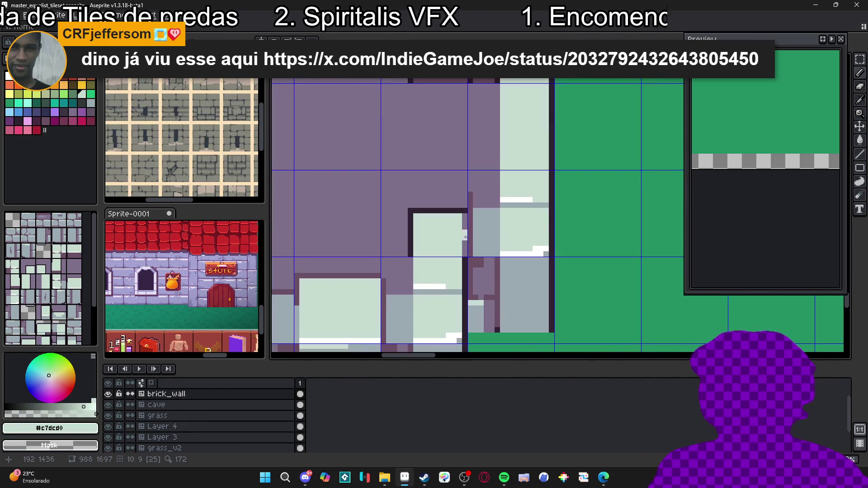
pyautogui.scroll(-3, 470, 237)
pyautogui.scroll(4, 466, 242)
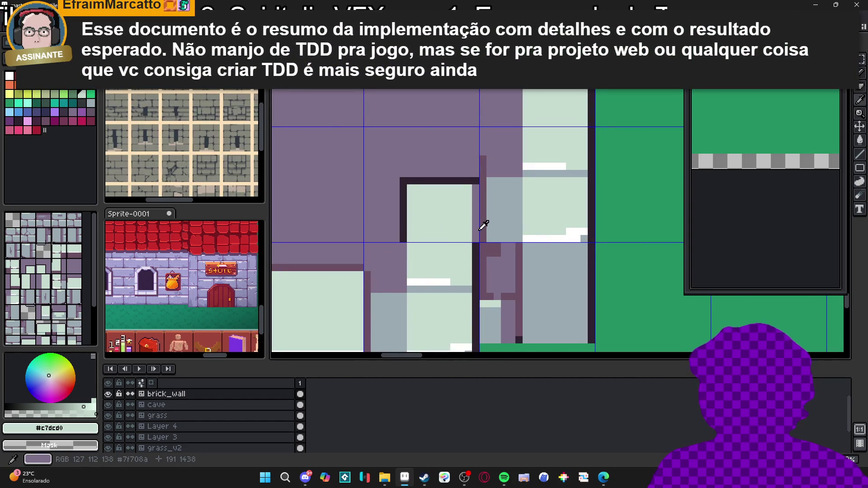
pyautogui.scroll(-3, 483, 228)
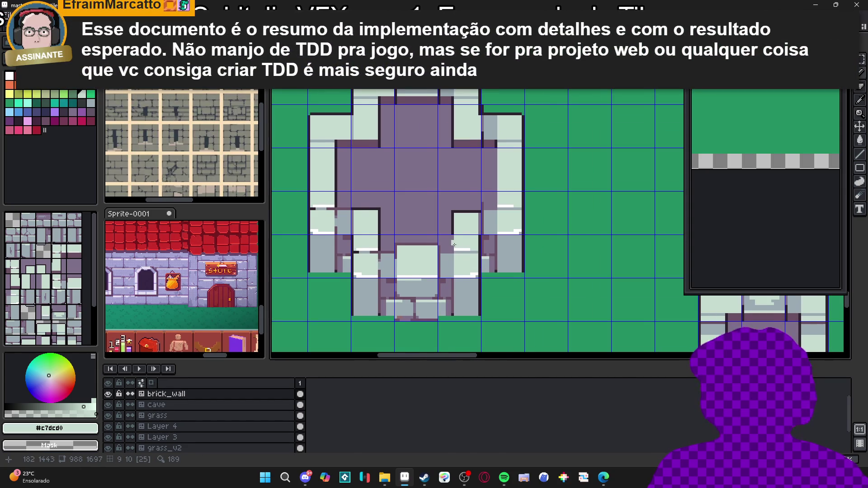
pyautogui.scroll(1, 461, 240)
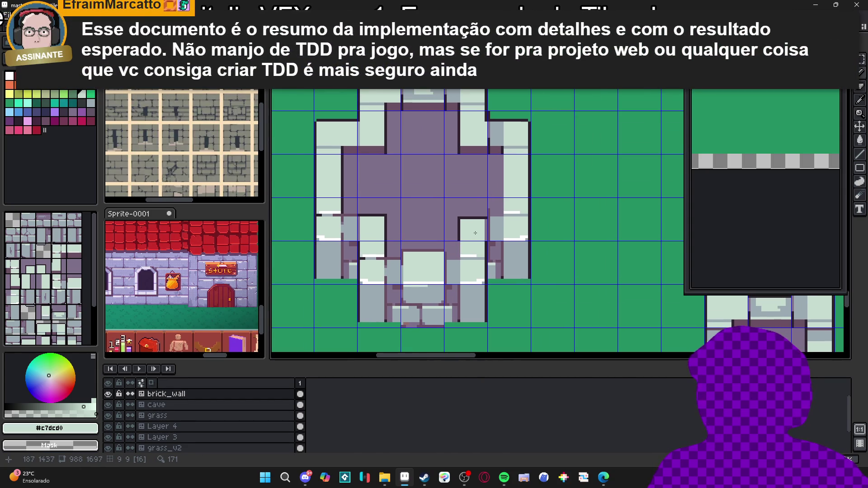
pyautogui.scroll(2, 471, 234)
pyautogui.scroll(-2, 466, 241)
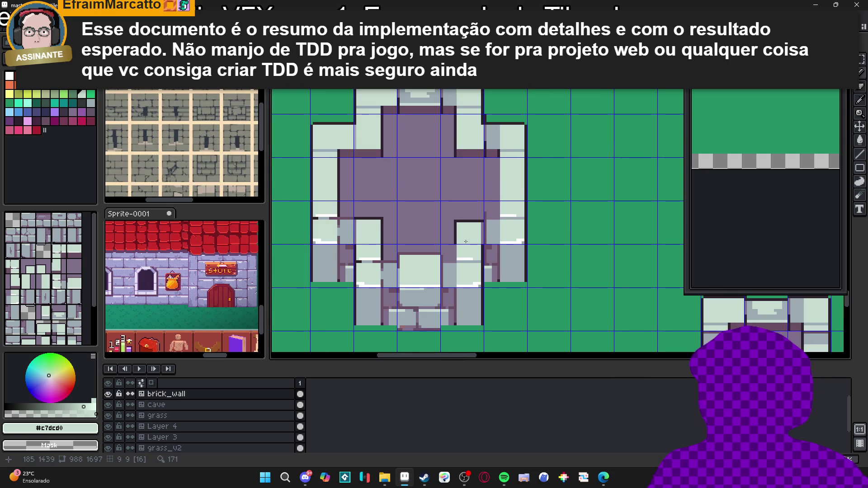
pyautogui.scroll(2, 466, 240)
pyautogui.scroll(-2, 467, 237)
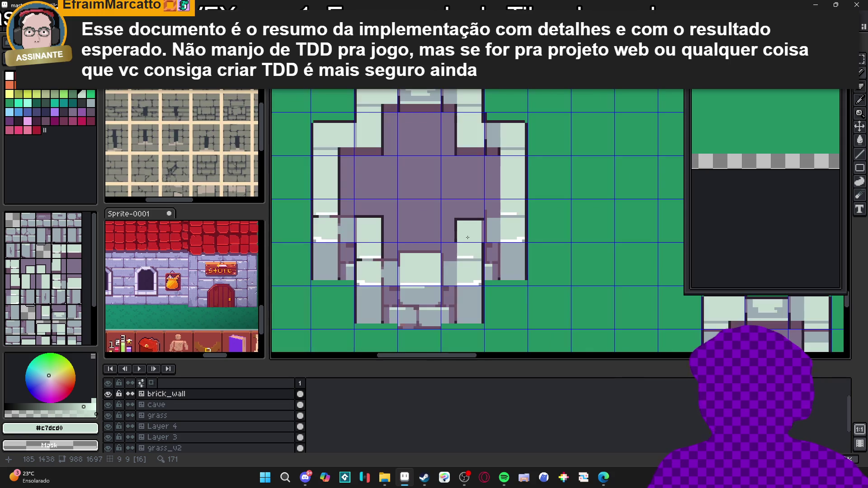
pyautogui.scroll(-1, 470, 233)
pyautogui.scroll(-2, 470, 232)
pyautogui.scroll(1, 488, 249)
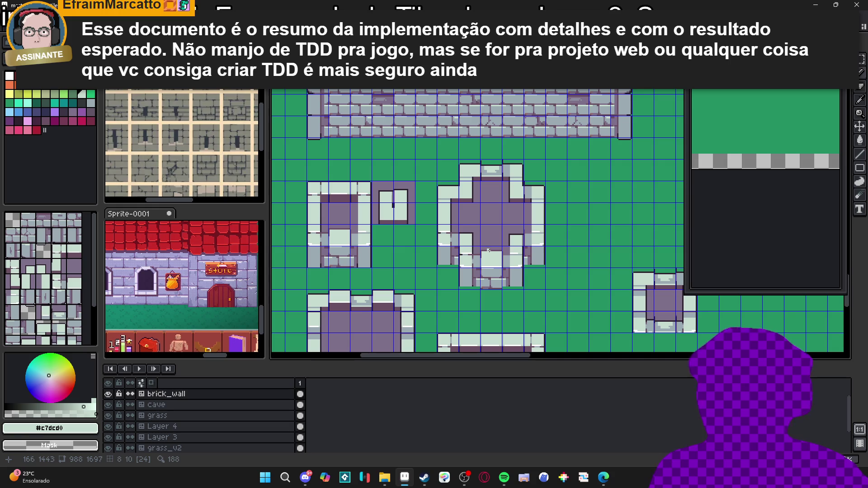
pyautogui.scroll(-1, 497, 252)
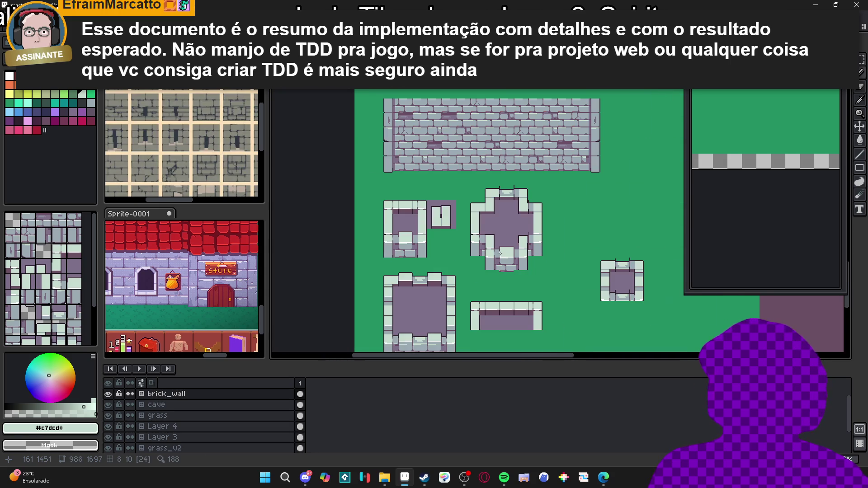
pyautogui.scroll(2, 500, 253)
pyautogui.scroll(-1, 503, 227)
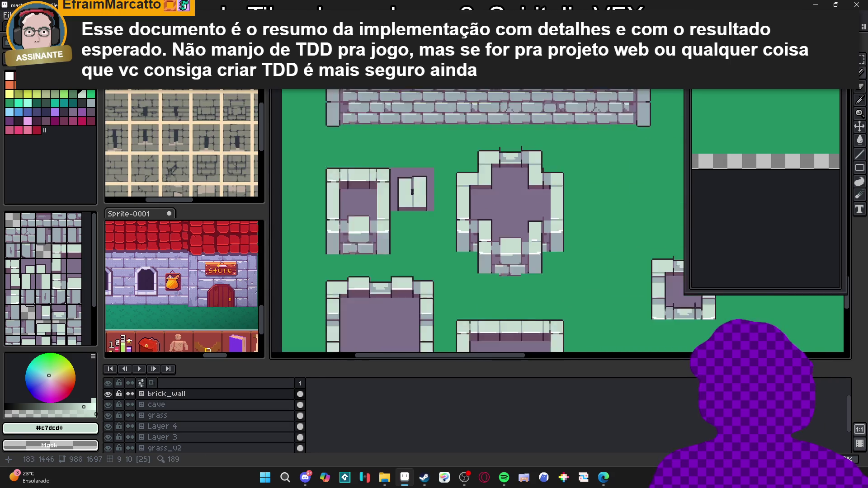
pyautogui.scroll(-1, 531, 241)
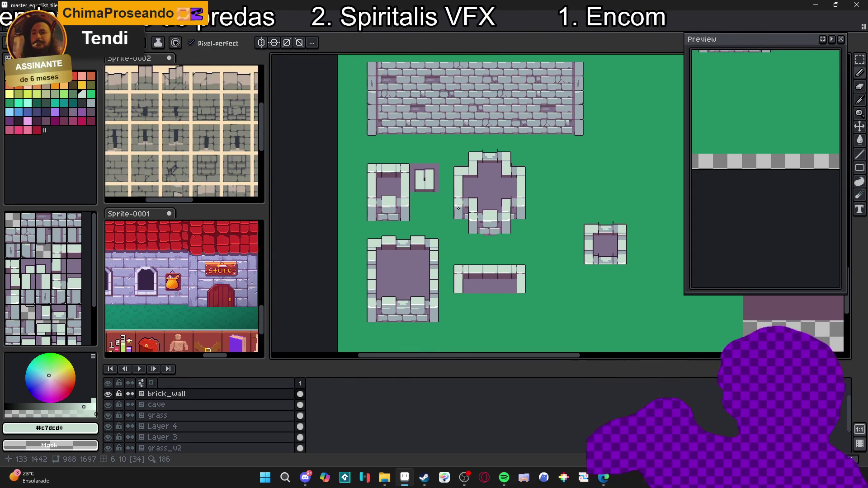
# - Sample the dark outline #2e222f, then the purple floor #694f62, and show the tile grid
pyautogui.scroll(5, 497, 152)
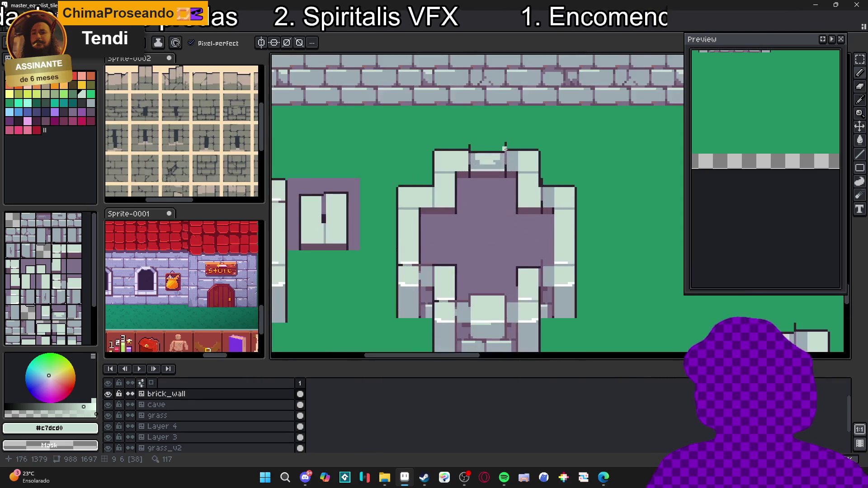
pyautogui.keyDown('alt'); pyautogui.click(504, 149); pyautogui.keyUp('alt')
pyautogui.scroll(-4, 512, 119)
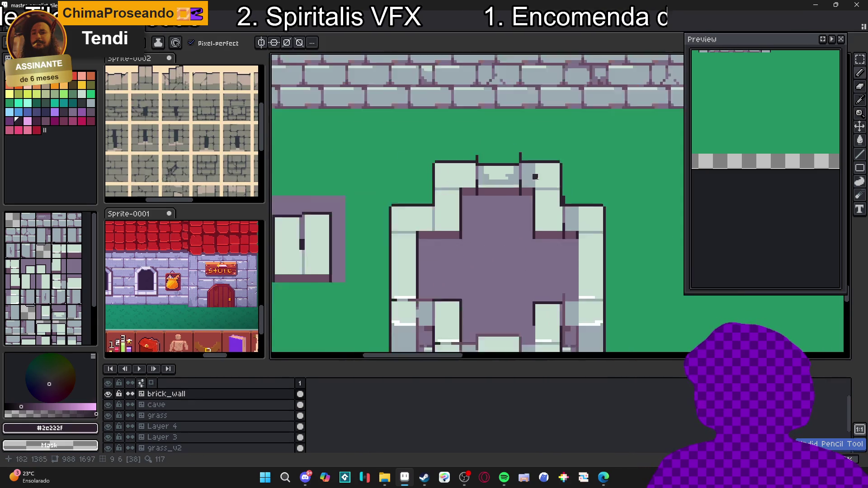
pyautogui.scroll(4, 552, 215)
pyautogui.keyDown('alt'); pyautogui.click(543, 177); pyautogui.keyUp('alt')
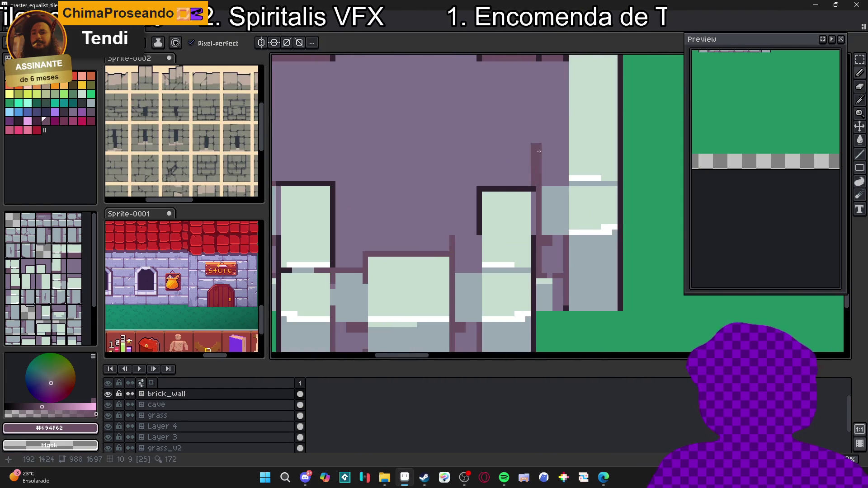
pyautogui.scroll(-5, 543, 178)
pyautogui.scroll(5, 364, 217)
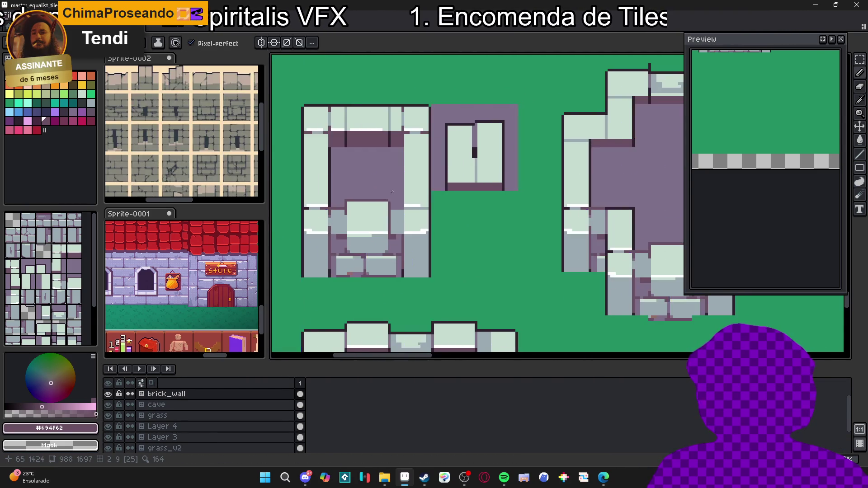
pyautogui.scroll(-3, 395, 204)
pyautogui.moveTo(626, 172)
pyautogui.mouseDown()
pyautogui.moveTo(520, 106)
pyautogui.moveTo(520, 172)
pyautogui.moveTo(500, 194)
pyautogui.mouseUp()
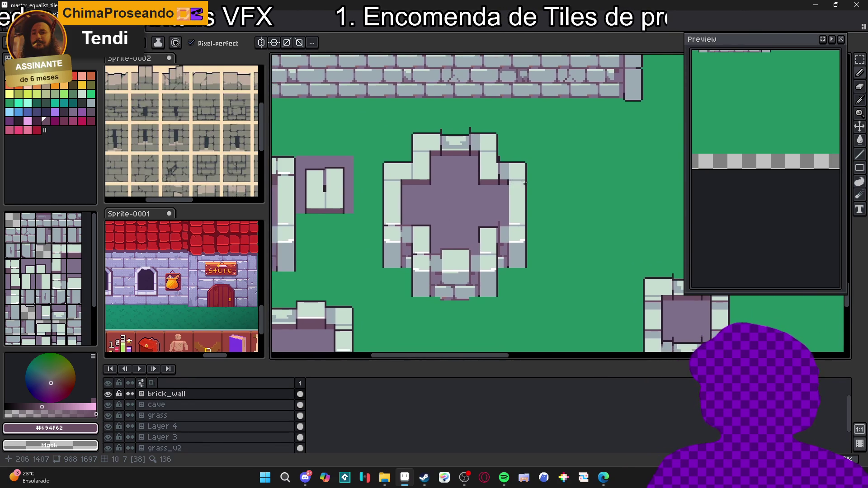
pyautogui.scroll(-4, 434, 160)
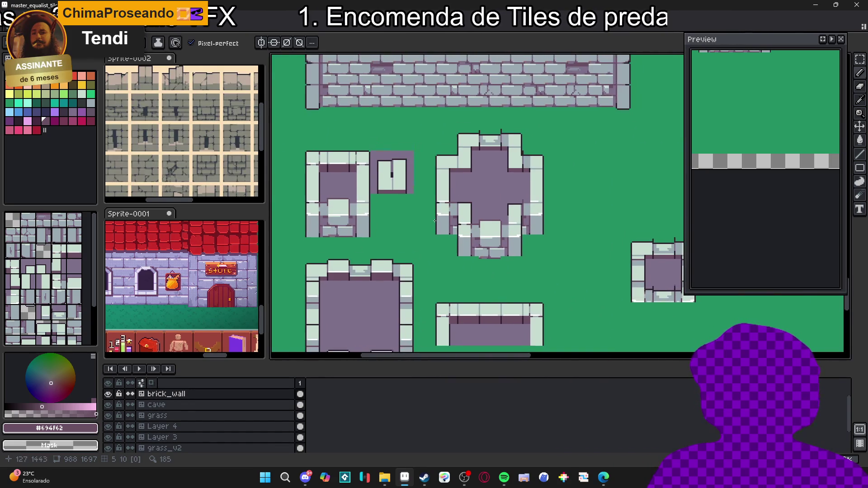
pyautogui.hotkey('ctrl', "'")
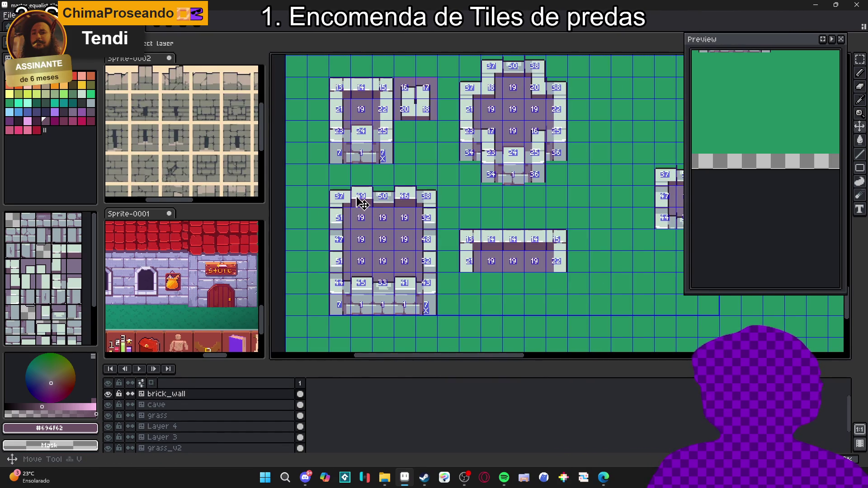
# - Pick a wall tile from the tileset panel and turn tile index numbers off again
pyautogui.click(93, 251)
pyautogui.moveTo(514, 81); pyautogui.dragTo(452, 155)
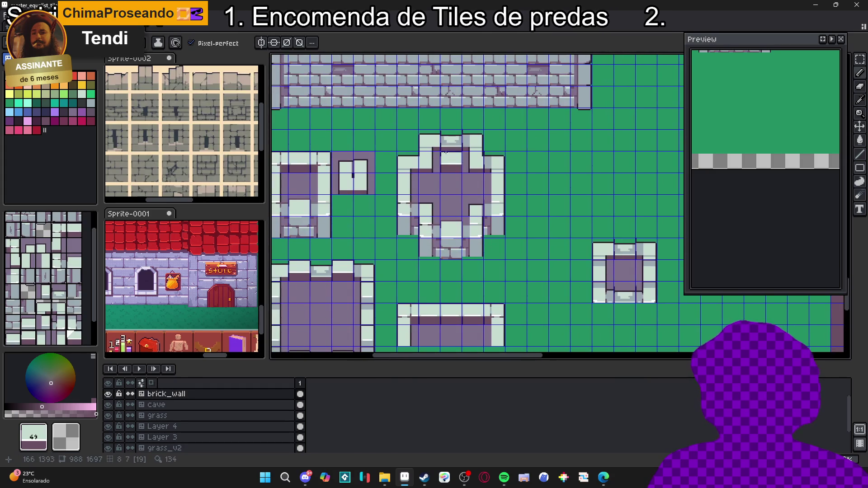
pyautogui.scroll(-2, 449, 177)
pyautogui.scroll(2, 466, 199)
pyautogui.press('v')
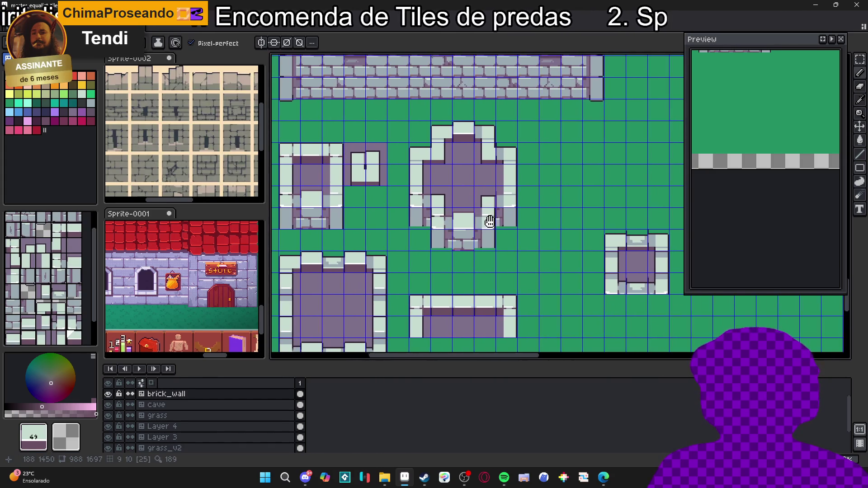
pyautogui.press('b')
pyautogui.moveTo(548, 283); pyautogui.dragTo(552, 298)
pyautogui.moveTo(508, 273)
pyautogui.mouseDown()
pyautogui.moveTo(526, 278)
pyautogui.moveTo(535, 249)
pyautogui.mouseUp()
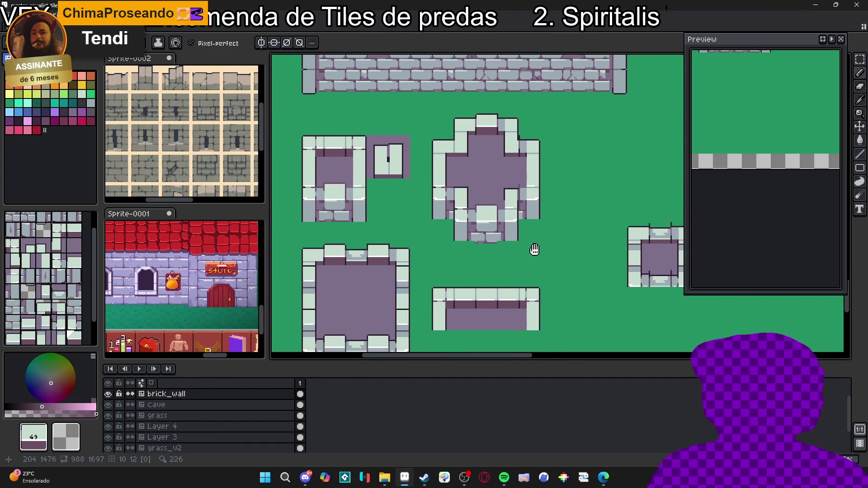
# - Load wall tile 7 from the map as the tile brush
pyautogui.moveTo(346, 340); pyautogui.dragTo(468, 265)
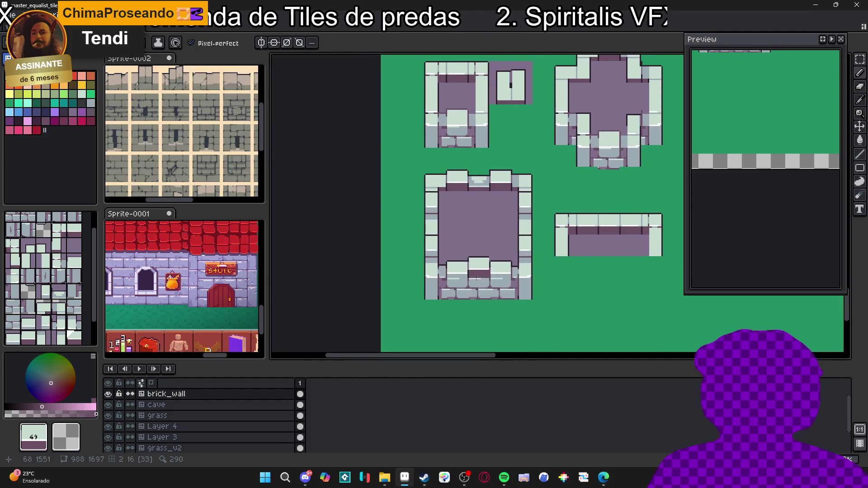
pyautogui.keyDown('alt'); pyautogui.click(501, 267); pyautogui.keyUp('alt')
pyautogui.click(457, 245)
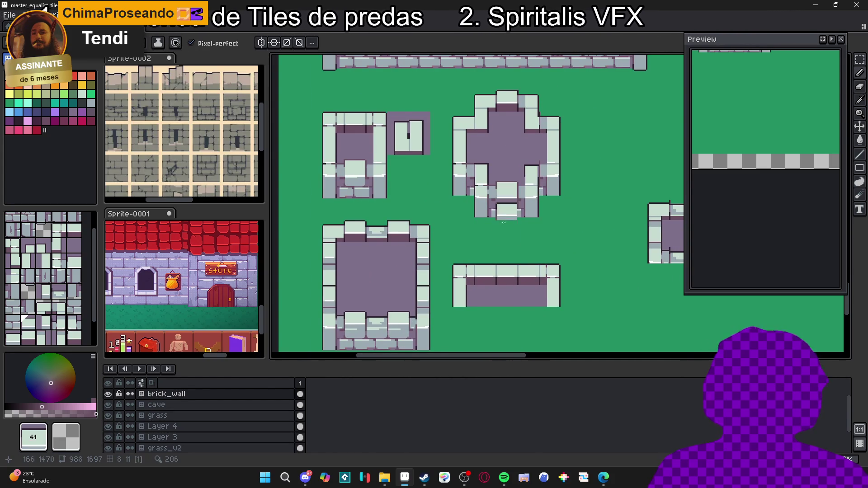
pyautogui.scroll(2, 548, 208)
pyautogui.scroll(-5, 520, 226)
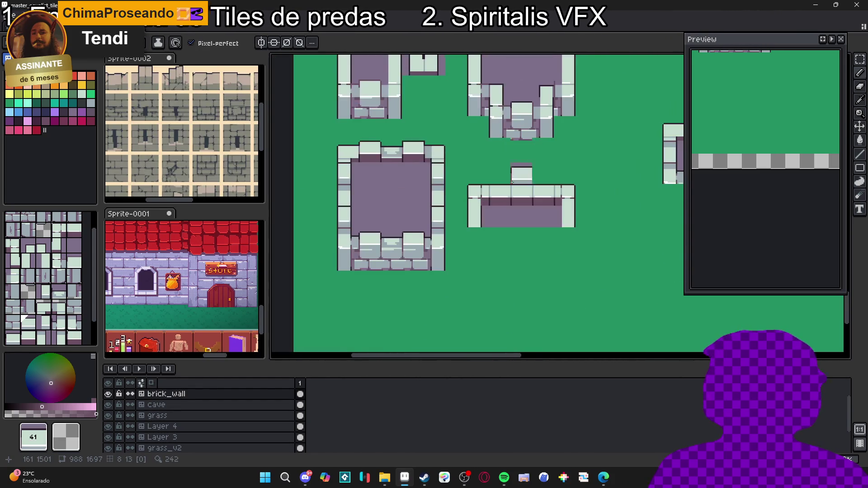
pyautogui.scroll(2, 497, 244)
pyautogui.scroll(2, 461, 258)
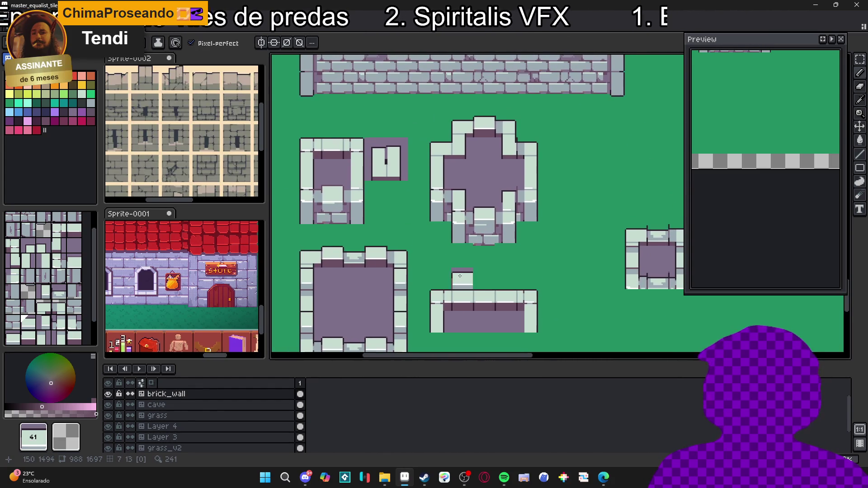
pyautogui.scroll(-2, 393, 307)
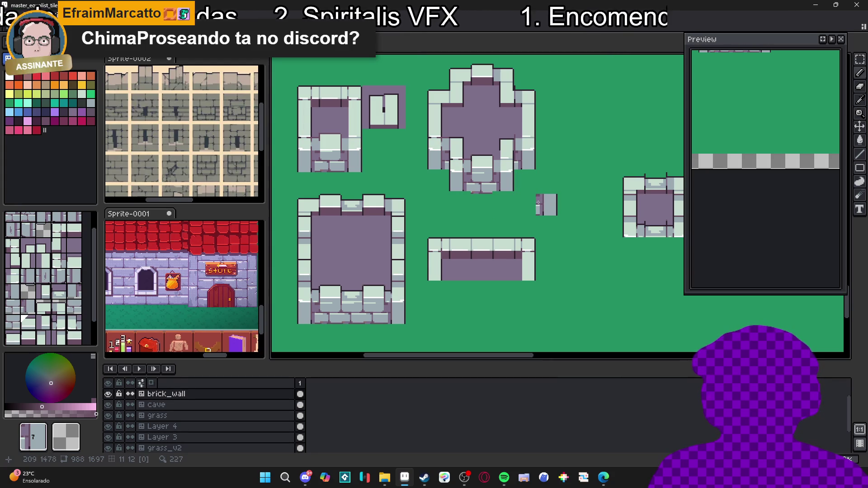
# - Switch to pixel mode with the grid hidden and save master_equalist_tileset.aseprite
pyautogui.moveTo(531, 196); pyautogui.dragTo(536, 230)
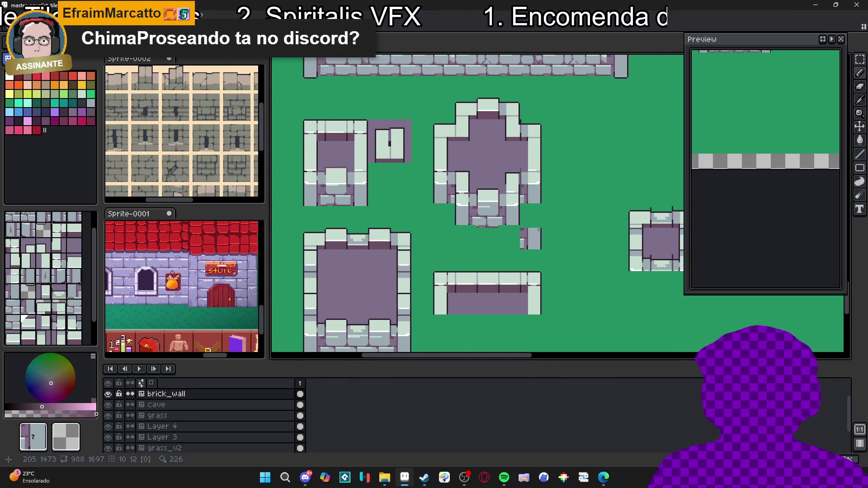
pyautogui.hotkey('ctrl', "'")
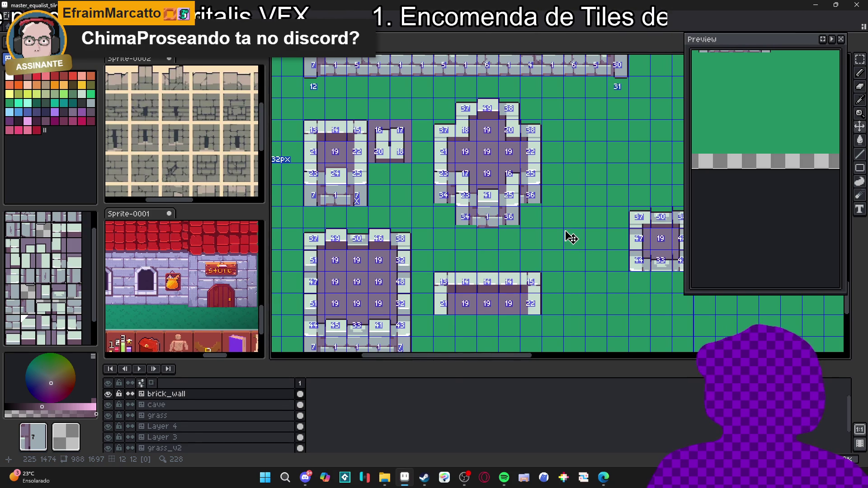
pyautogui.hotkey('ctrl', "'")
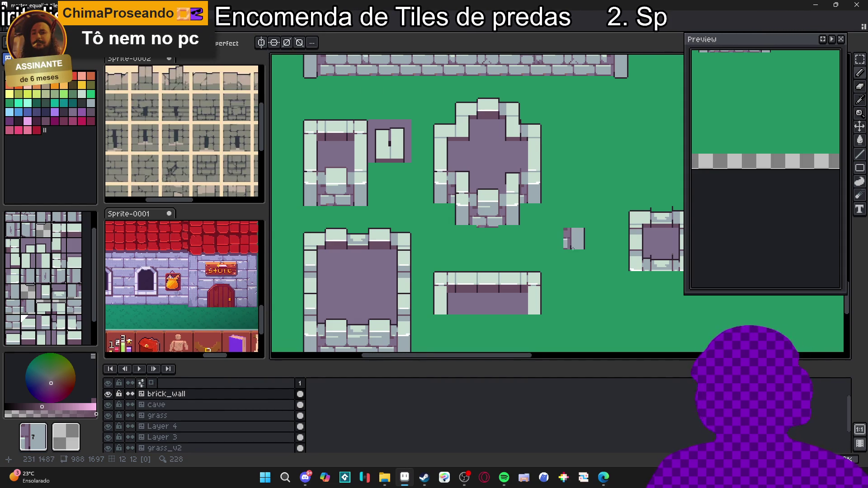
pyautogui.hotkey('space', 'Tab')
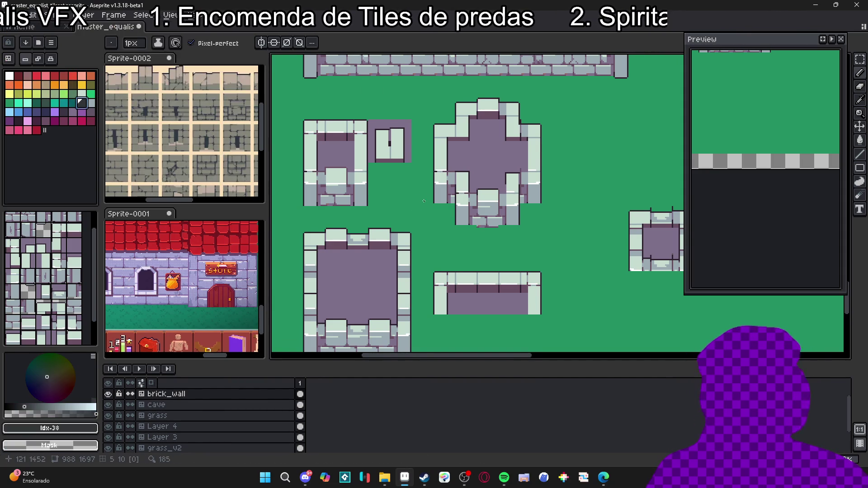
pyautogui.moveTo(423, 201); pyautogui.dragTo(415, 204)
pyautogui.hotkey('ctrl', 's')
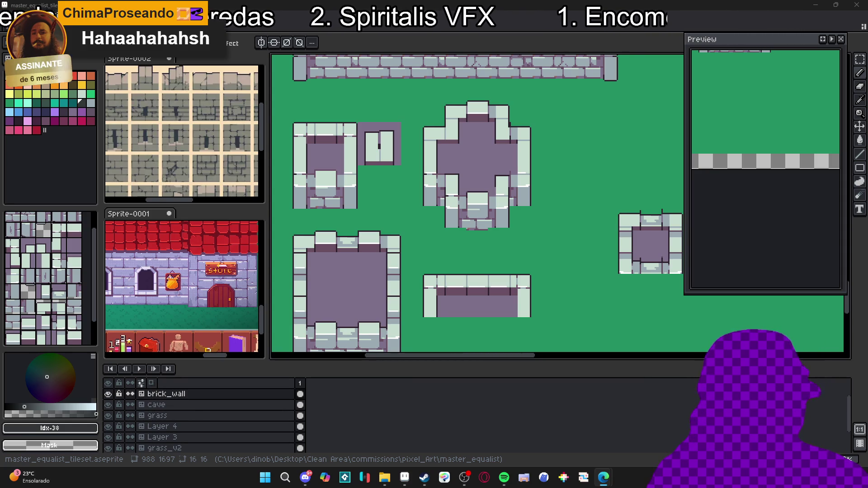
pyautogui.hotkey('alt', 'Tab')
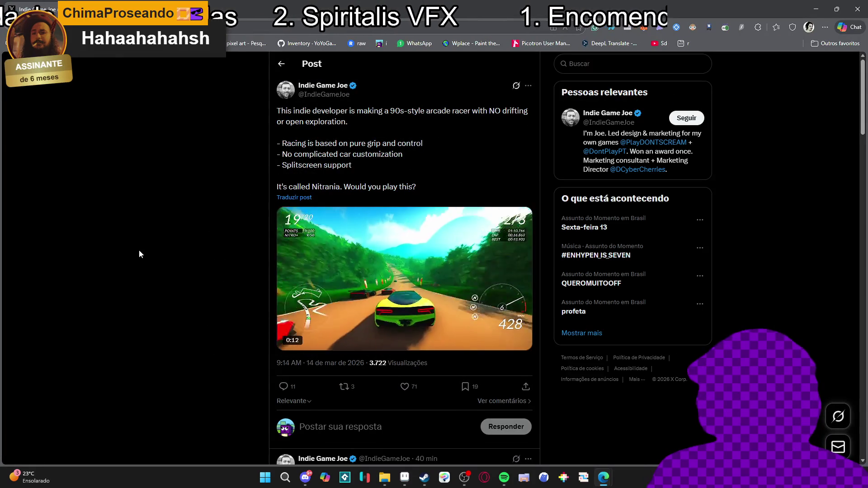
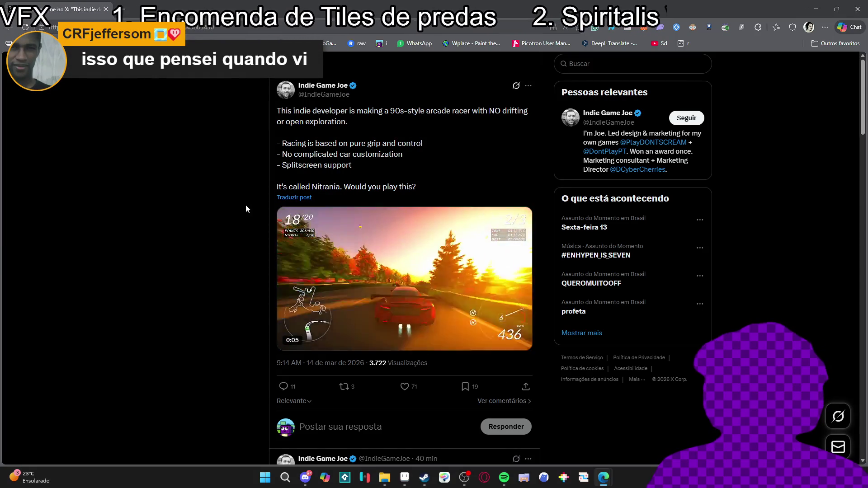
# - Select 'Nitrania' in the X post, read through its replies, and bring the Steam store forward
pyautogui.doubleClick(330, 189)
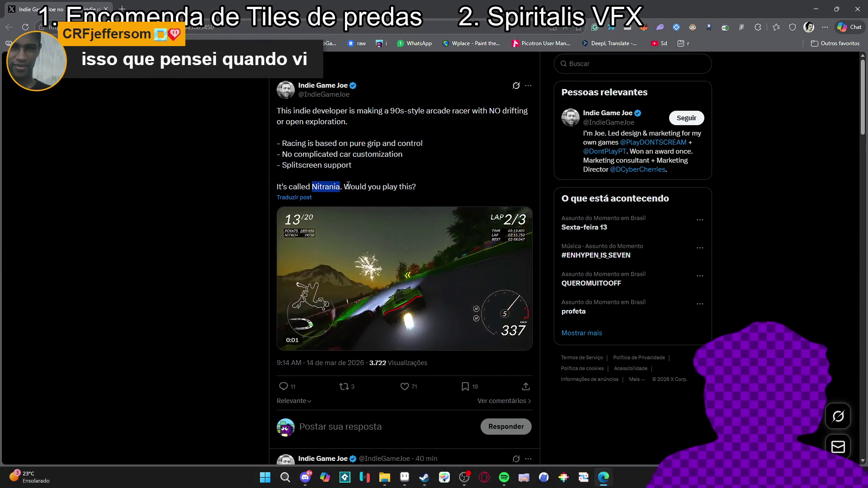
pyautogui.scroll(-4, 99, 286)
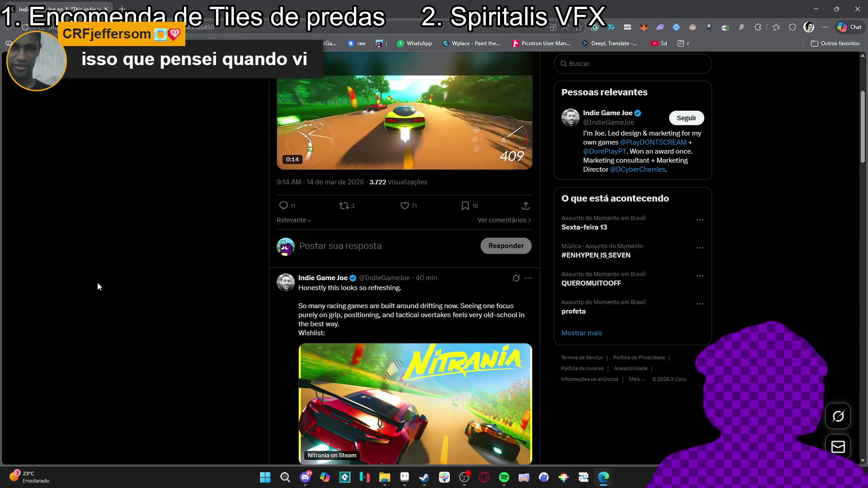
pyautogui.scroll(-3, 101, 282)
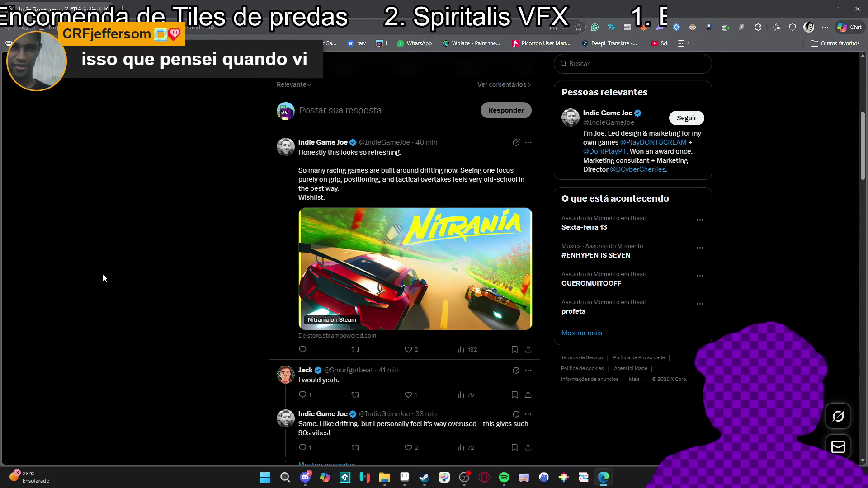
pyautogui.scroll(-6, 158, 263)
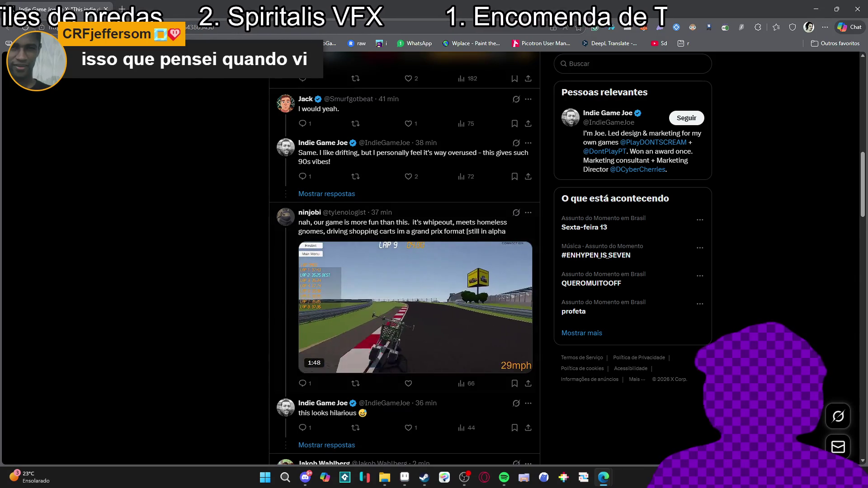
pyautogui.click(424, 478)
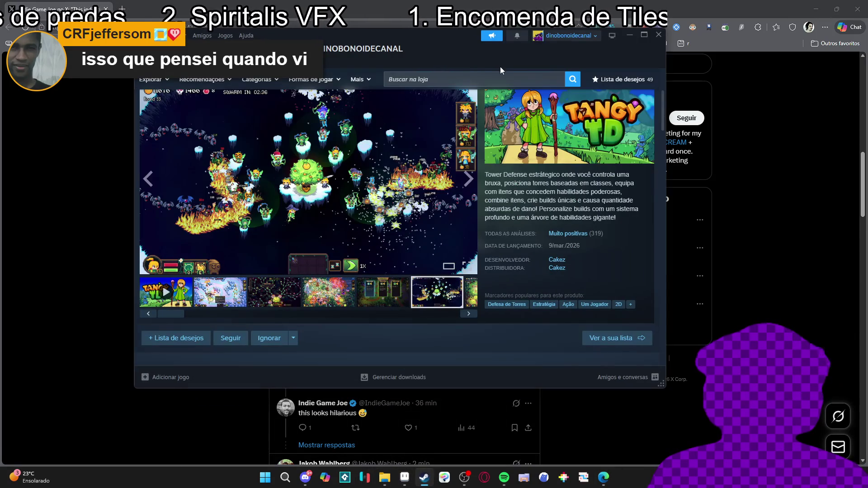
# - Search the Steam store for 'Nitrania' and open its game page
pyautogui.click(499, 79)
pyautogui.write('Nitrania')
pyautogui.click(493, 120)
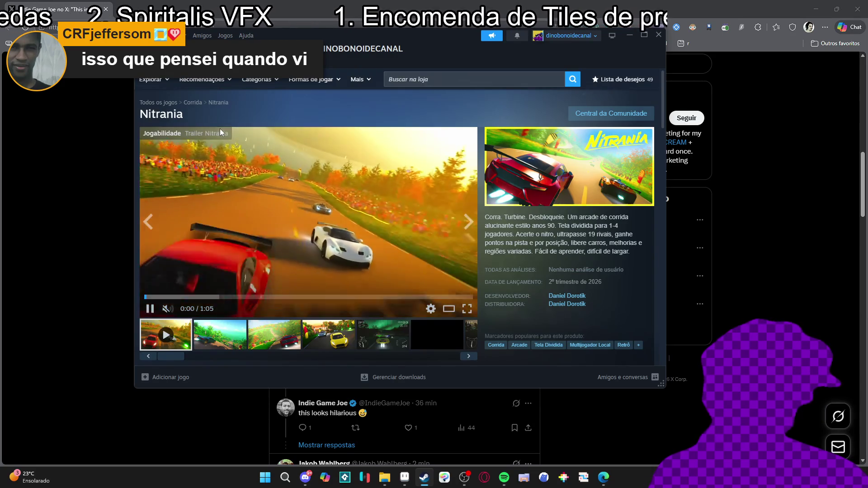
# - Scroll through the Nitrania store page to review it
pyautogui.scroll(-4, 293, 265)
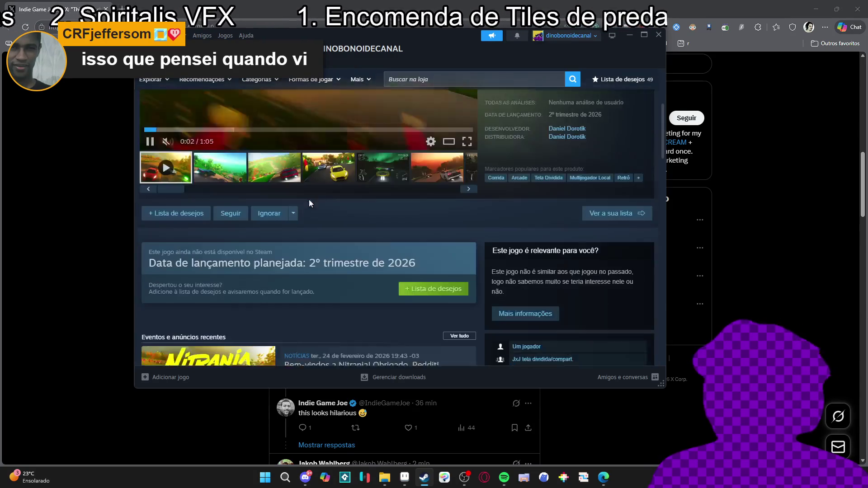
pyautogui.scroll(-10, 272, 235)
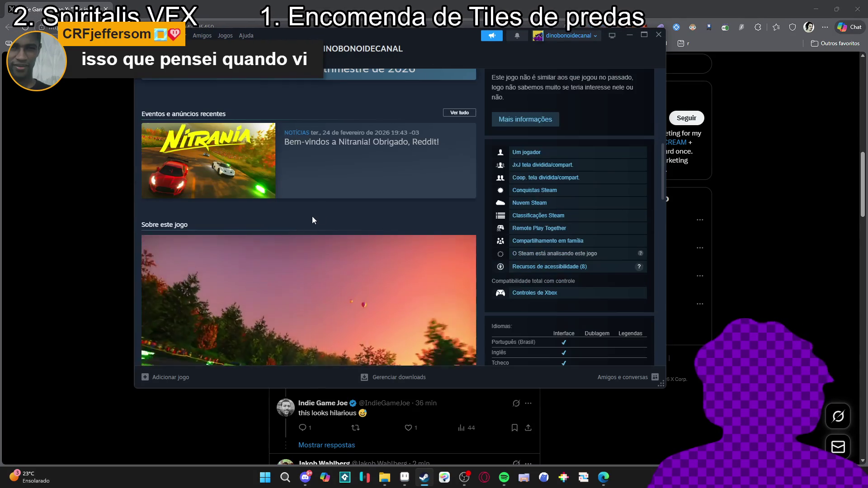
pyautogui.scroll(13, 322, 207)
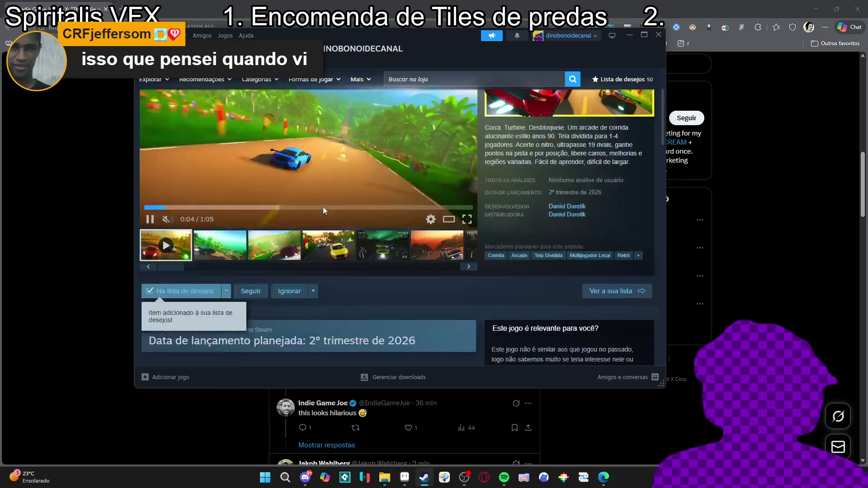
pyautogui.scroll(-7, 323, 207)
pyautogui.scroll(-3, 322, 207)
pyautogui.scroll(10, 323, 203)
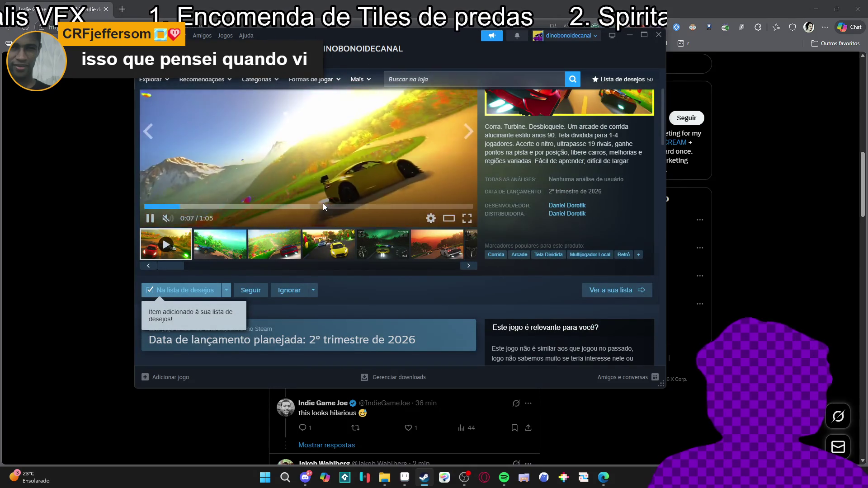
pyautogui.scroll(3, 322, 206)
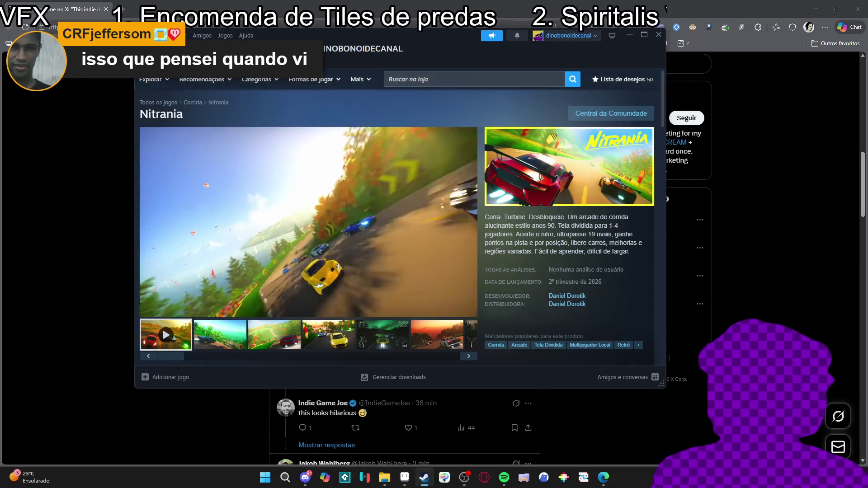
pyautogui.scroll(-15, 323, 202)
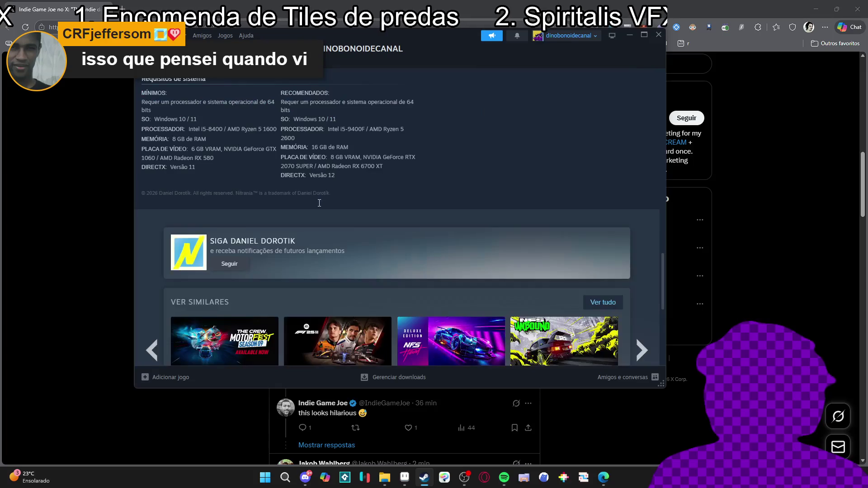
pyautogui.scroll(5, 316, 202)
pyautogui.scroll(15, 316, 201)
pyautogui.scroll(-5, 316, 201)
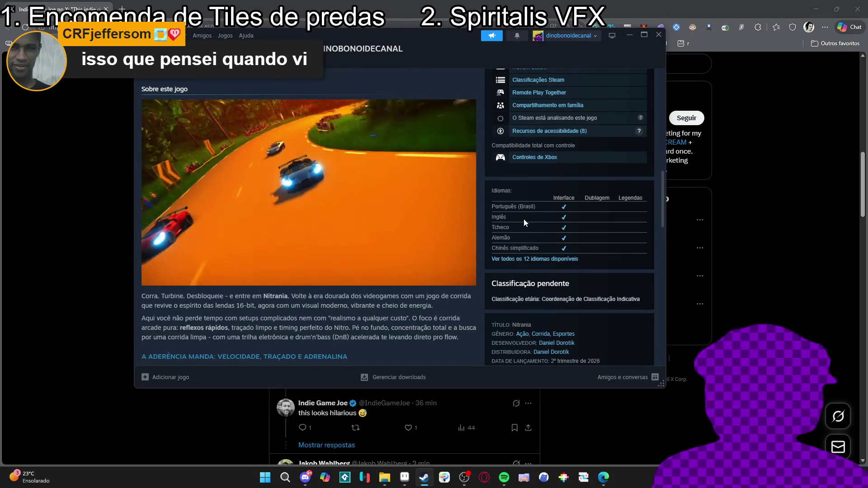
pyautogui.scroll(3, 522, 220)
pyautogui.scroll(2, 507, 244)
pyautogui.scroll(-6, 514, 161)
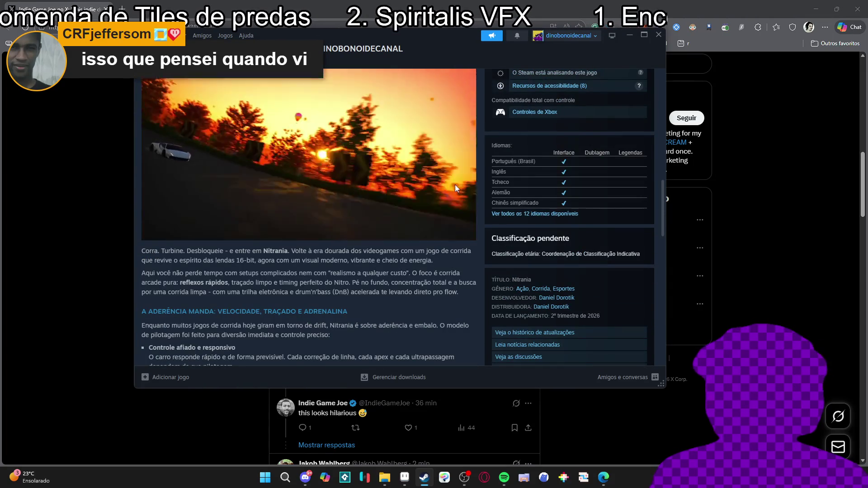
pyautogui.scroll(10, 378, 208)
pyautogui.scroll(1, 379, 203)
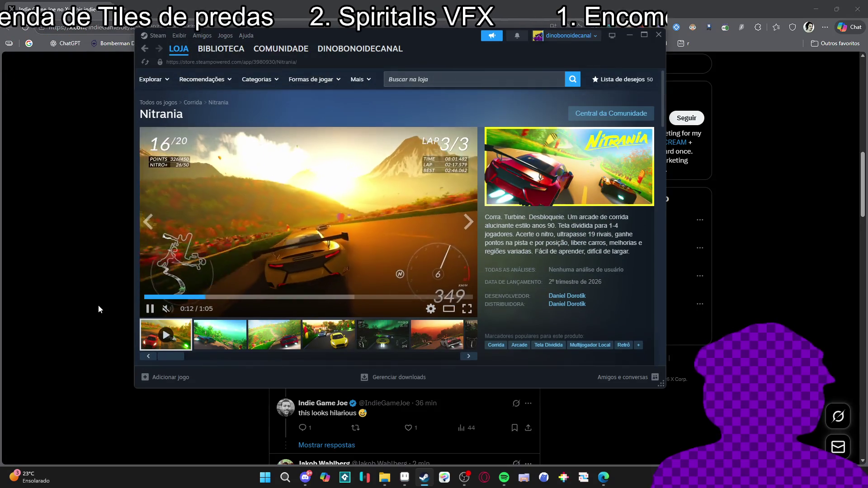
# - Pause the Nitrania trailer, minimize Steam and hide the browser to return to Aseprite
pyautogui.click(386, 190)
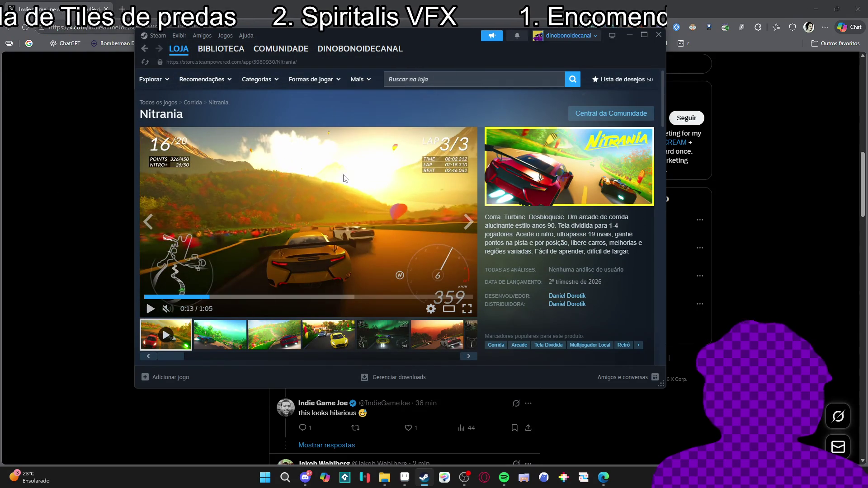
pyautogui.click(626, 40)
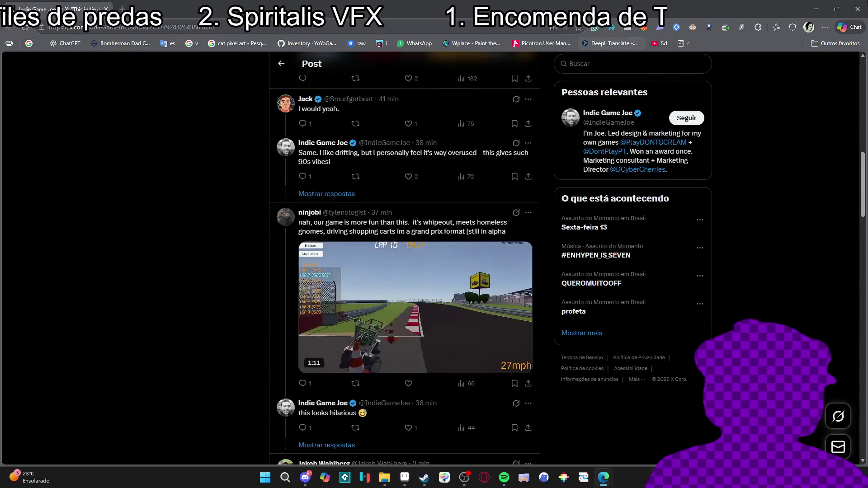
pyautogui.click(818, 6)
# - Show the tile grid and draw a dark outline line along the cross tile's stone edge
pyautogui.scroll(-1, 352, 251)
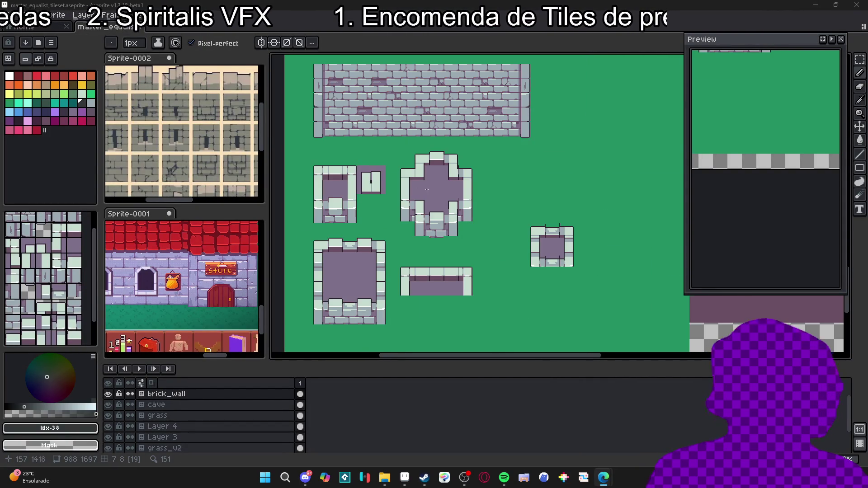
pyautogui.scroll(2, 502, 141)
pyautogui.press('v')
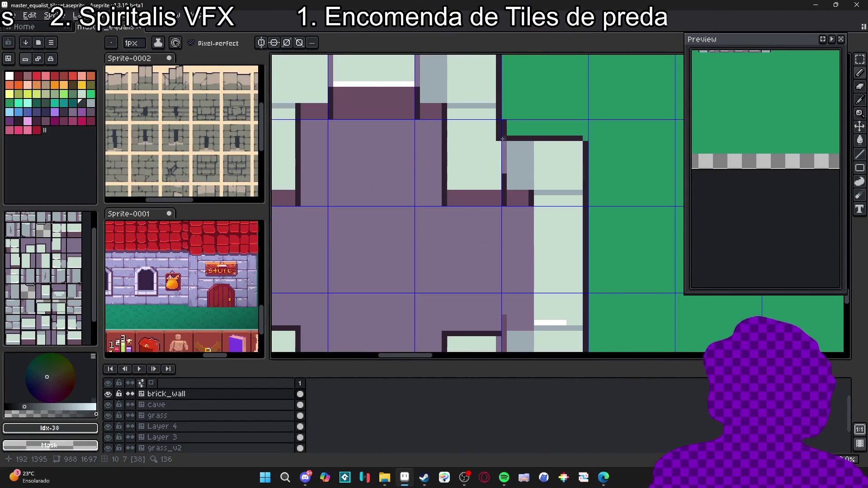
pyautogui.press('b')
pyautogui.keyDown('alt'); pyautogui.click(501, 127); pyautogui.keyUp('alt')
pyautogui.moveTo(500, 121); pyautogui.dragTo(444, 122)
# - Draw a 2 px #694f62 shadow line and place a single #2e222f outline pixel
pyautogui.keyDown('alt'); pyautogui.click(495, 131); pyautogui.keyUp('alt')
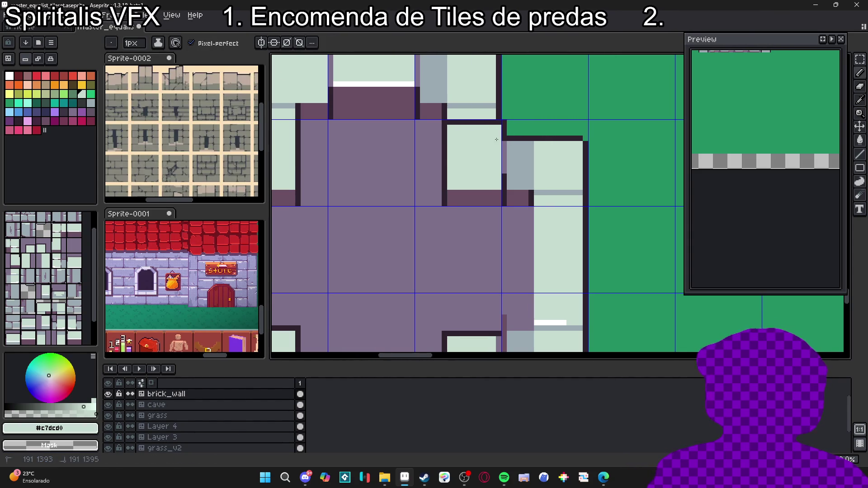
pyautogui.keyDown('alt'); pyautogui.click(492, 194); pyautogui.keyUp('alt')
pyautogui.press('+')
pyautogui.moveTo(498, 178); pyautogui.dragTo(465, 179)
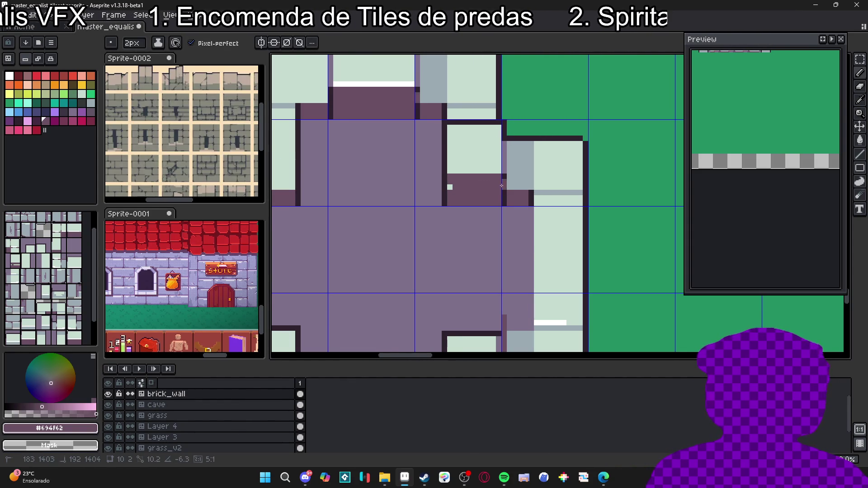
pyautogui.scroll(-3, 452, 187)
pyautogui.scroll(3, 482, 196)
pyautogui.keyDown('alt'); pyautogui.click(486, 199); pyautogui.keyUp('alt')
pyautogui.click(481, 191)
# - Draw a dark #2e222f horizontal outline on the stone, partly covering it with 2 px pale #c7dcd0
pyautogui.scroll(-3, 485, 204)
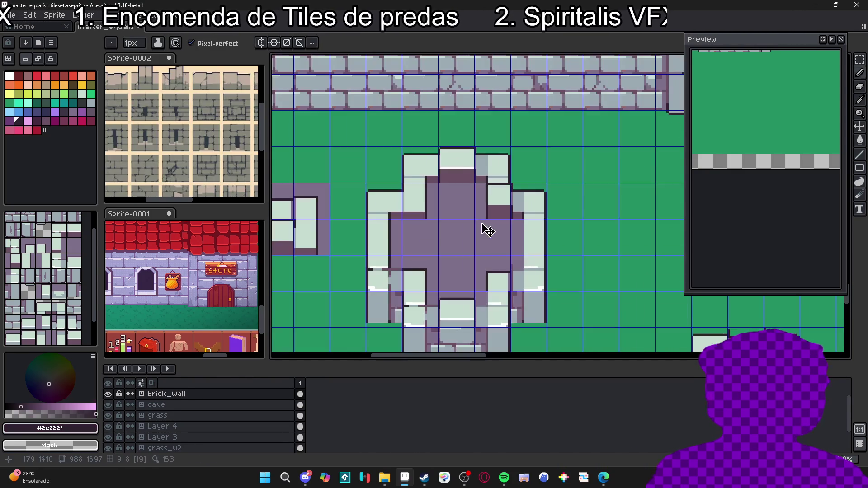
pyautogui.scroll(4, 480, 244)
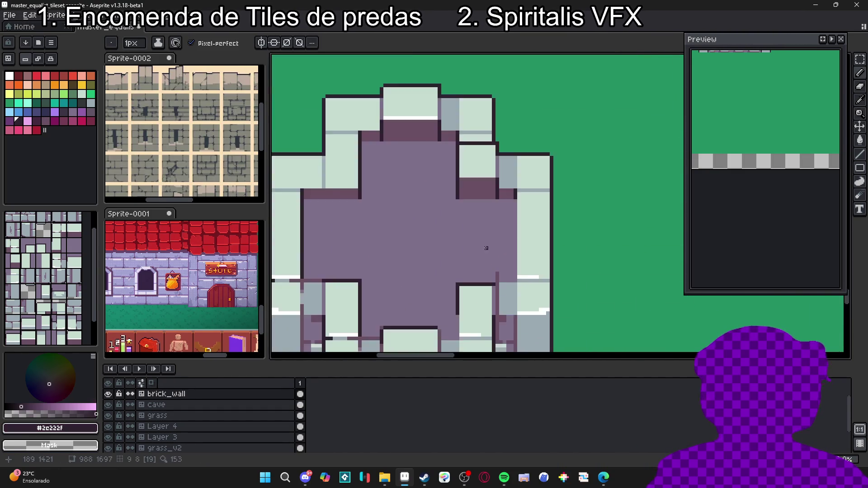
pyautogui.keyDown('alt'); pyautogui.click(491, 280); pyautogui.keyUp('alt')
pyautogui.keyDown('alt'); pyautogui.click(488, 297); pyautogui.keyUp('alt')
pyautogui.hotkey('ctrl', "'")
pyautogui.moveTo(489, 279); pyautogui.dragTo(426, 276)
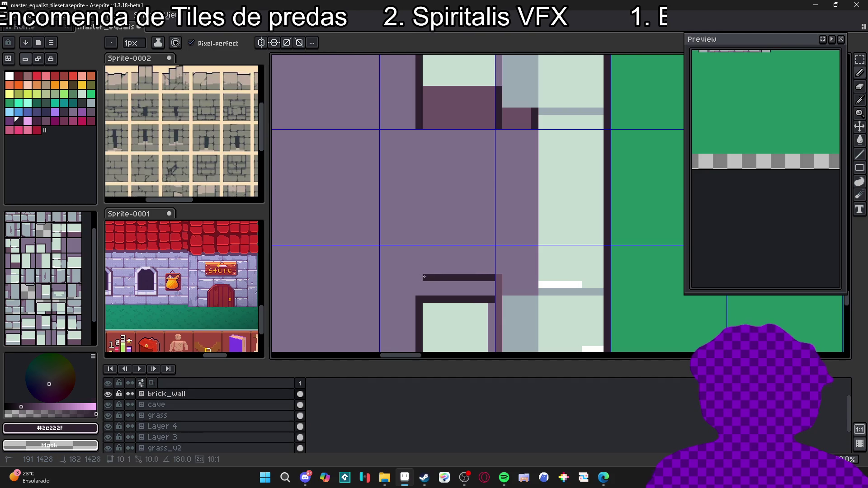
pyautogui.keyDown('alt'); pyautogui.click(448, 305); pyautogui.keyUp('alt')
pyautogui.press('+')
pyautogui.click(480, 299)
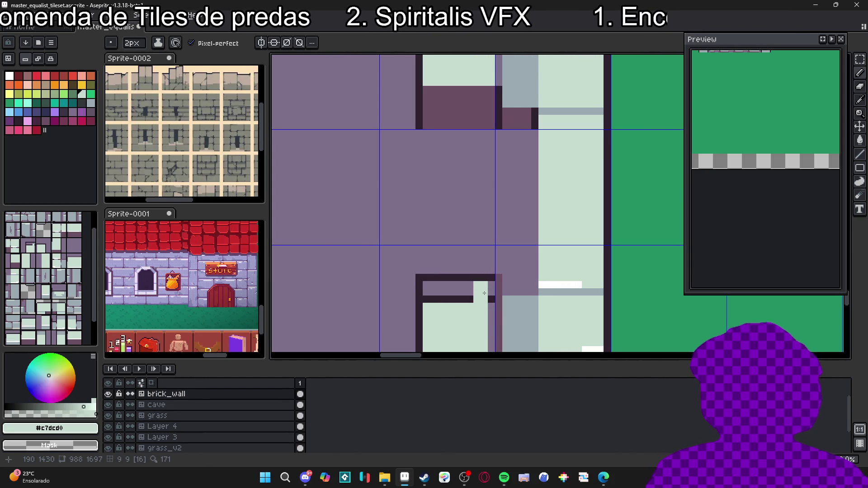
pyautogui.moveTo(484, 288); pyautogui.dragTo(447, 292)
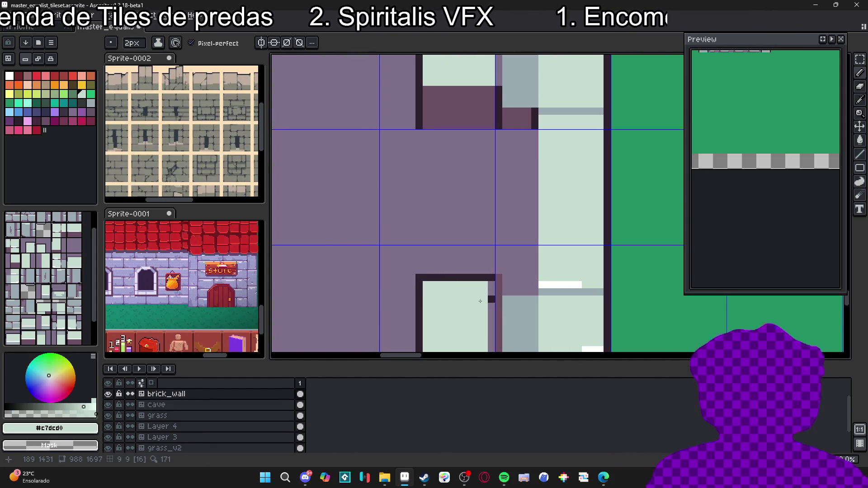
# - Sample the #2e222f outline and #7f708a purple floor colours while zooming around the tilemap
pyautogui.scroll(-3, 480, 301)
pyautogui.scroll(2, 488, 240)
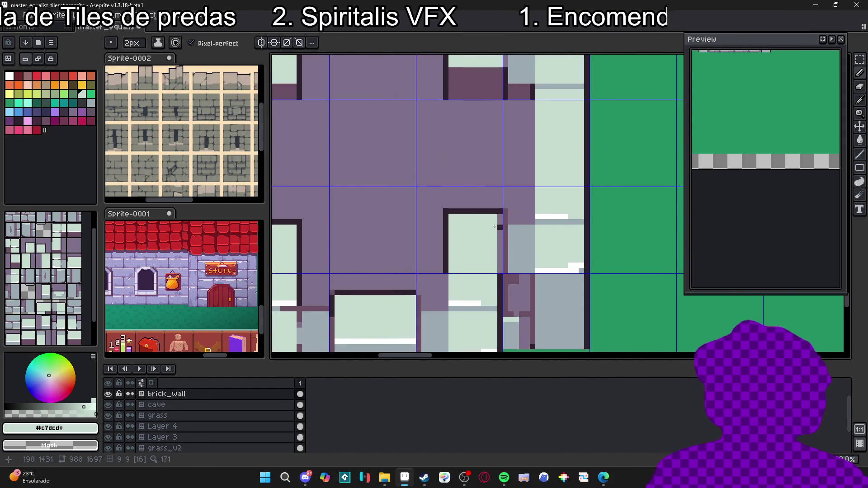
pyautogui.scroll(-2, 493, 230)
pyautogui.scroll(3, 477, 263)
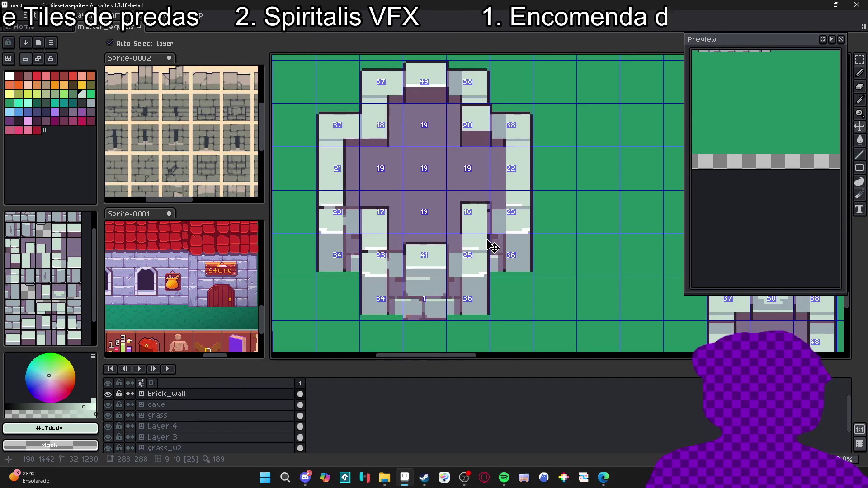
pyautogui.keyDown('alt'); pyautogui.click(492, 232); pyautogui.keyUp('alt')
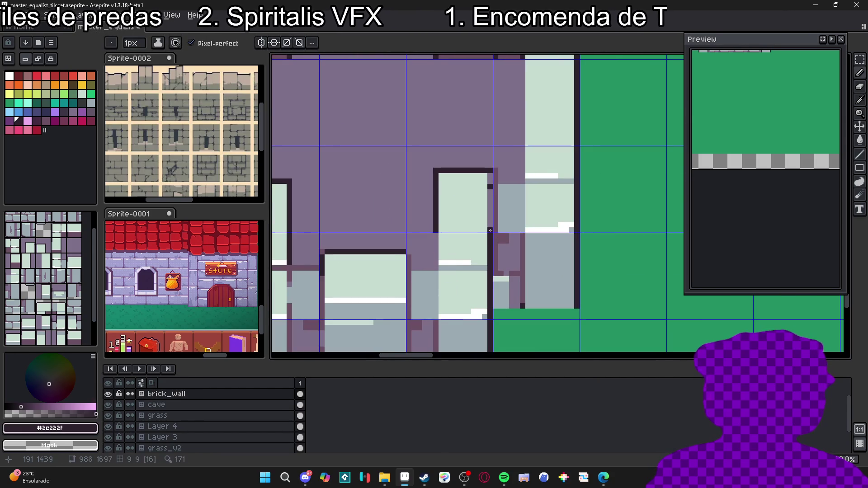
pyautogui.keyDown('alt'); pyautogui.click(490, 188); pyautogui.keyUp('alt')
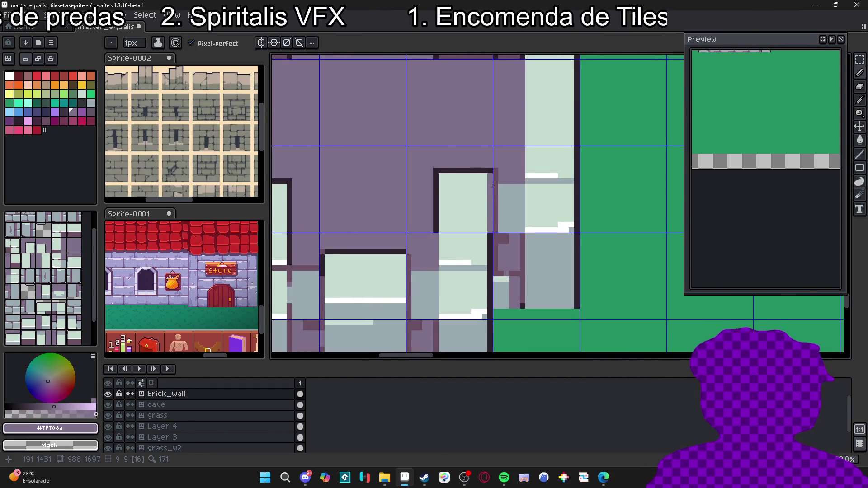
pyautogui.scroll(-4, 491, 185)
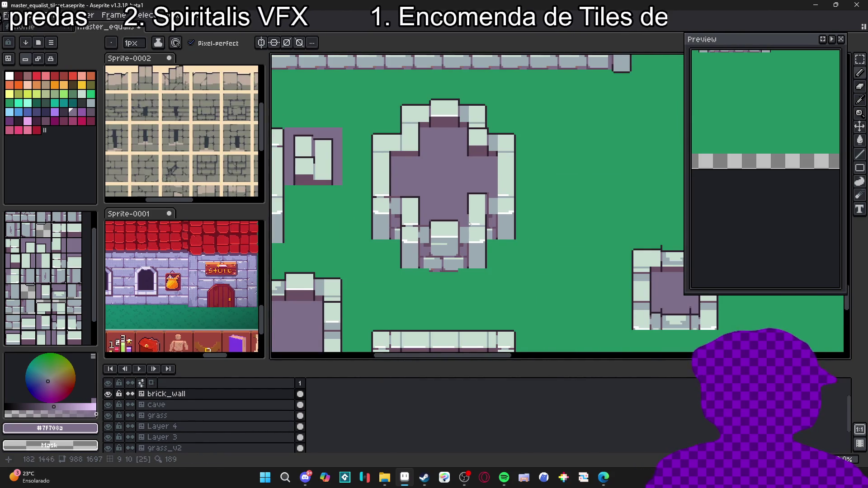
pyautogui.scroll(-2, 469, 220)
pyautogui.scroll(3, 475, 226)
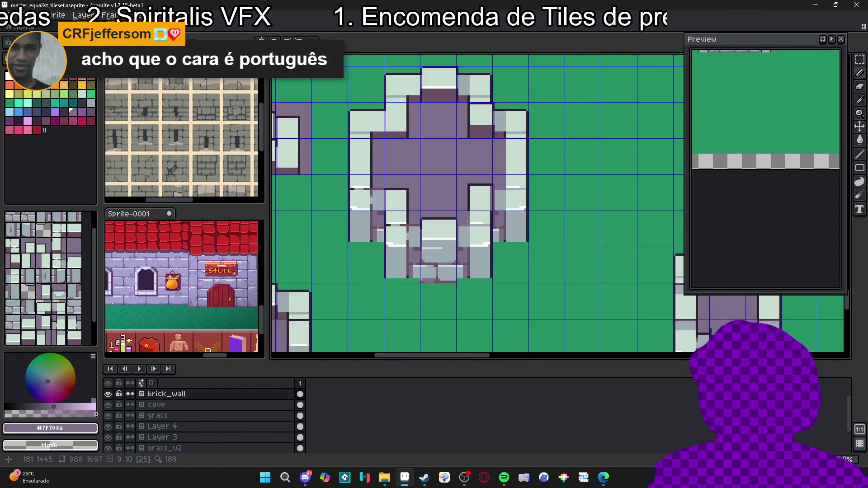
pyautogui.scroll(-3, 477, 230)
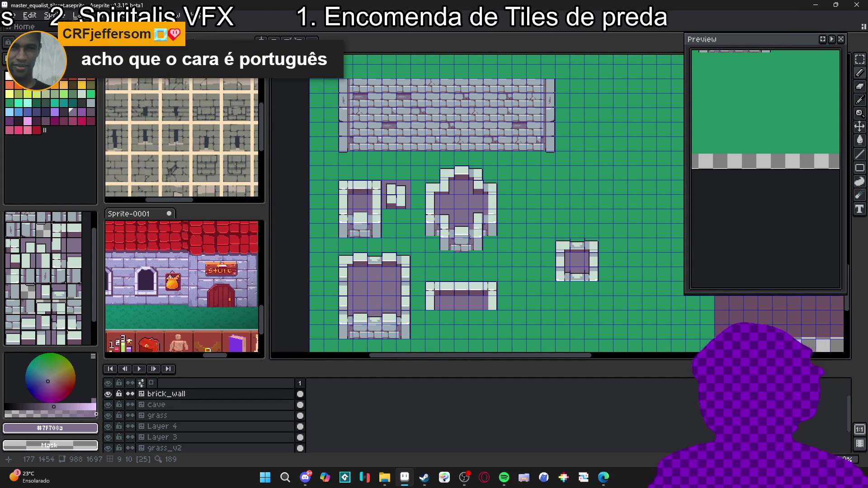
# - Switch the brick_wall layer to tile mode and try tiles 7, 43 and 32
pyautogui.keyDown('alt'); pyautogui.click(406, 316); pyautogui.keyUp('alt')
pyautogui.click(27, 261)
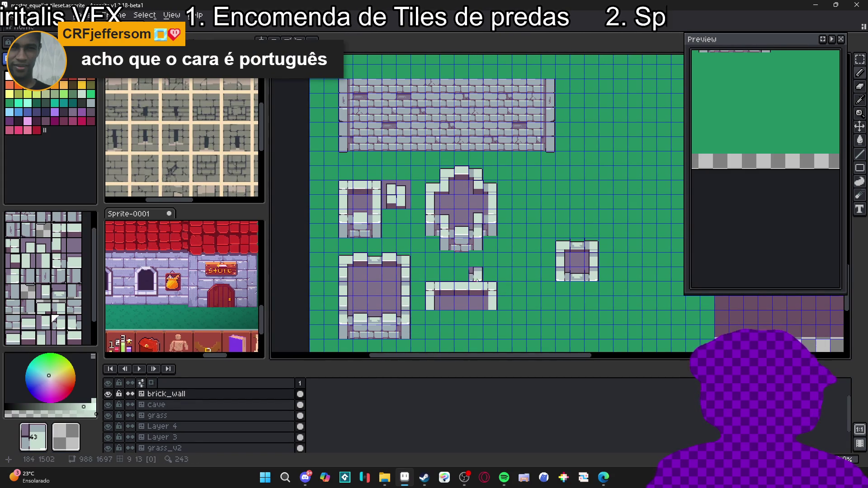
pyautogui.hscroll(1, 497, 271)
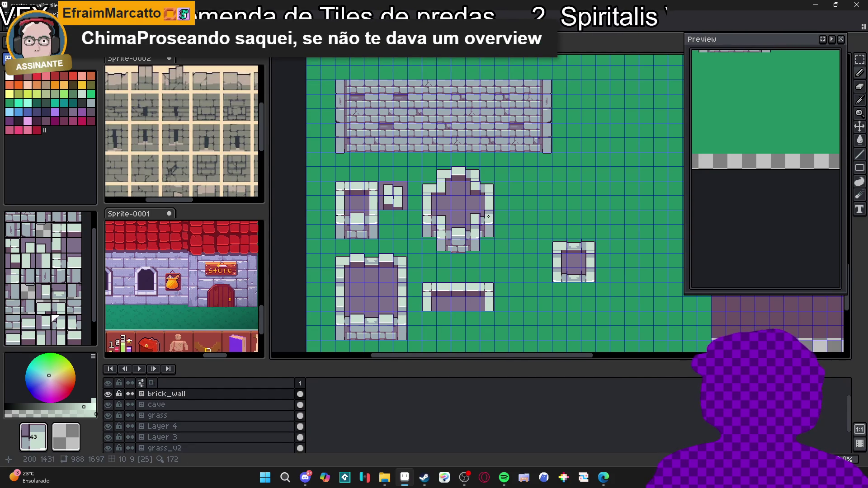
pyautogui.keyDown('alt'); pyautogui.click(405, 321); pyautogui.keyUp('alt')
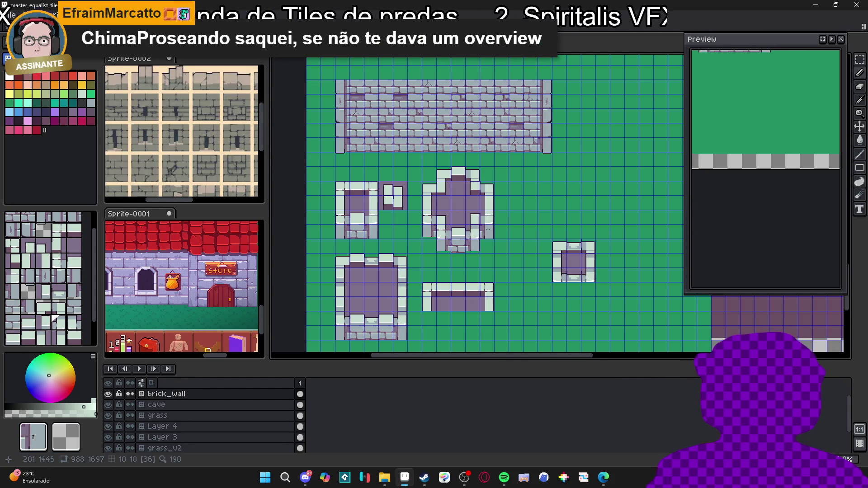
pyautogui.keyDown('alt'); pyautogui.click(407, 304); pyautogui.keyUp('alt')
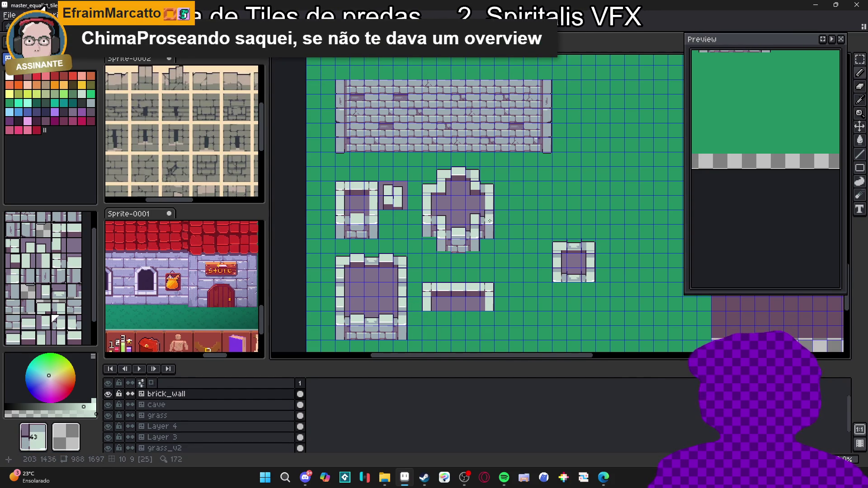
pyautogui.keyDown('alt'); pyautogui.click(401, 300); pyautogui.keyUp('alt')
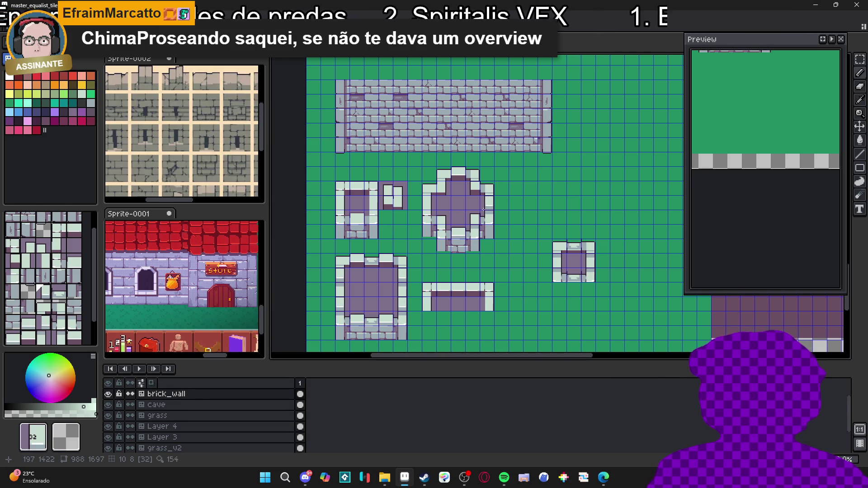
# - Cycle through tiles 37, 51 and 7, settling on tile 44 as the tile to place
pyautogui.keyDown('alt'); pyautogui.click(459, 217); pyautogui.keyUp('alt')
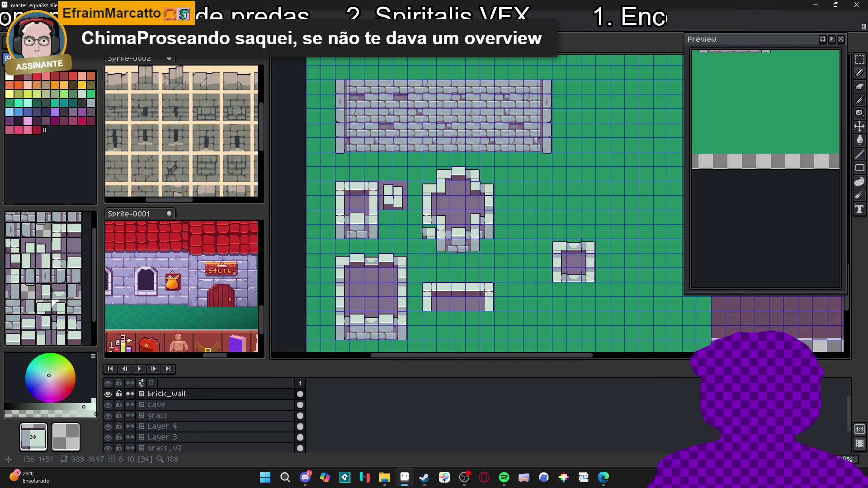
pyautogui.keyDown('alt'); pyautogui.click(356, 273); pyautogui.keyUp('alt')
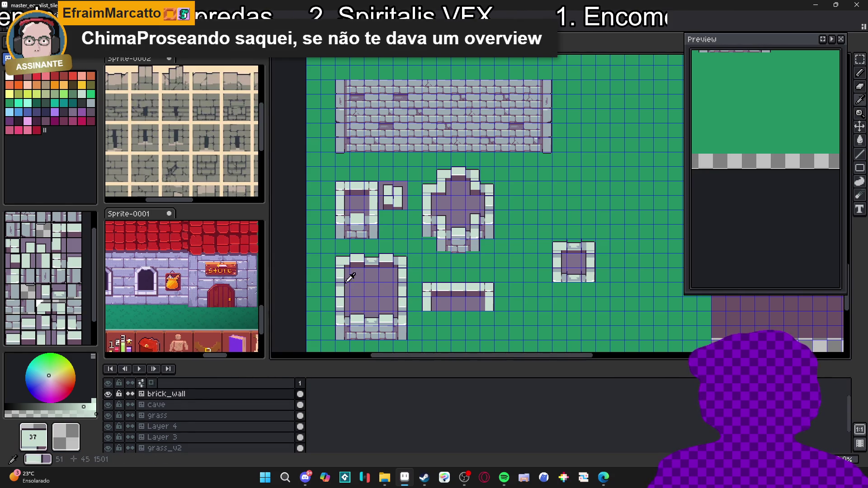
pyautogui.keyDown('alt'); pyautogui.click(399, 202); pyautogui.keyUp('alt')
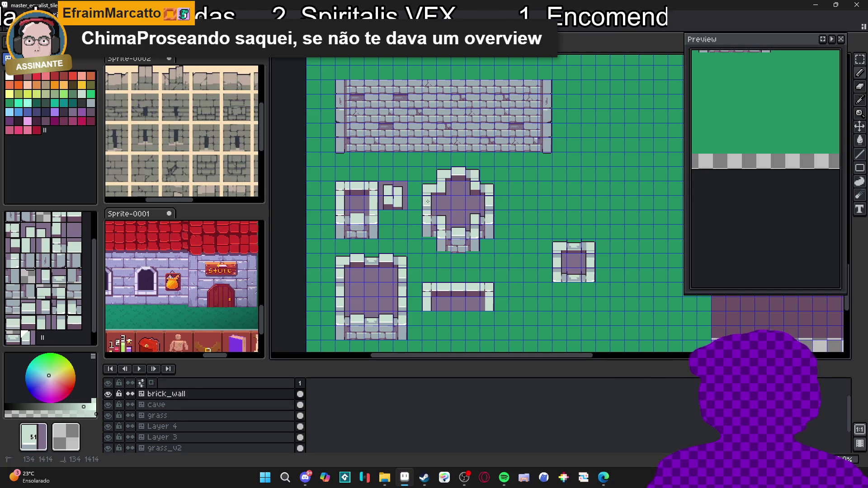
pyautogui.keyDown('alt'); pyautogui.click(343, 316); pyautogui.keyUp('alt')
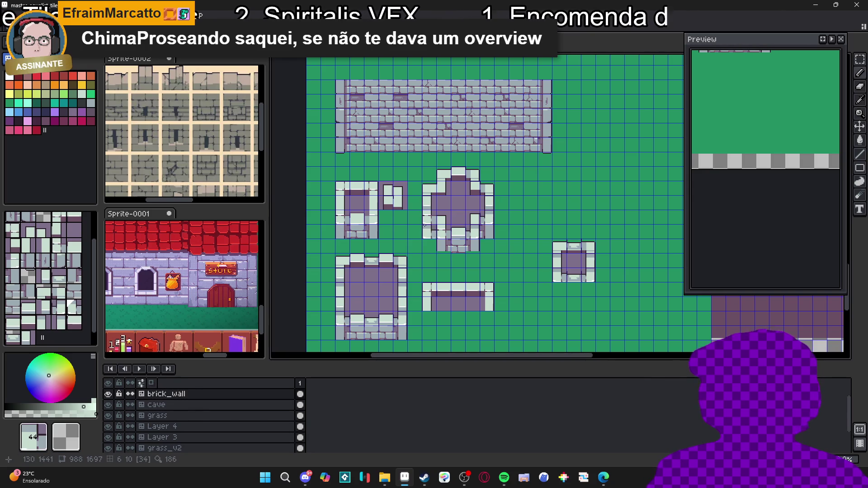
pyautogui.keyDown('alt'); pyautogui.click(340, 338); pyautogui.keyUp('alt')
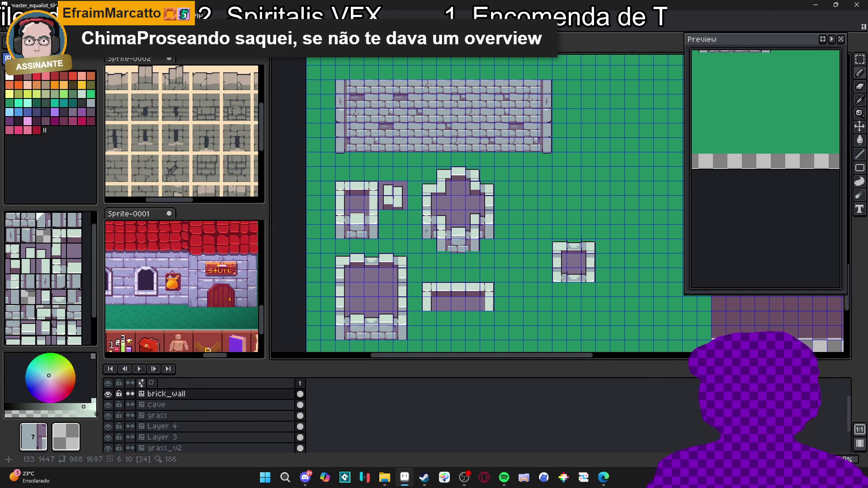
pyautogui.keyDown('alt'); pyautogui.click(425, 248); pyautogui.keyUp('alt')
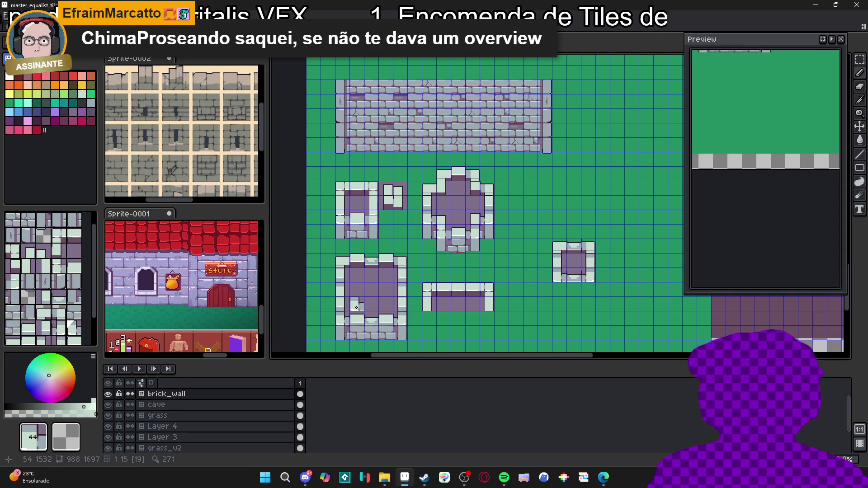
pyautogui.moveTo(426, 245); pyautogui.dragTo(412, 265)
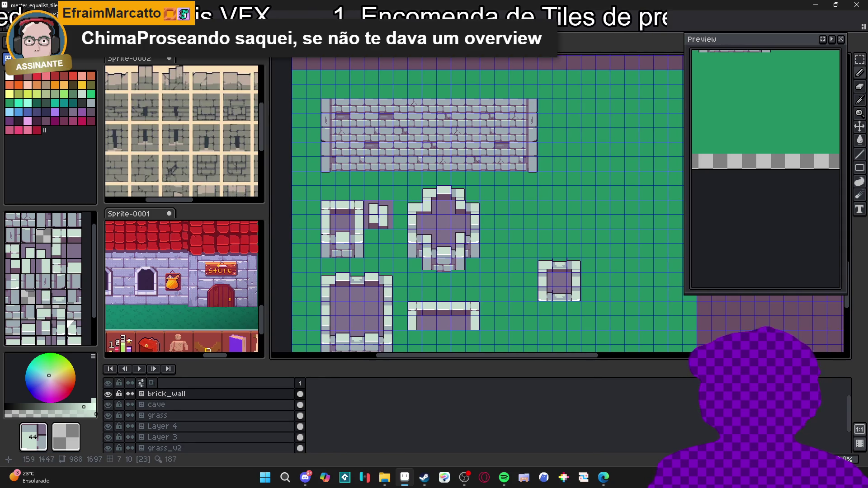
pyautogui.scroll(2, 434, 250)
pyautogui.scroll(-5, 506, 298)
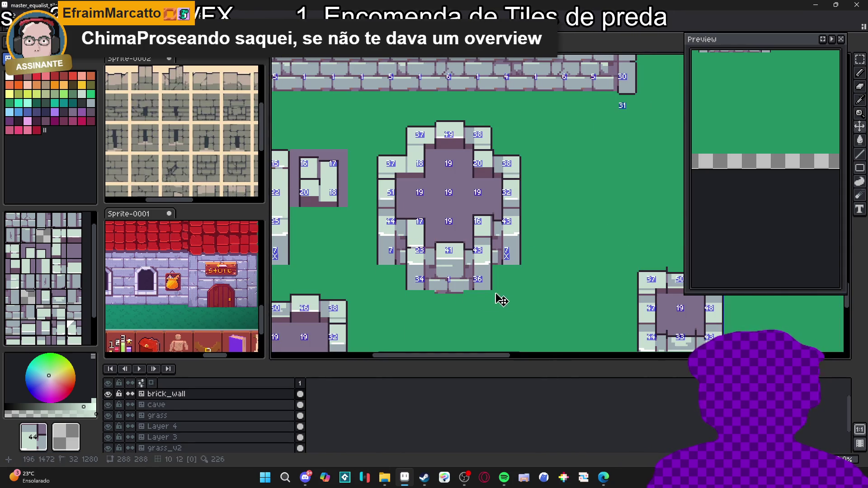
pyautogui.scroll(2, 383, 298)
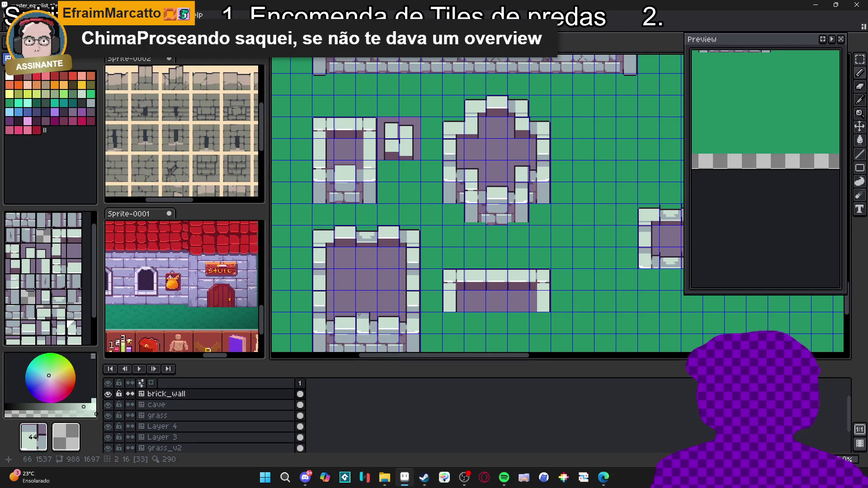
pyautogui.scroll(2, 497, 165)
pyautogui.scroll(3, 498, 165)
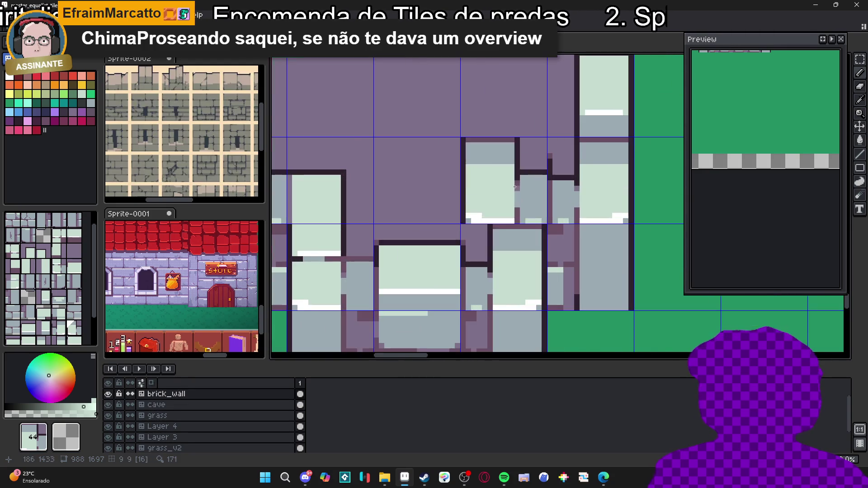
# - Return to pixel painting and redraw dark outline lines on the cross room's wall piece
pyautogui.click(63, 114)
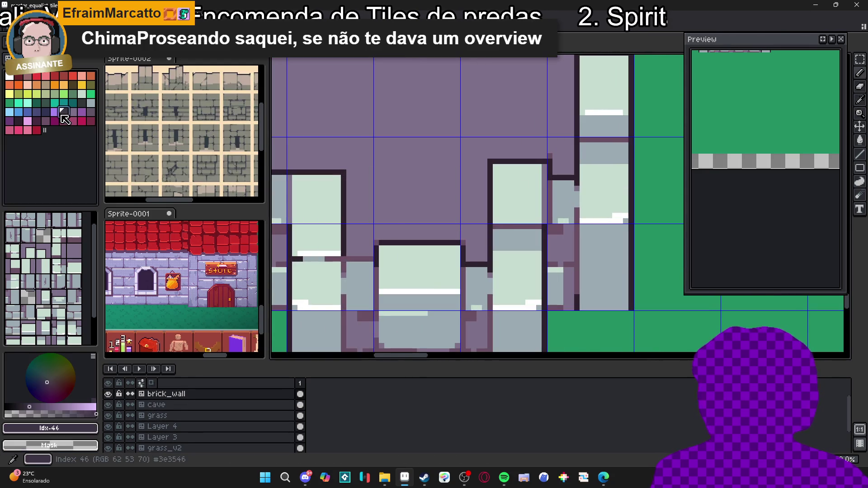
pyautogui.keyDown('alt'); pyautogui.click(501, 161); pyautogui.keyUp('alt')
pyautogui.scroll(-3, 499, 169)
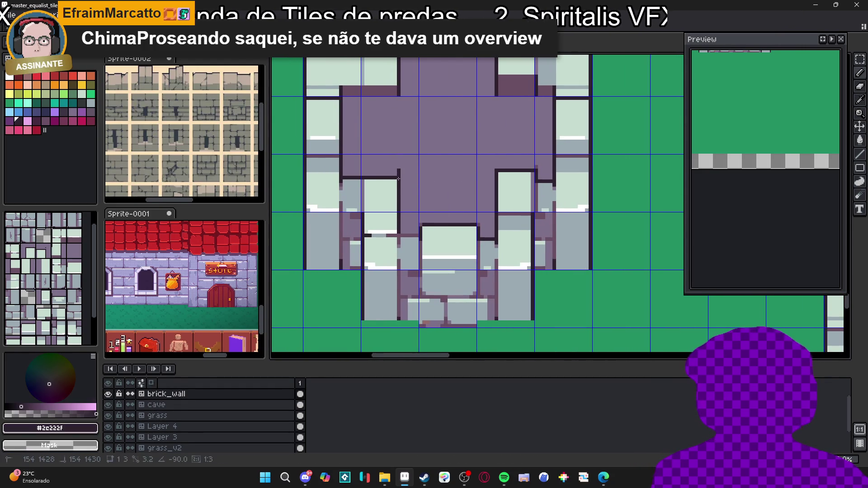
pyautogui.moveTo(394, 170)
pyautogui.mouseDown()
pyautogui.moveTo(362, 174)
pyautogui.moveTo(394, 176)
pyautogui.mouseUp()
pyautogui.keyDown('alt'); pyautogui.click(370, 180); pyautogui.keyUp('alt')
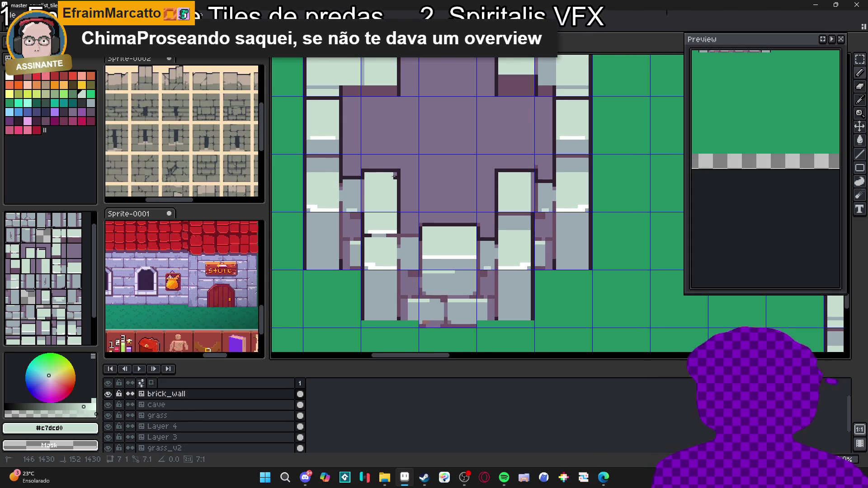
pyautogui.scroll(-1, 394, 177)
pyautogui.scroll(3, 375, 179)
pyautogui.keyDown('alt'); pyautogui.click(376, 179); pyautogui.keyUp('alt')
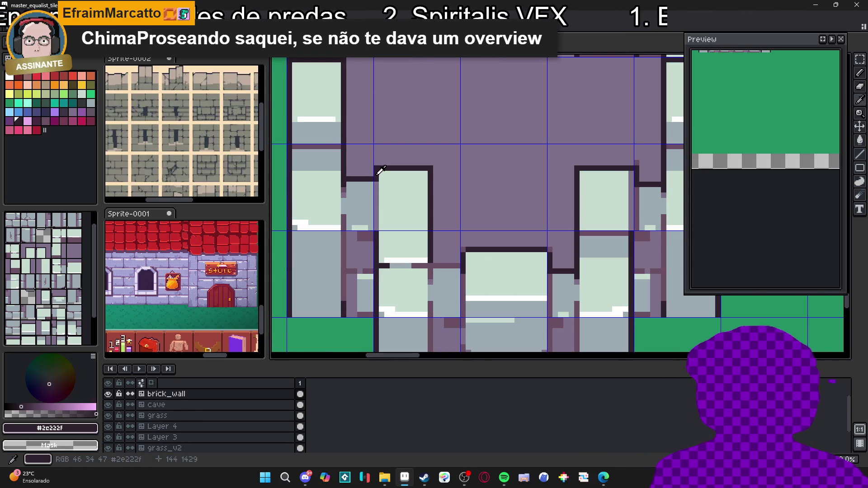
pyautogui.moveTo(376, 179); pyautogui.dragTo(375, 201)
# - Outline the doorway's top edge in dark and paint its top border in light stone
pyautogui.scroll(-2, 375, 179)
pyautogui.scroll(2, 475, 186)
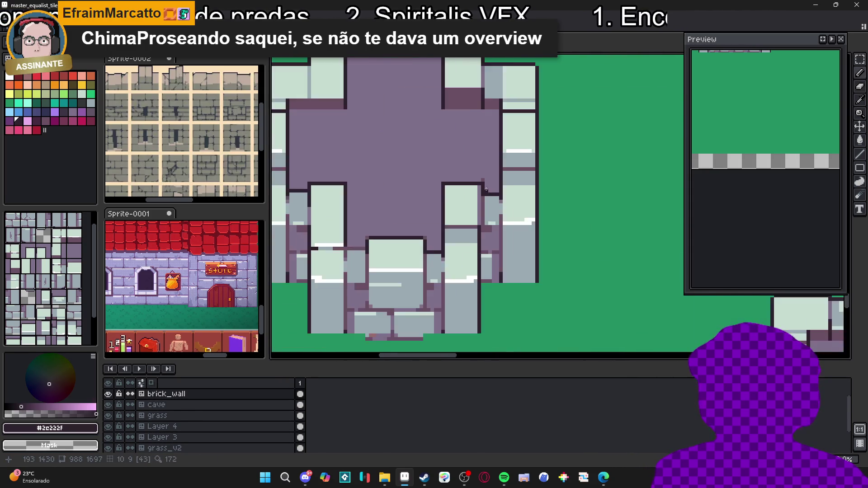
pyautogui.scroll(1, 475, 187)
pyautogui.moveTo(479, 173)
pyautogui.mouseDown()
pyautogui.moveTo(411, 172)
pyautogui.moveTo(476, 179)
pyautogui.mouseUp()
pyautogui.keyDown('alt'); pyautogui.click(413, 186); pyautogui.keyUp('alt')
pyautogui.scroll(-1, 473, 253)
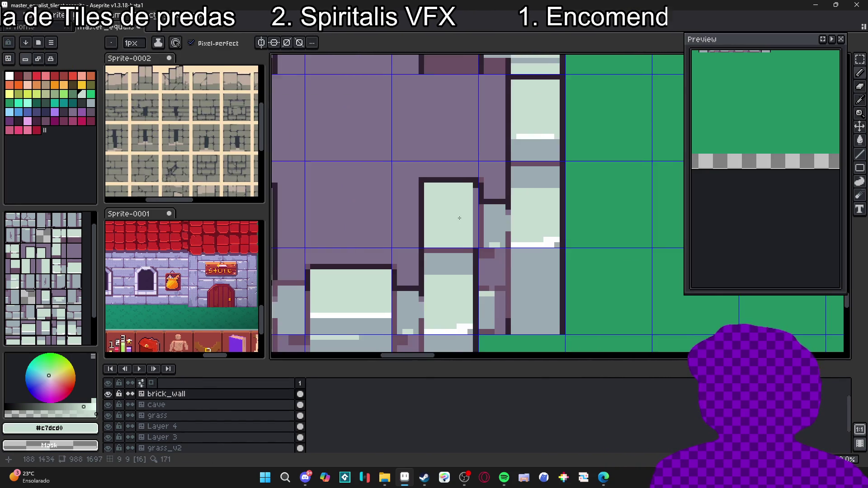
pyautogui.scroll(2, 473, 252)
# - Bring the lower rooms into view and sample the purple floor and #9babb2 grey-blue shades
pyautogui.keyDown('alt'); pyautogui.click(486, 253); pyautogui.keyUp('alt')
pyautogui.scroll(-3, 488, 252)
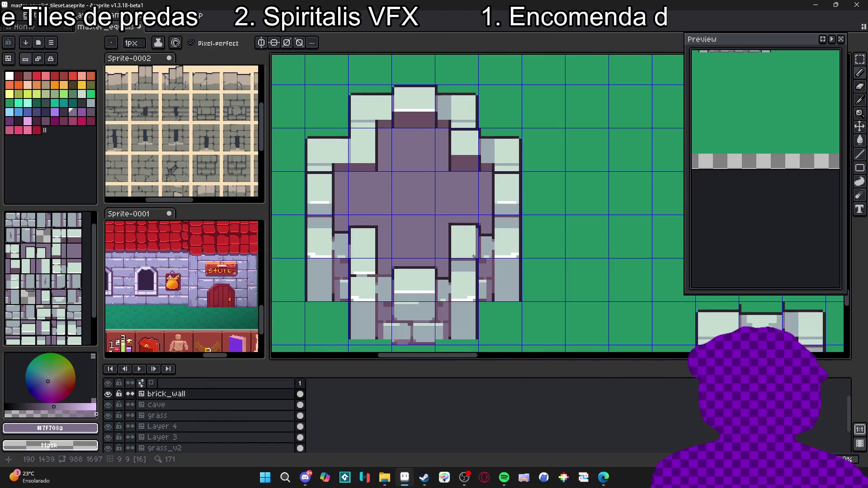
pyautogui.moveTo(443, 268); pyautogui.dragTo(457, 256)
pyautogui.scroll(-1, 412, 267)
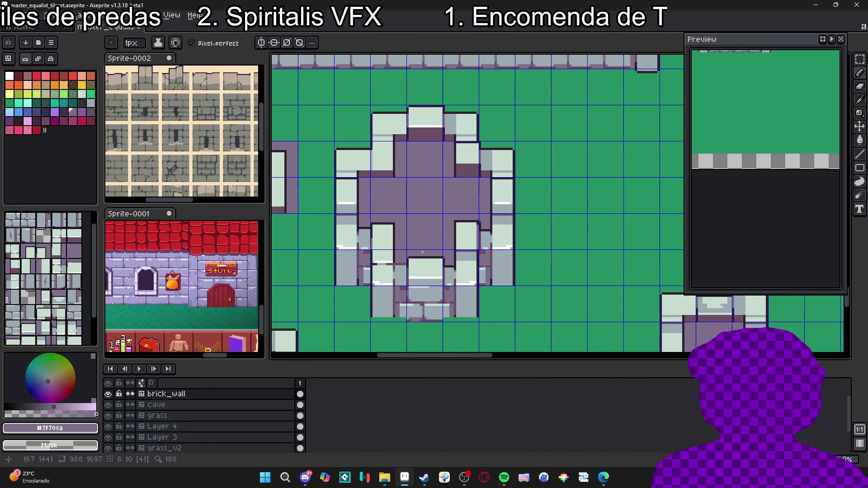
pyautogui.scroll(1, 422, 251)
pyautogui.scroll(-3, 434, 271)
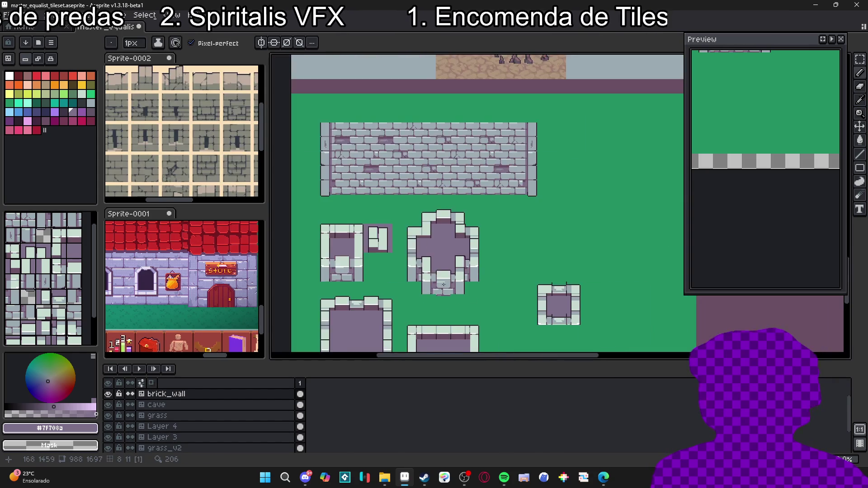
pyautogui.moveTo(443, 283); pyautogui.dragTo(464, 239)
pyautogui.scroll(2, 410, 324)
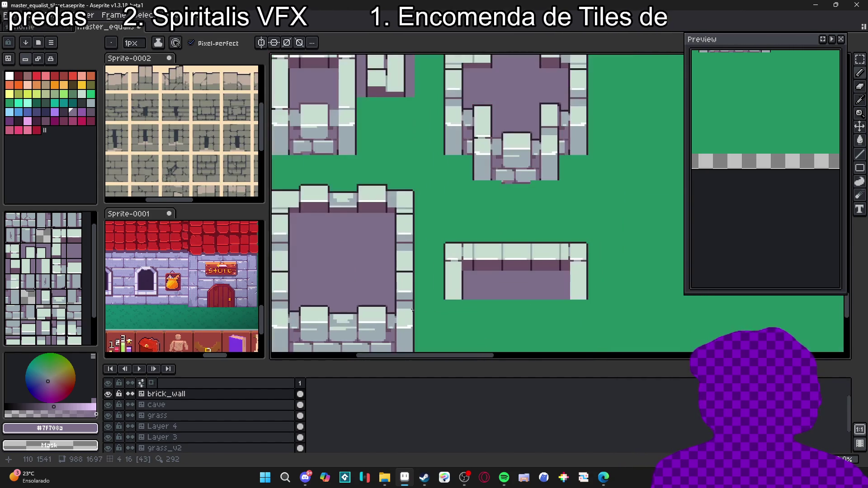
pyautogui.scroll(-1, 412, 310)
pyautogui.scroll(1, 418, 298)
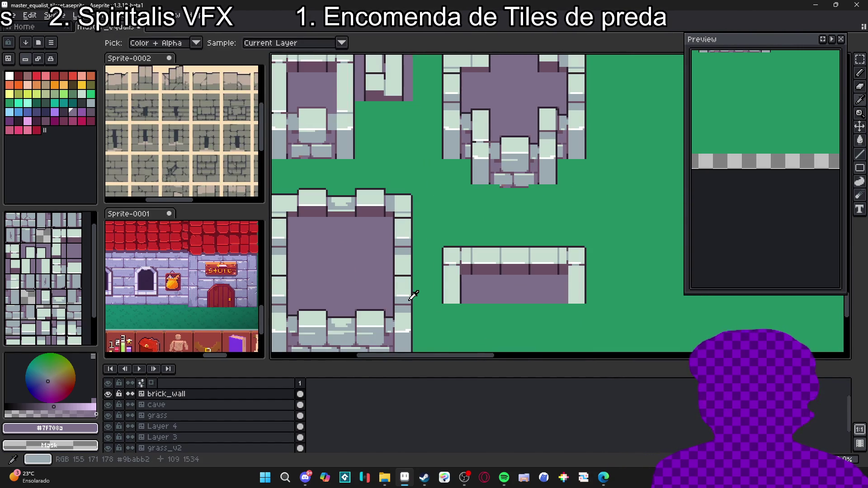
pyautogui.keyDown('alt'); pyautogui.click(413, 294); pyautogui.keyUp('alt')
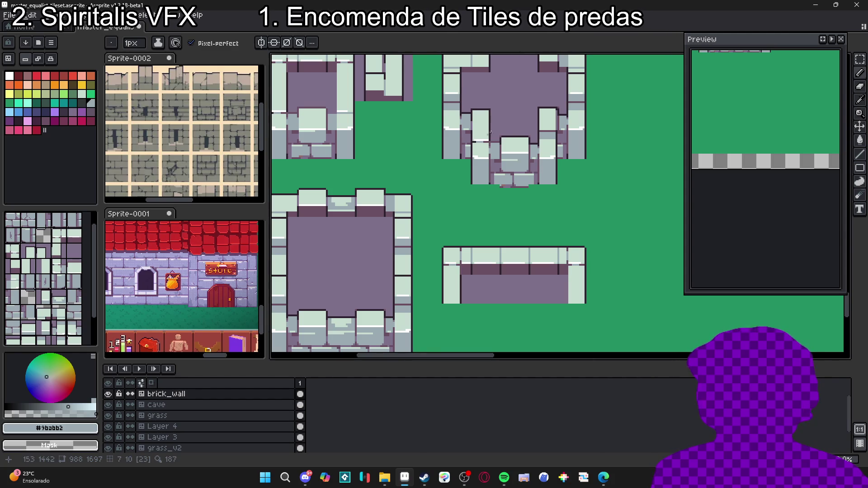
pyautogui.scroll(-1, 511, 136)
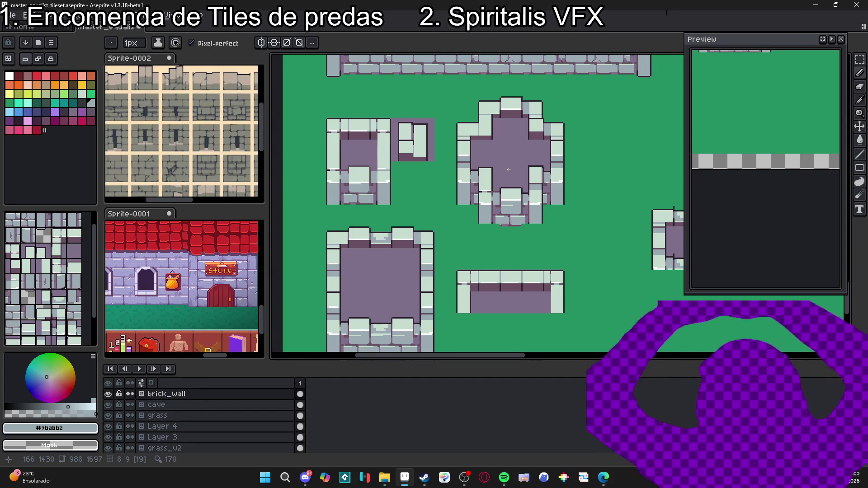
# - Sample the light tile, dark outline and purple floor colours from the canvas
pyautogui.press('alt')
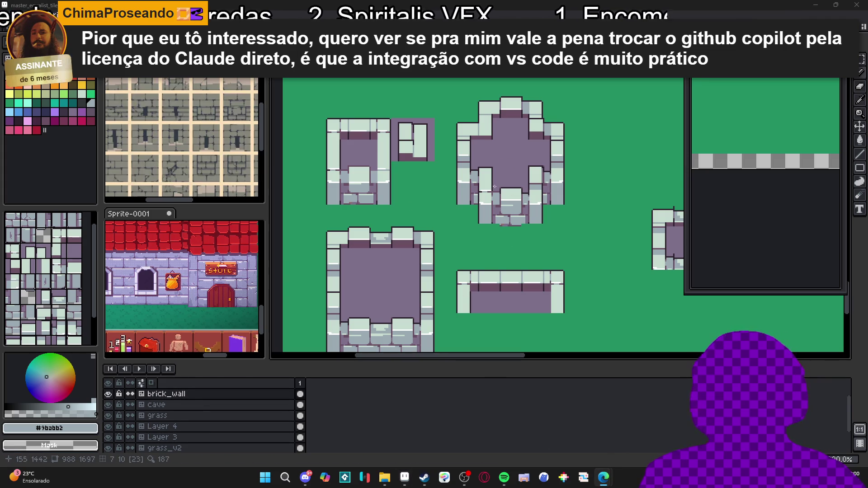
pyautogui.scroll(2, 542, 176)
pyautogui.scroll(3, 530, 179)
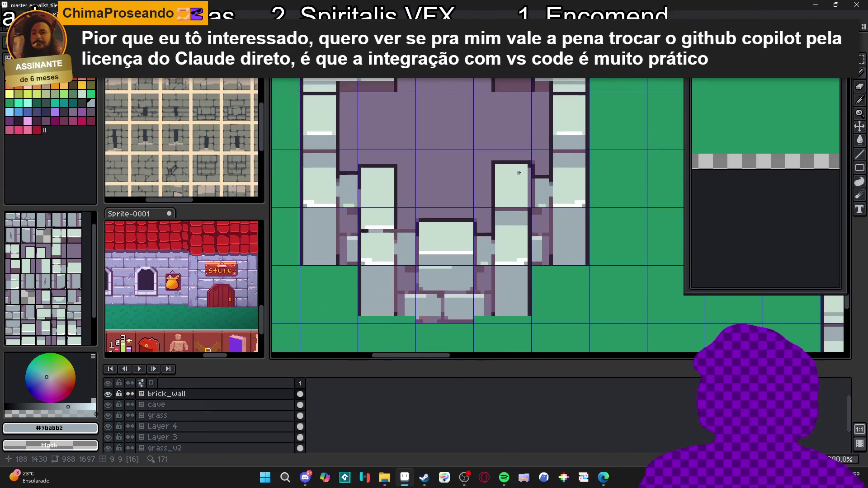
pyautogui.keyDown('alt'); pyautogui.click(527, 166); pyautogui.keyUp('alt')
pyautogui.keyDown('alt'); pyautogui.click(532, 150); pyautogui.keyUp('alt')
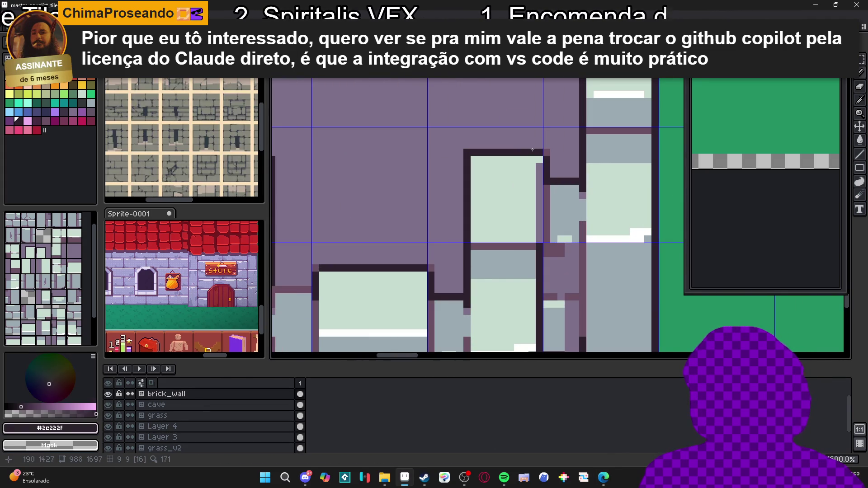
pyautogui.keyDown('alt'); pyautogui.click(548, 152); pyautogui.keyUp('alt')
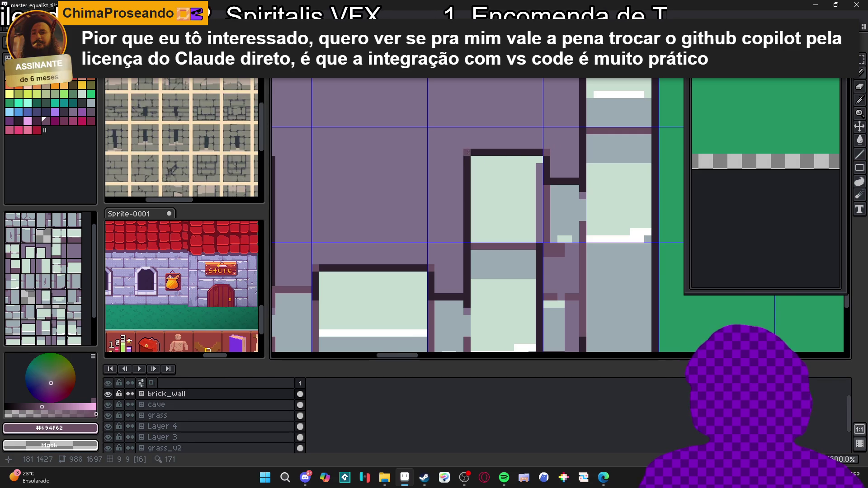
pyautogui.scroll(-5, 498, 190)
pyautogui.scroll(4, 434, 183)
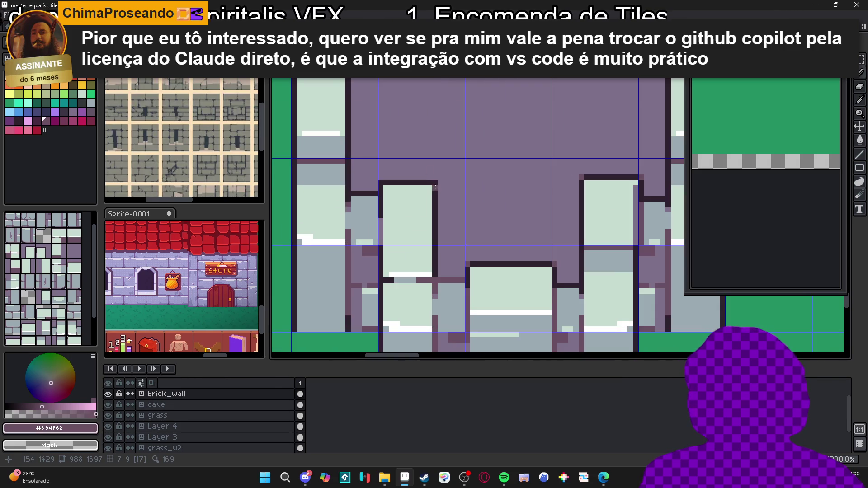
pyautogui.scroll(-3, 422, 224)
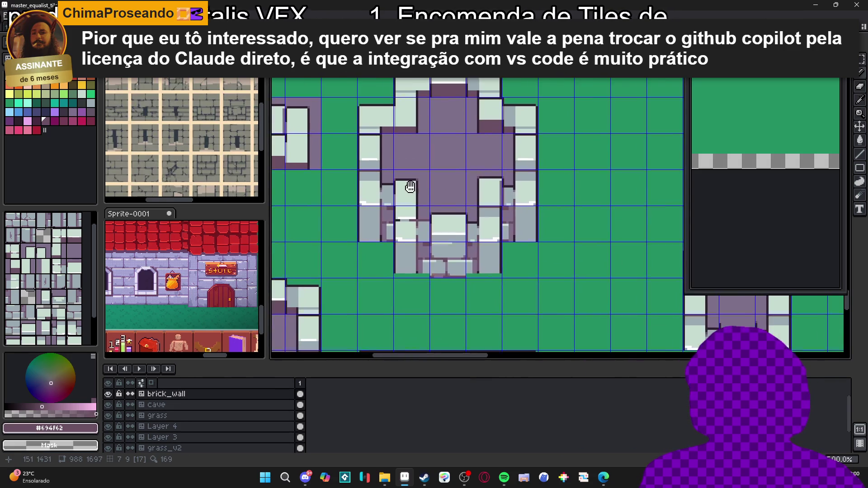
pyautogui.scroll(-1, 422, 234)
pyautogui.scroll(2, 424, 241)
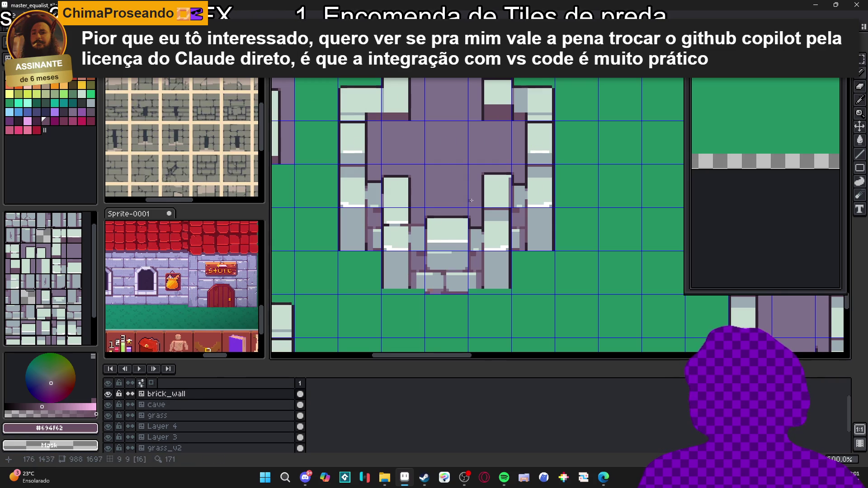
pyautogui.scroll(3, 467, 204)
# - Draw a dark outline segment along the pillar top
pyautogui.keyDown('alt'); pyautogui.click(494, 155); pyautogui.keyUp('alt')
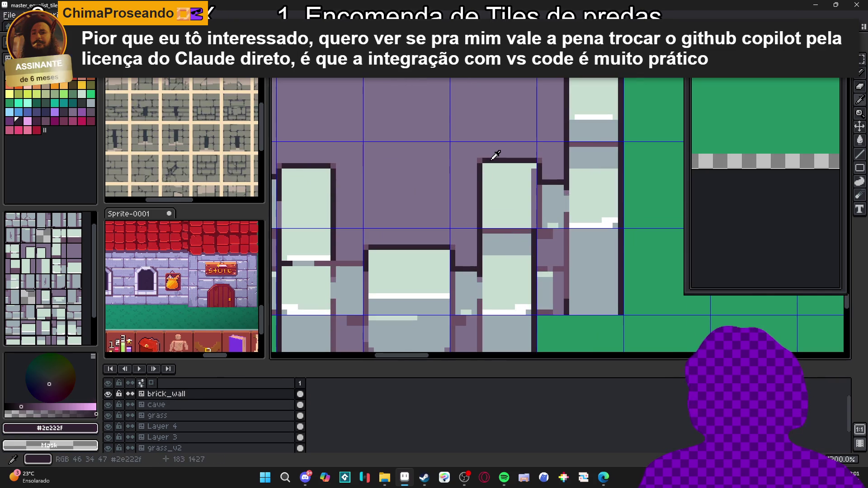
pyautogui.click(330, 160)
pyautogui.scroll(1, 333, 160)
pyautogui.hscroll(-2, 333, 160)
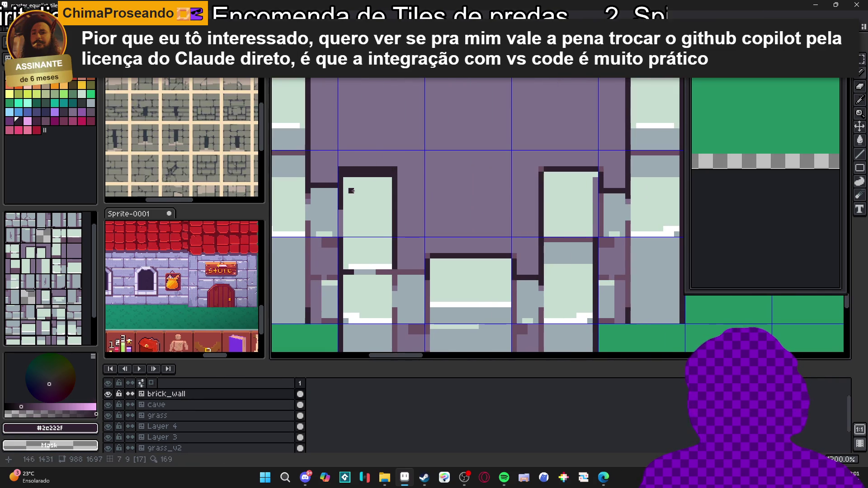
# - Paint a light stone row along the left pillar's top, then pick the purple floor colour
pyautogui.keyDown('alt'); pyautogui.click(351, 185); pyautogui.keyUp('alt')
pyautogui.moveTo(344, 175); pyautogui.dragTo(392, 174)
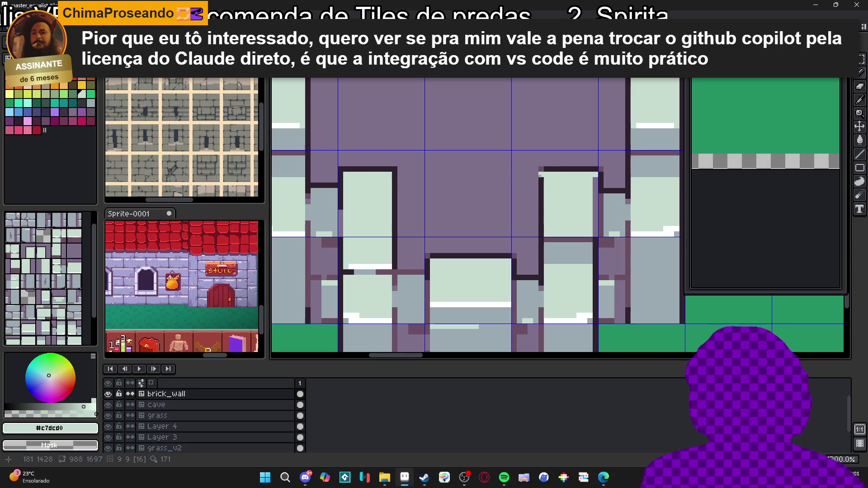
pyautogui.keyDown('alt'); pyautogui.click(439, 180); pyautogui.keyUp('alt')
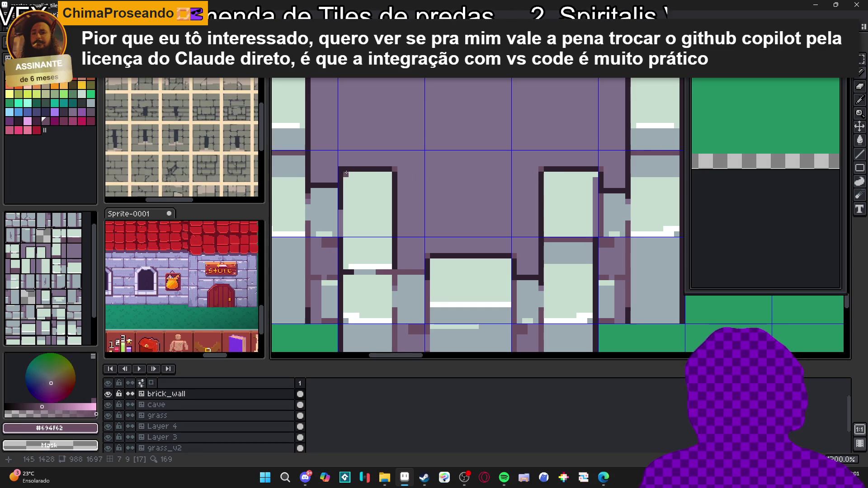
pyautogui.scroll(-2, 420, 196)
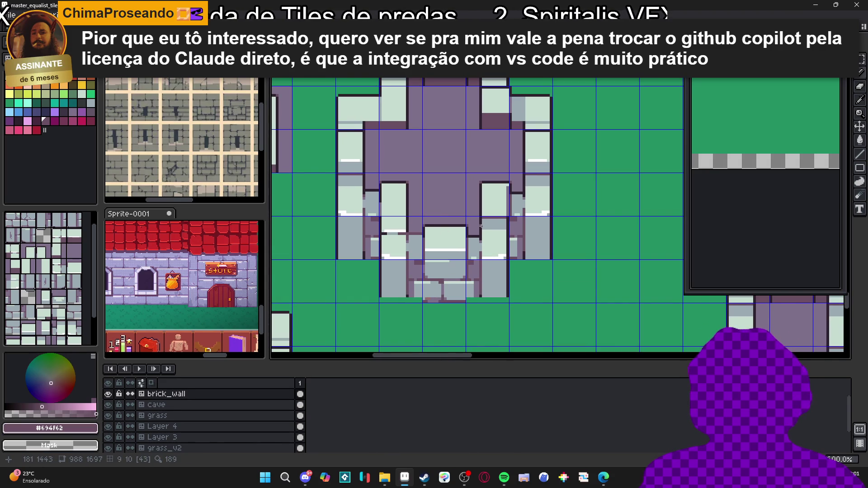
pyautogui.scroll(-2, 479, 235)
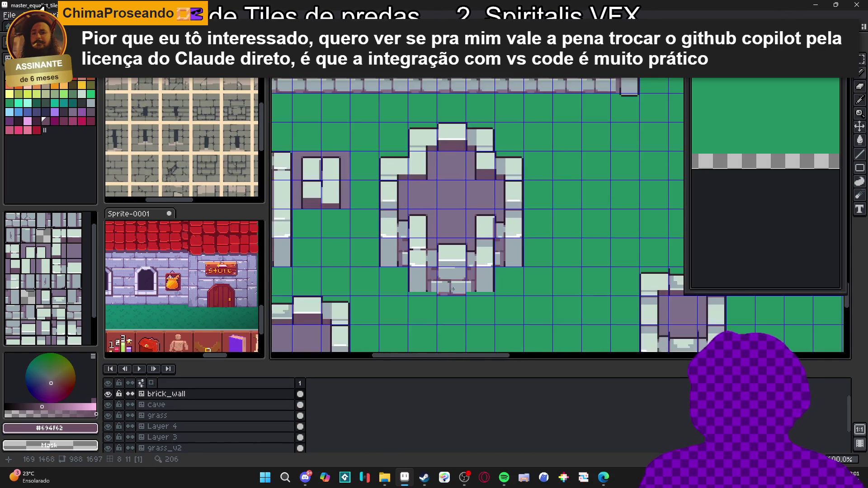
pyautogui.scroll(-1, 474, 213)
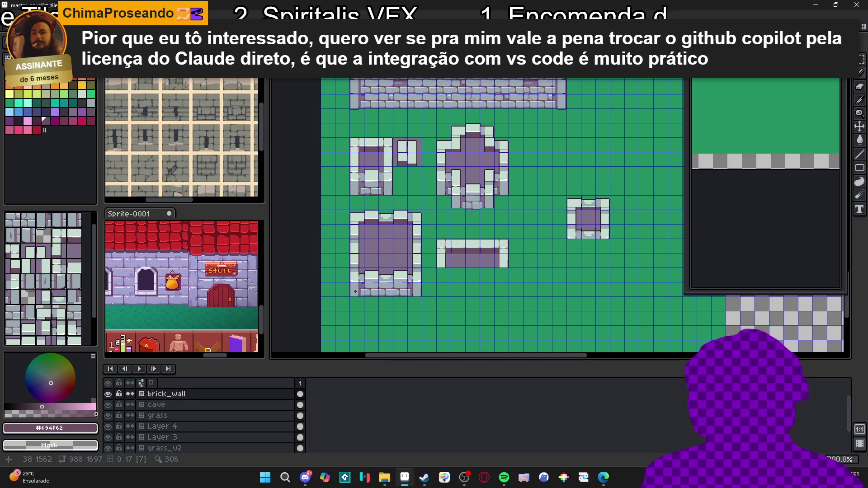
pyautogui.hotkey('space', 'Tab')
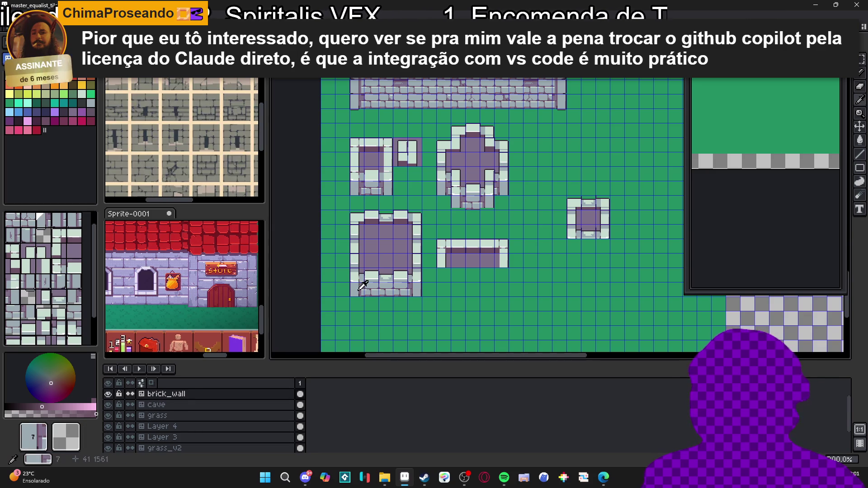
pyautogui.keyDown('alt'); pyautogui.click(452, 191); pyautogui.keyUp('alt')
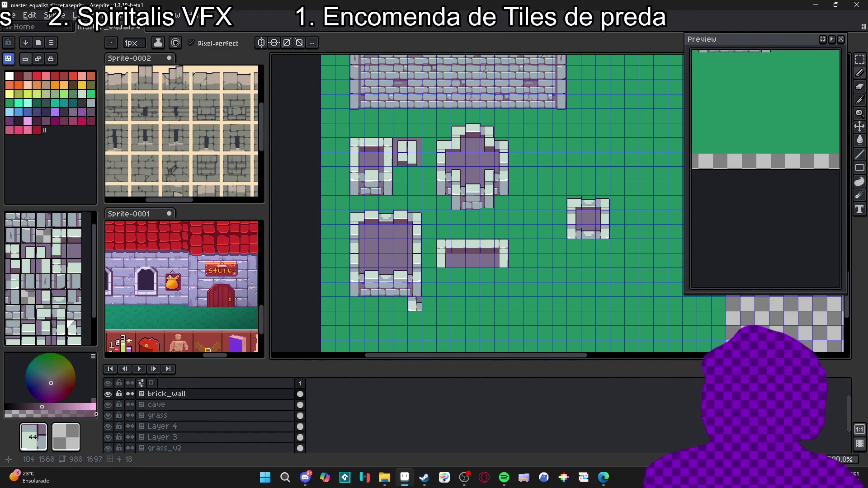
pyautogui.click(36, 112)
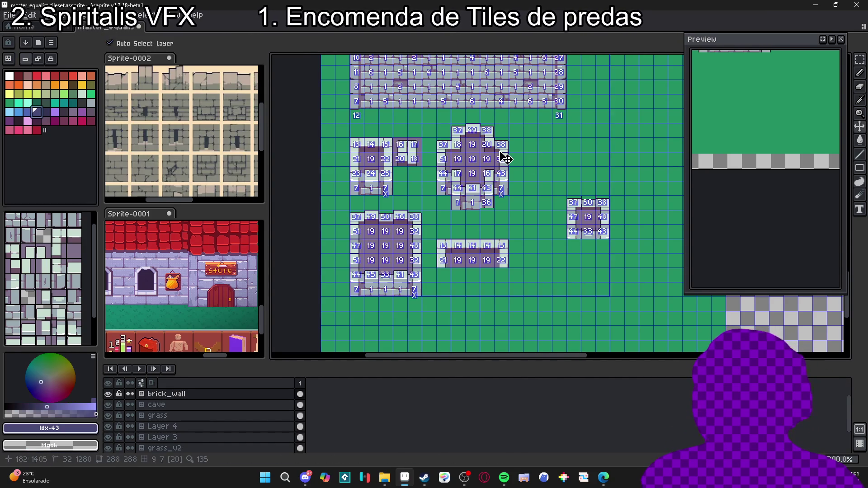
pyautogui.moveTo(503, 220); pyautogui.dragTo(496, 235)
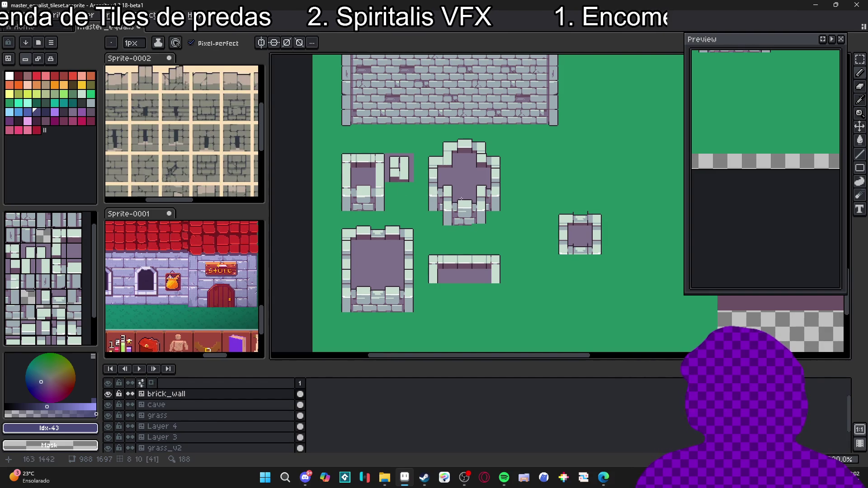
# - Redraw a dark vertical outline on the right pillar using colours sampled from the wall
pyautogui.scroll(3, 471, 192)
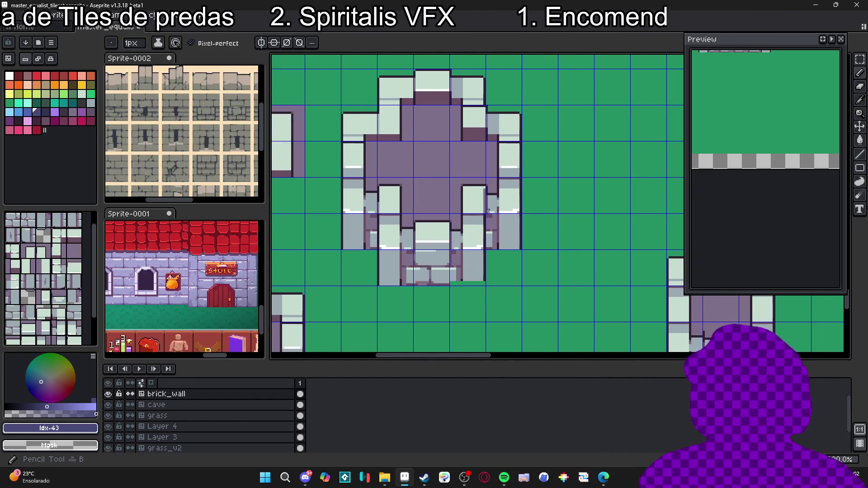
pyautogui.scroll(1, 483, 210)
pyautogui.press('i')
pyautogui.click(481, 211)
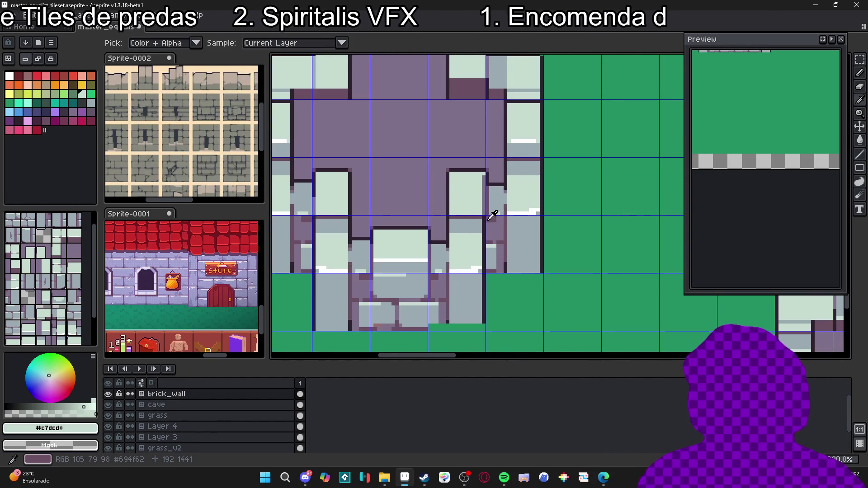
pyautogui.keyDown('alt'); pyautogui.click(486, 219); pyautogui.keyUp('alt')
pyautogui.moveTo(483, 213); pyautogui.dragTo(484, 172)
# - Show the tile grid over the cross-shaped room and move a small wall pixel strip down-left
pyautogui.scroll(-2, 483, 173)
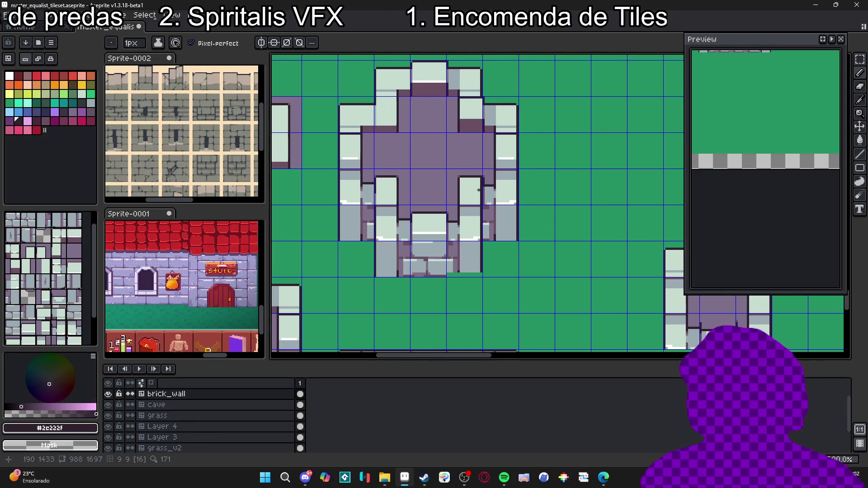
pyautogui.scroll(-1, 472, 193)
pyautogui.moveTo(388, 270); pyautogui.dragTo(408, 275)
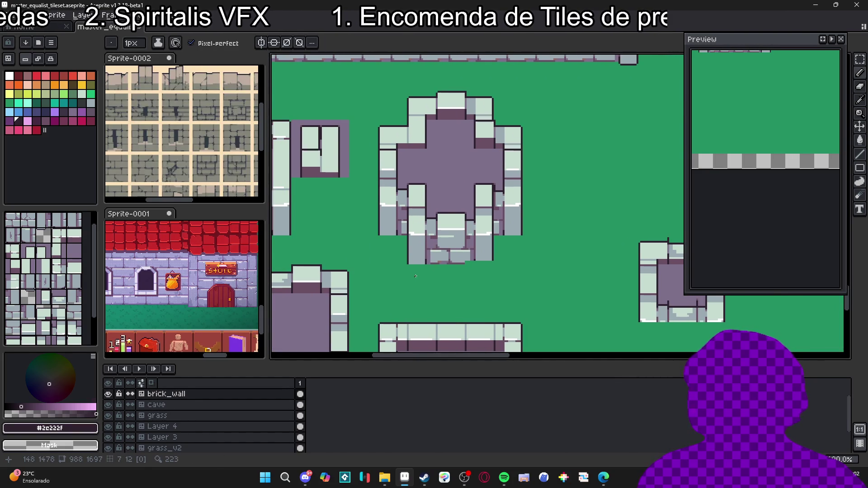
pyautogui.hotkey('ctrl', "'")
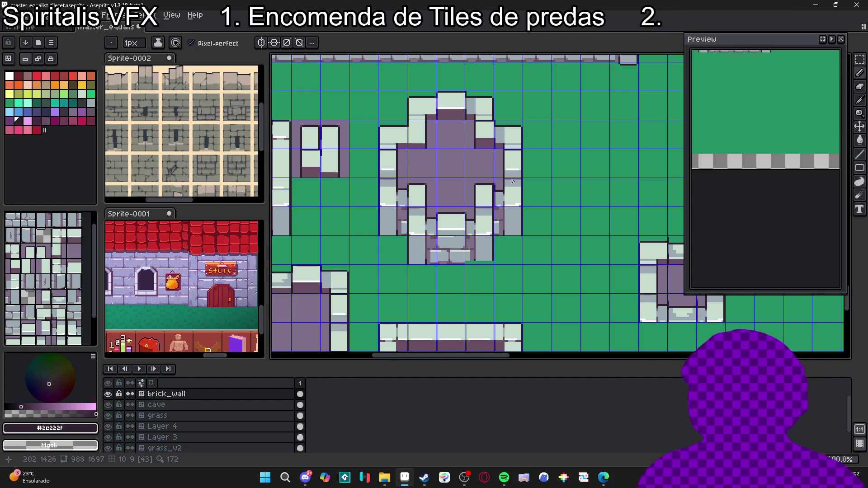
pyautogui.scroll(1, 513, 182)
pyautogui.press('m')
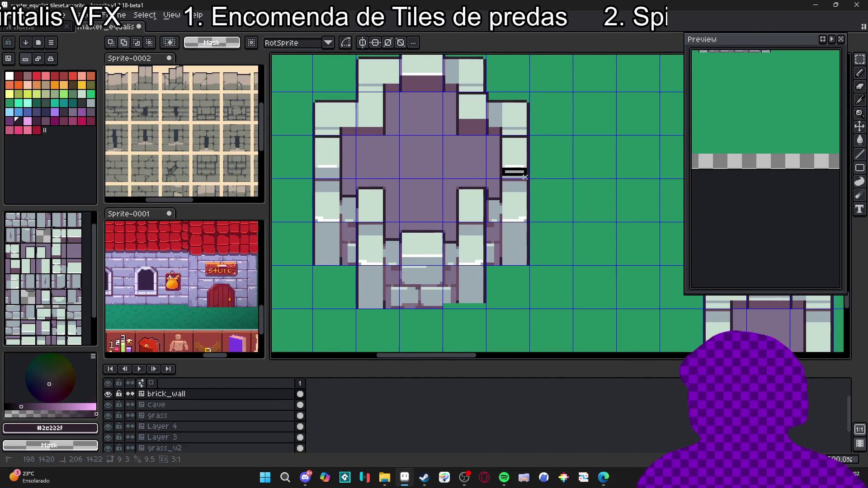
pyautogui.moveTo(527, 180)
pyautogui.mouseDown()
pyautogui.moveTo(514, 171)
pyautogui.moveTo(479, 219)
pyautogui.moveTo(349, 229)
pyautogui.mouseUp()
# - Add a white highlight pixel to the wall using white sampled from the highlight stripe
pyautogui.scroll(1, 480, 220)
pyautogui.scroll(2, 312, 256)
pyautogui.keyDown('alt'); pyautogui.click(354, 288); pyautogui.keyUp('alt')
pyautogui.click(340, 185)
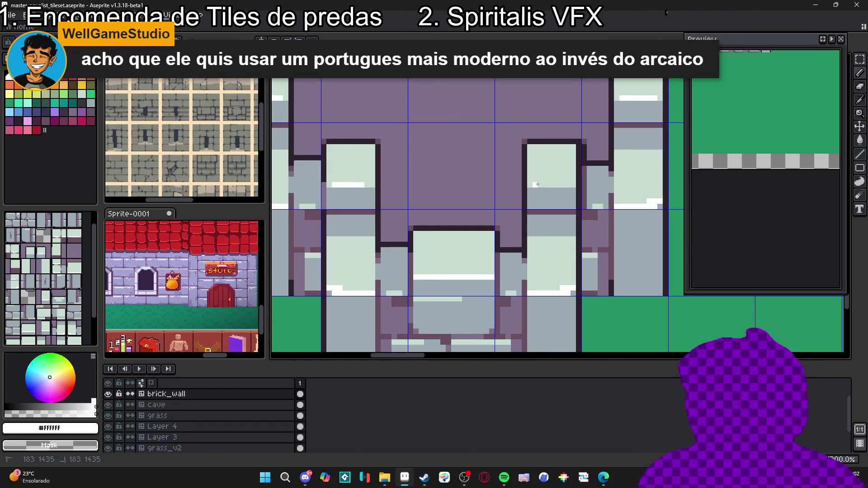
# - Select the wall tile below the corner and nudge it left
pyautogui.scroll(-3, 567, 186)
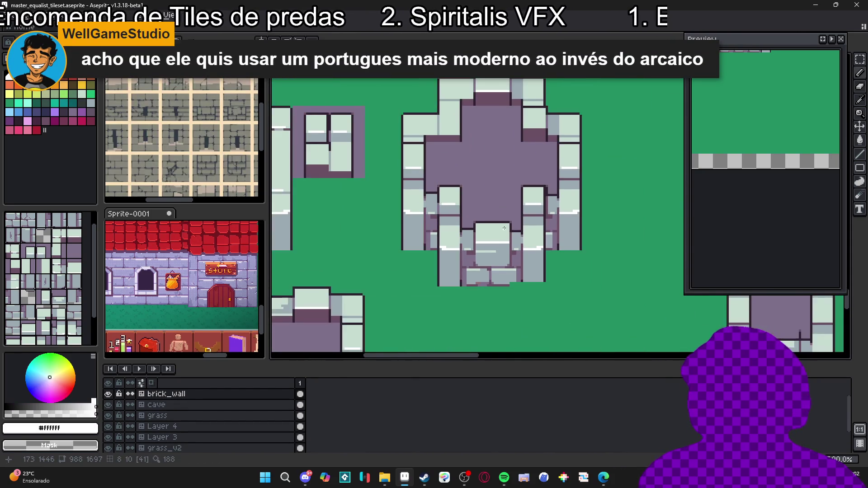
pyautogui.press('Tab')
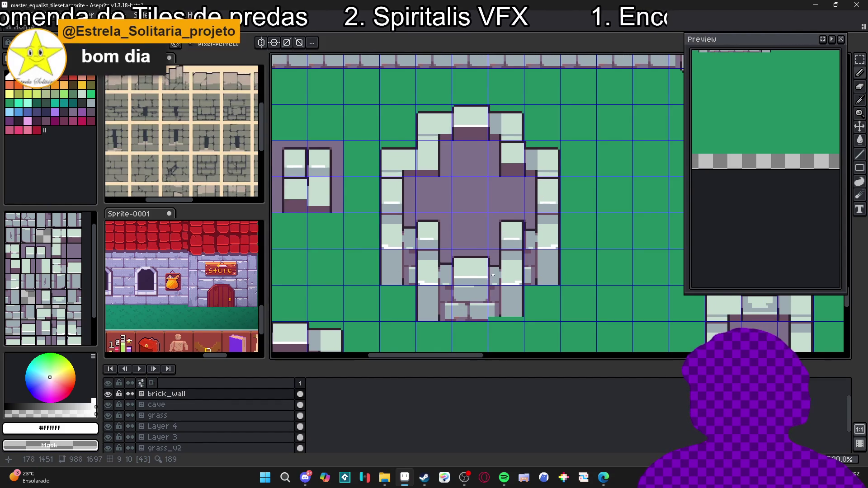
pyautogui.scroll(-1, 478, 278)
pyautogui.scroll(2, 510, 167)
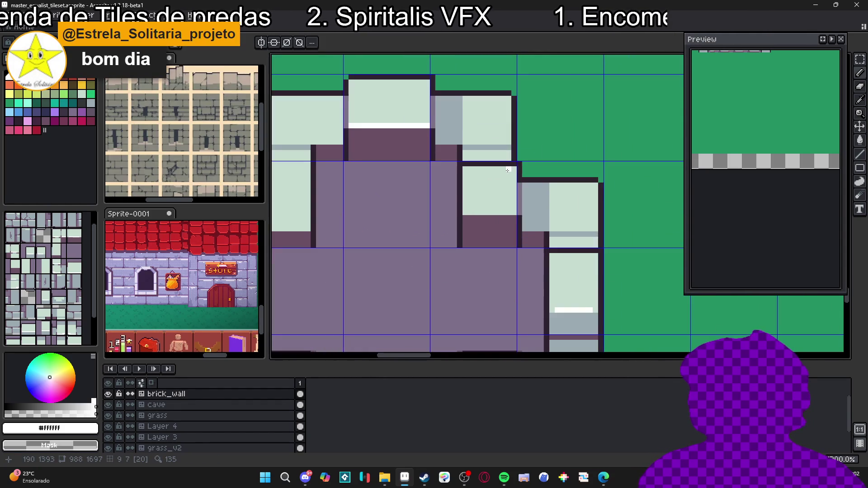
pyautogui.press('m')
pyautogui.moveTo(513, 164)
pyautogui.mouseDown()
pyautogui.moveTo(476, 213)
pyautogui.moveTo(456, 218)
pyautogui.moveTo(506, 224)
pyautogui.moveTo(333, 219)
pyautogui.mouseUp()
pyautogui.press('Return')
pyautogui.press('b')
# - Paint a short white highlight row along the lower edge of the left inner wall
pyautogui.keyDown('alt'); pyautogui.click(323, 171); pyautogui.keyUp('alt')
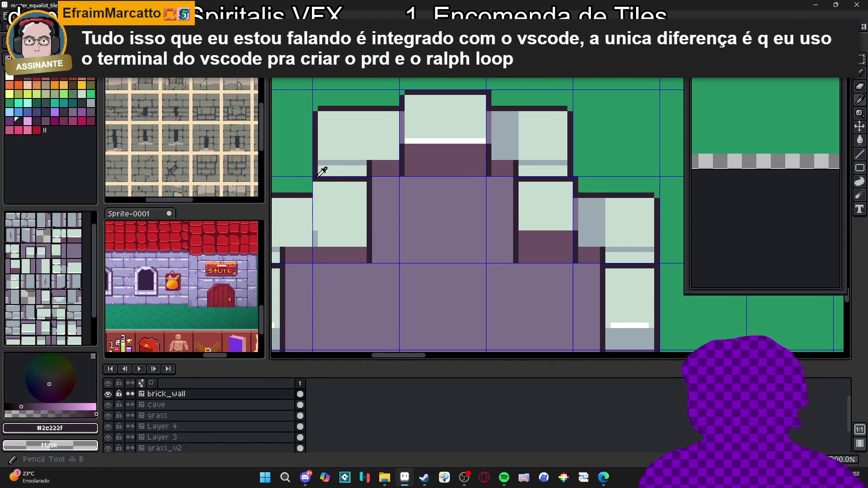
pyautogui.scroll(-1, 406, 235)
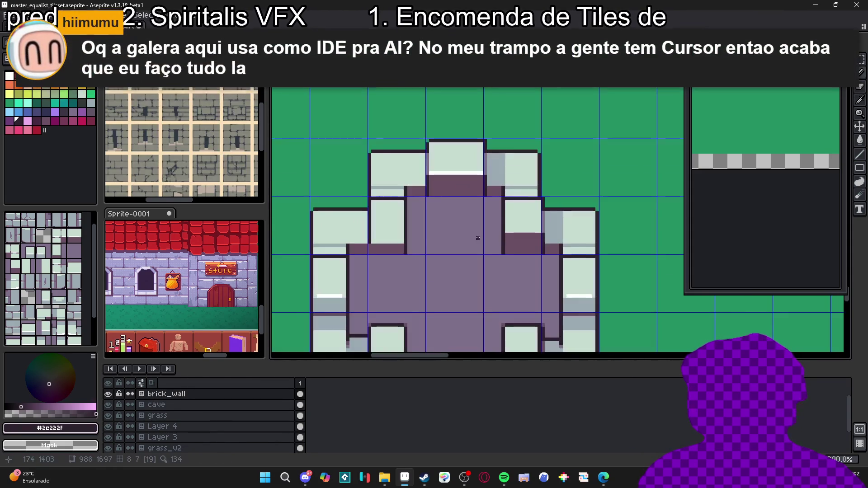
pyautogui.scroll(1, 513, 234)
pyautogui.keyDown('alt'); pyautogui.click(514, 234); pyautogui.keyUp('alt')
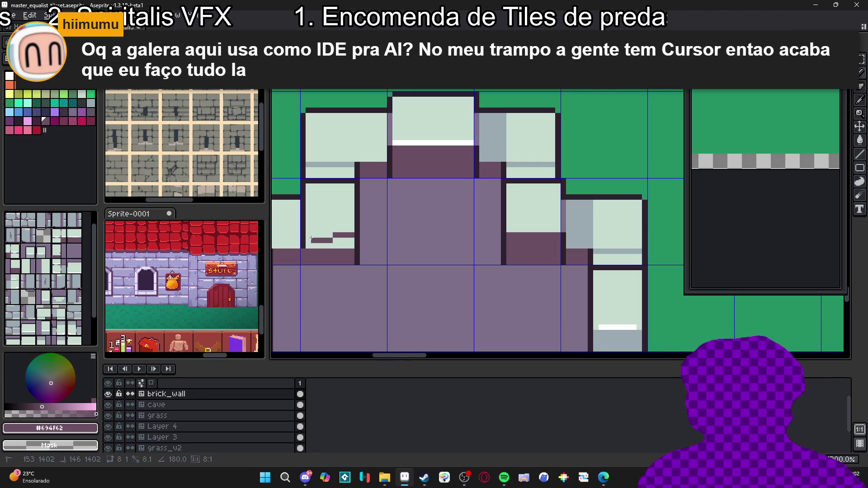
pyautogui.scroll(-1, 420, 253)
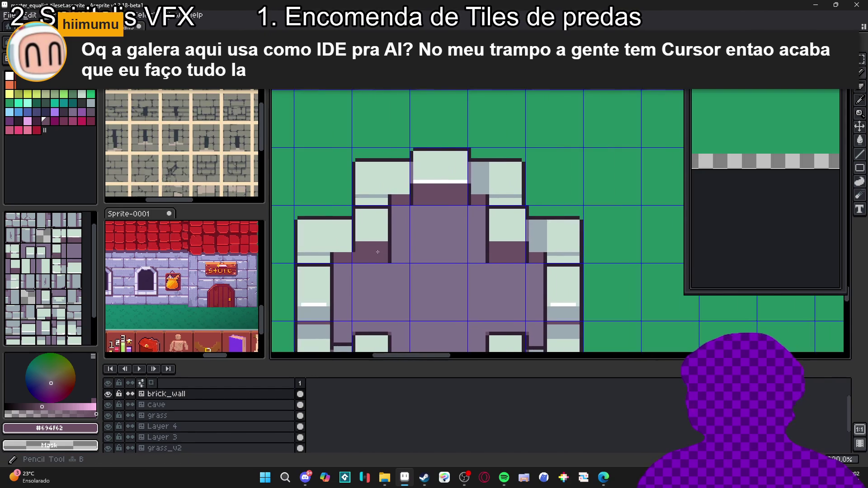
pyautogui.scroll(-1, 503, 249)
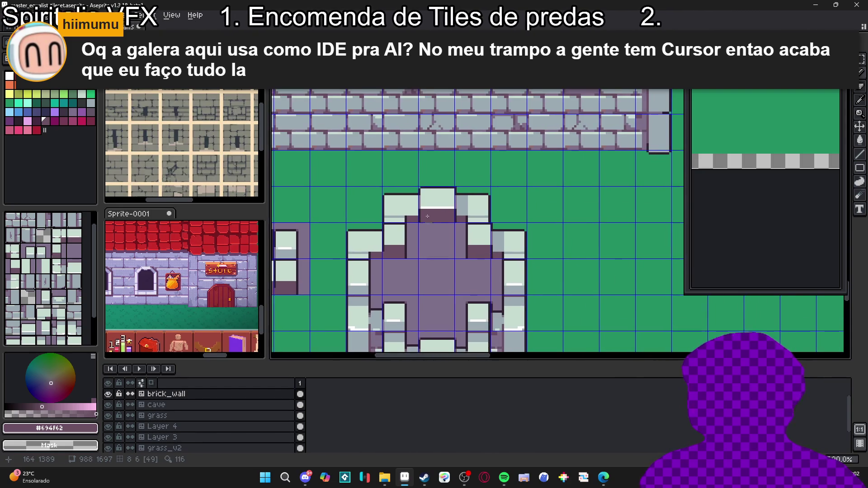
pyautogui.scroll(1, 449, 194)
pyautogui.keyDown('alt'); pyautogui.click(449, 194); pyautogui.keyUp('alt')
pyautogui.scroll(1, 365, 263)
pyautogui.click(381, 268)
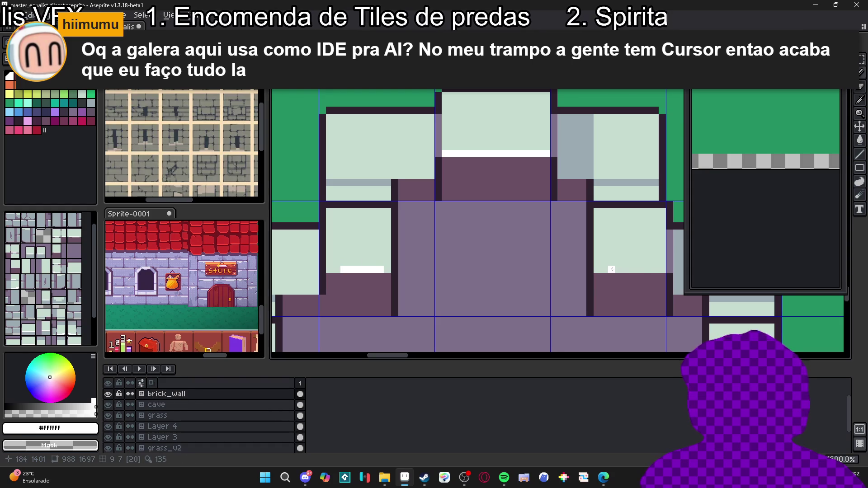
pyautogui.scroll(-2, 642, 269)
pyautogui.scroll(1, 470, 207)
pyautogui.scroll(-1, 471, 228)
pyautogui.moveTo(471, 229); pyautogui.dragTo(472, 242)
pyautogui.scroll(-1, 456, 218)
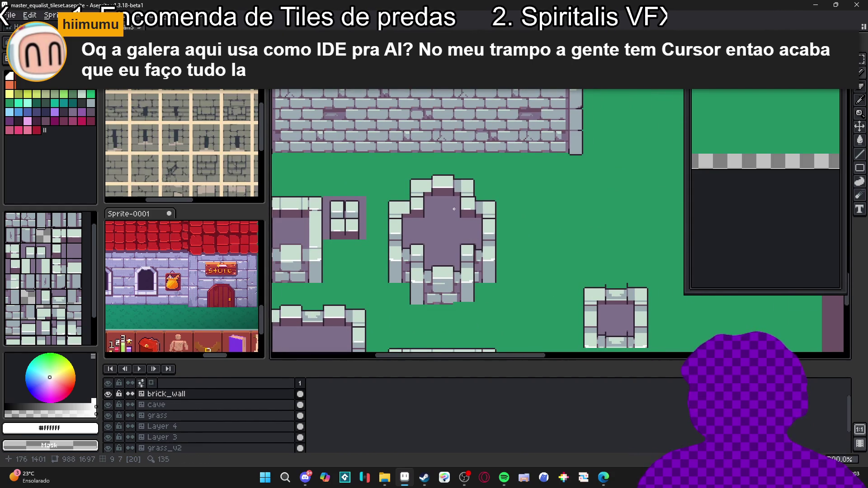
# - Repaint part of a wall tile's dark border in the pale stone colour
pyautogui.scroll(2, 416, 220)
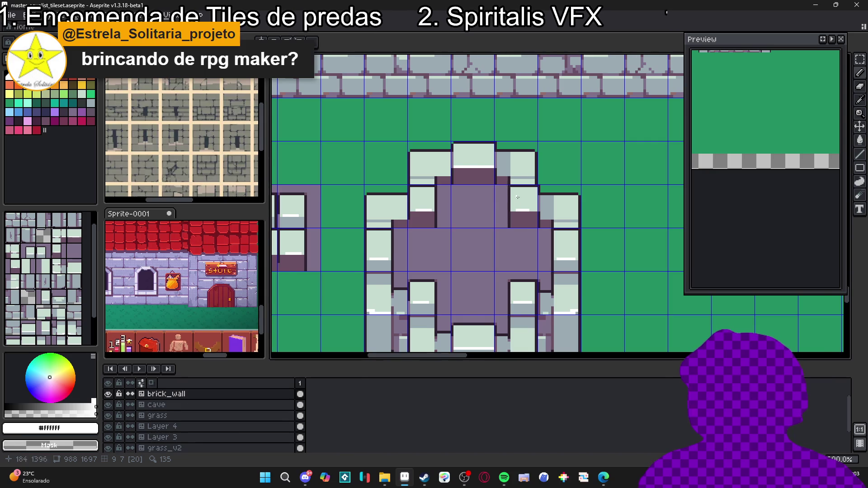
pyautogui.scroll(-1, 470, 224)
pyautogui.scroll(-2, 460, 245)
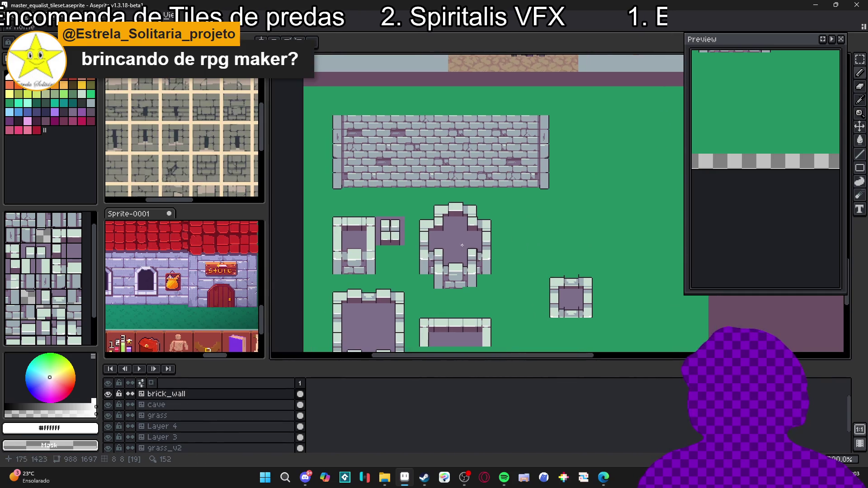
pyautogui.scroll(-3, 470, 271)
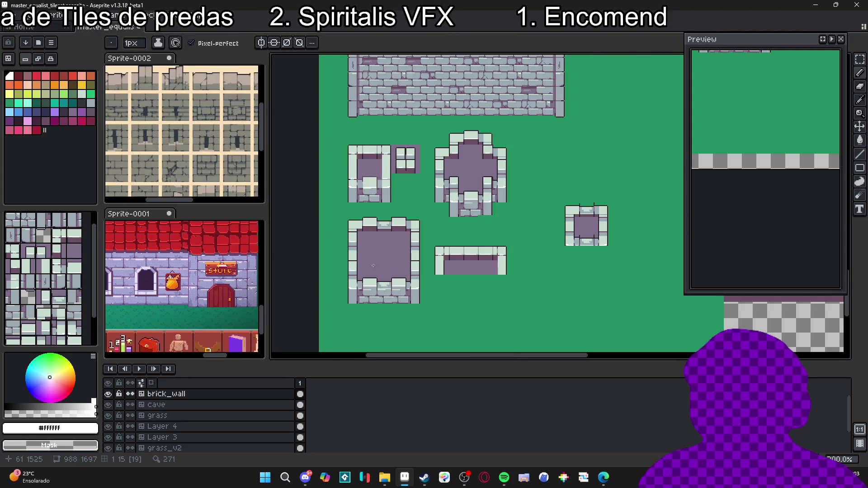
pyautogui.scroll(7, 353, 271)
pyautogui.scroll(1, 326, 244)
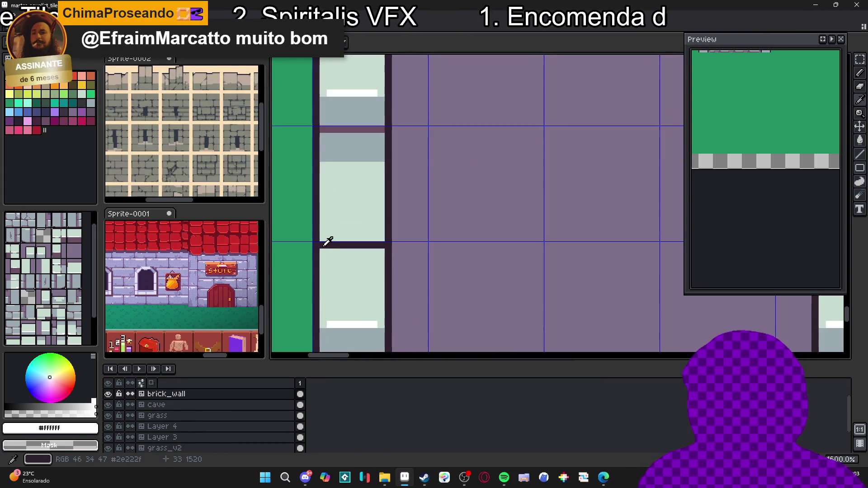
pyautogui.keyDown('alt'); pyautogui.click(316, 245); pyautogui.keyUp('alt')
pyautogui.keyDown('alt'); pyautogui.click(380, 246); pyautogui.keyUp('alt')
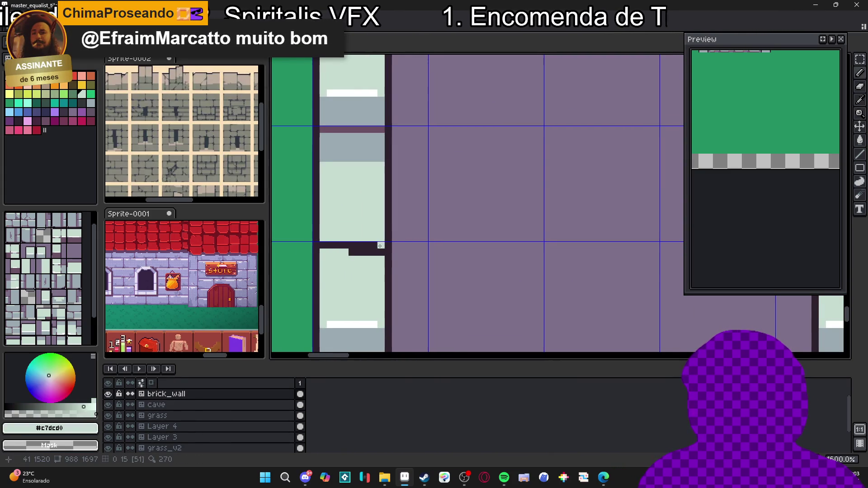
pyautogui.keyDown('shift'); pyautogui.click(357, 245); pyautogui.keyUp('shift')
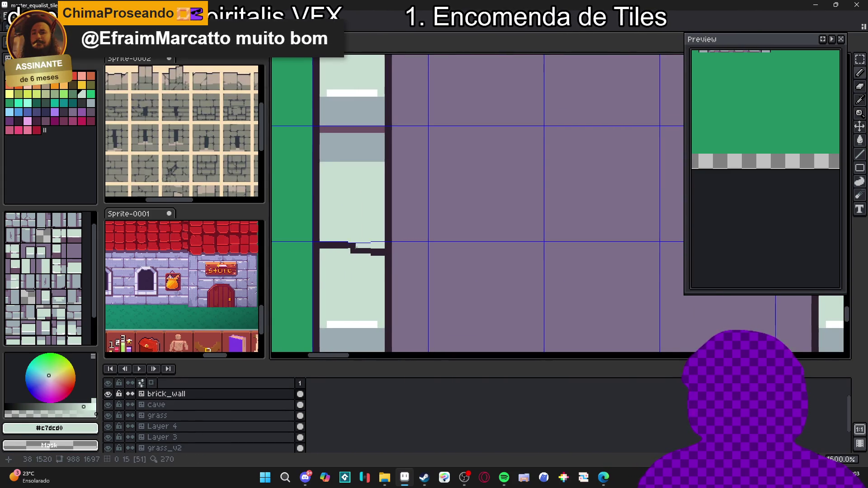
# - Touch up the left lower wall piece's top edge in grey and dark tones, undoing a bad stroke
pyautogui.scroll(-3, 356, 245)
pyautogui.scroll(2, 343, 271)
pyautogui.keyDown('alt'); pyautogui.click(340, 312); pyautogui.keyUp('alt')
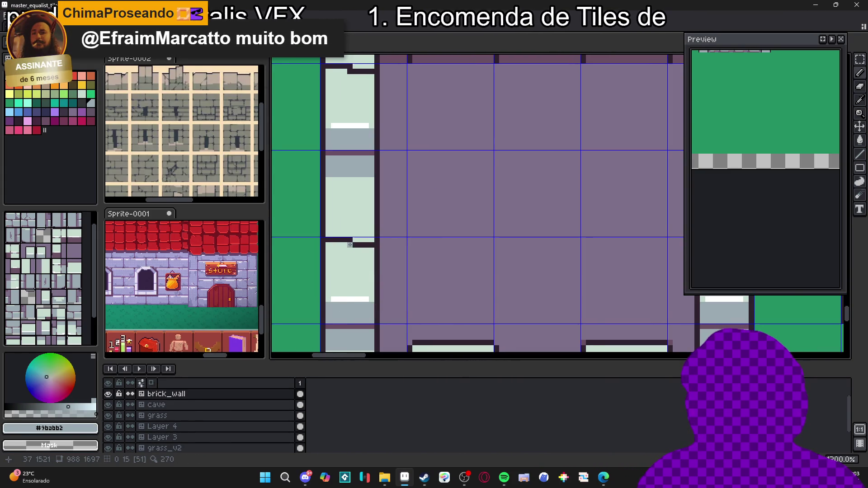
pyautogui.scroll(-3, 349, 245)
pyautogui.scroll(-1, 476, 275)
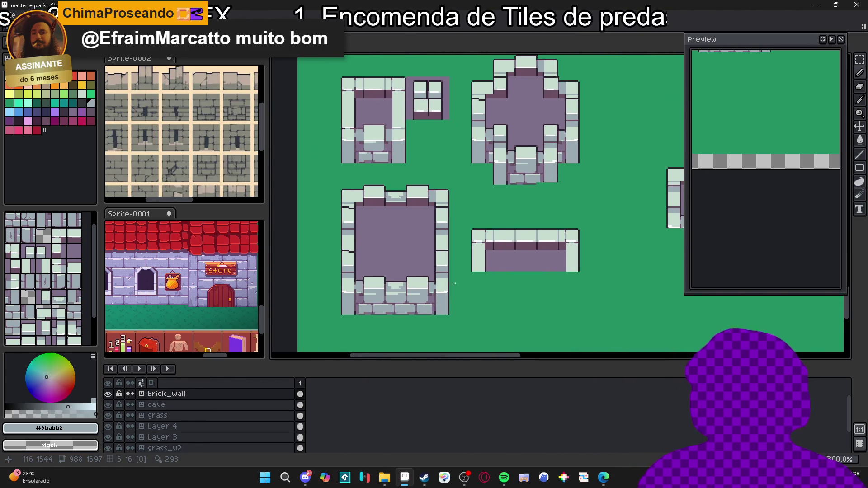
pyautogui.scroll(2, 402, 295)
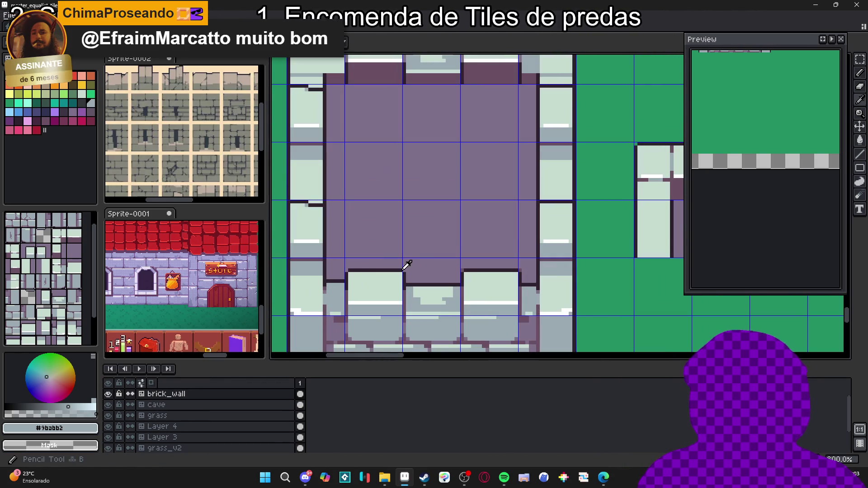
pyautogui.keyDown('alt'); pyautogui.click(397, 270); pyautogui.keyUp('alt')
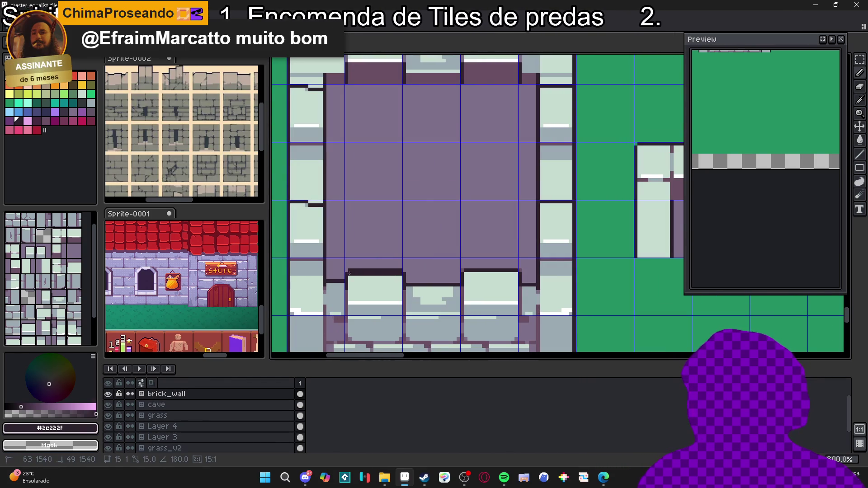
pyautogui.hotkey('ctrl', 'z')
pyautogui.keyDown('alt'); pyautogui.click(397, 270); pyautogui.keyUp('alt')
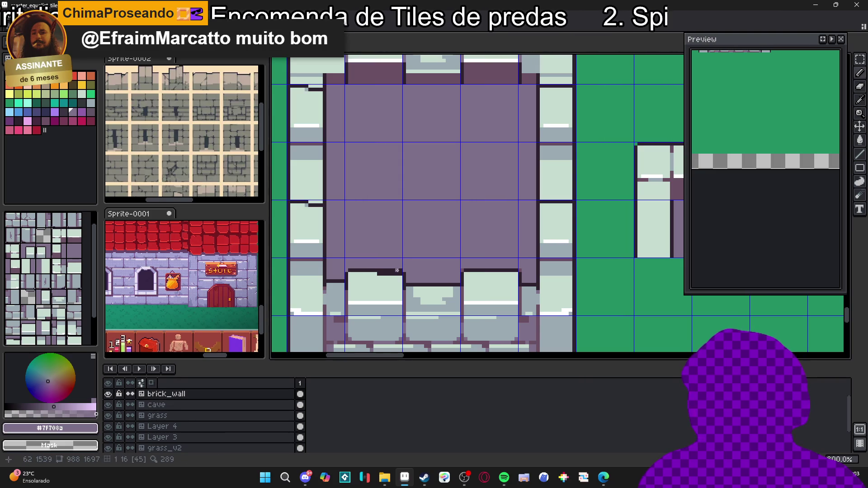
pyautogui.keyDown('alt'); pyautogui.click(386, 292); pyautogui.keyUp('alt')
# - Review the touched-up tiles and save master_equalist_tileset.aseprite
pyautogui.scroll(-2, 387, 288)
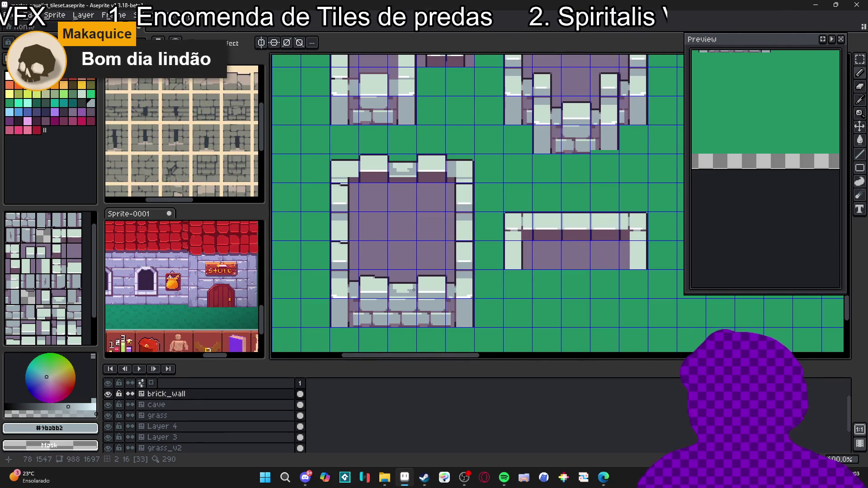
pyautogui.scroll(-3, 413, 290)
pyautogui.scroll(4, 431, 285)
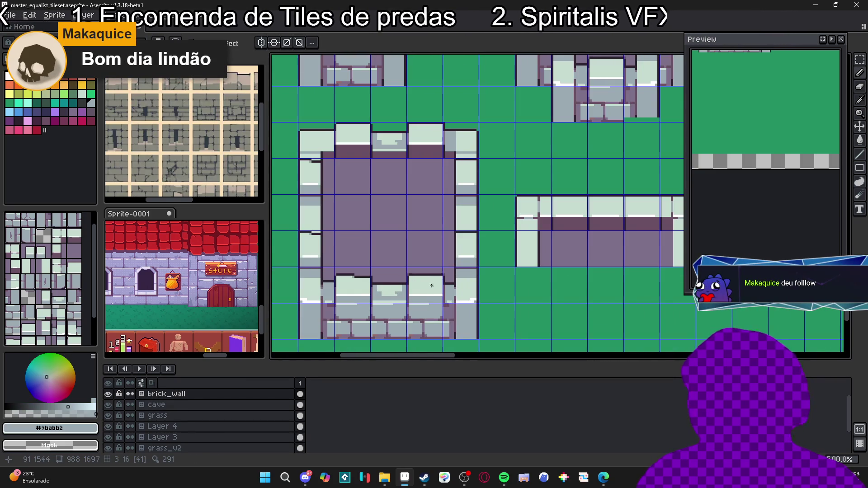
pyautogui.scroll(2, 426, 284)
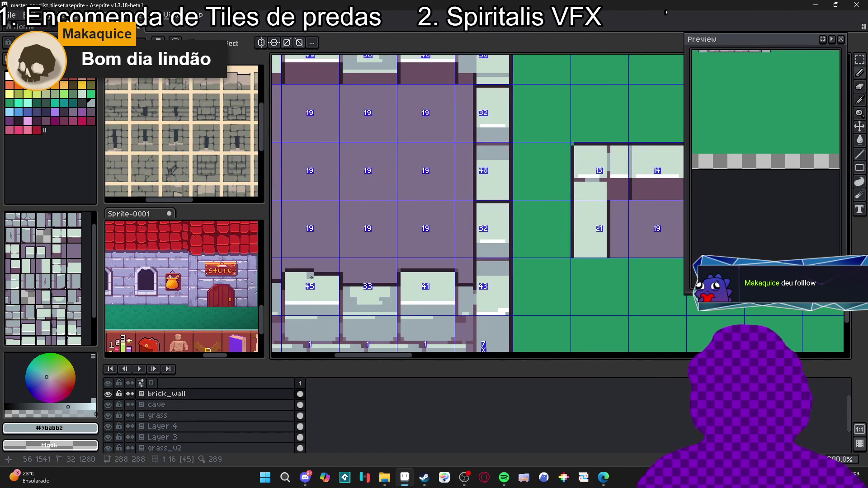
pyautogui.scroll(-3, 328, 285)
pyautogui.scroll(-4, 328, 285)
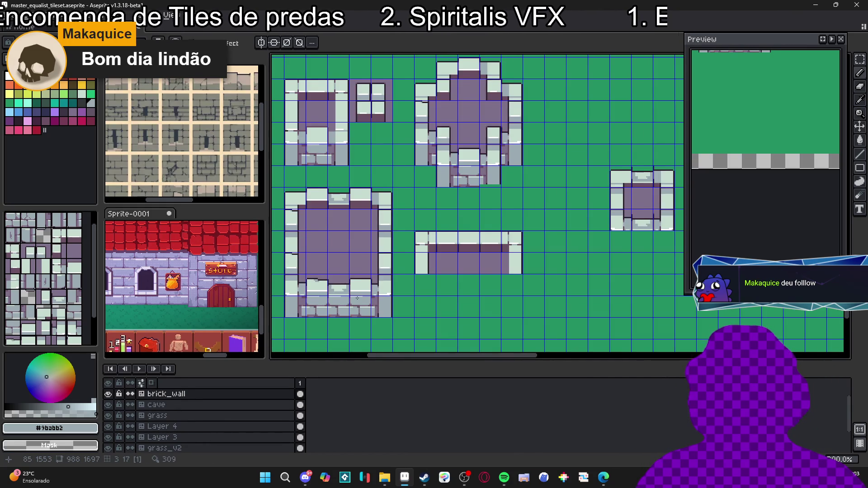
pyautogui.moveTo(394, 296); pyautogui.dragTo(399, 294)
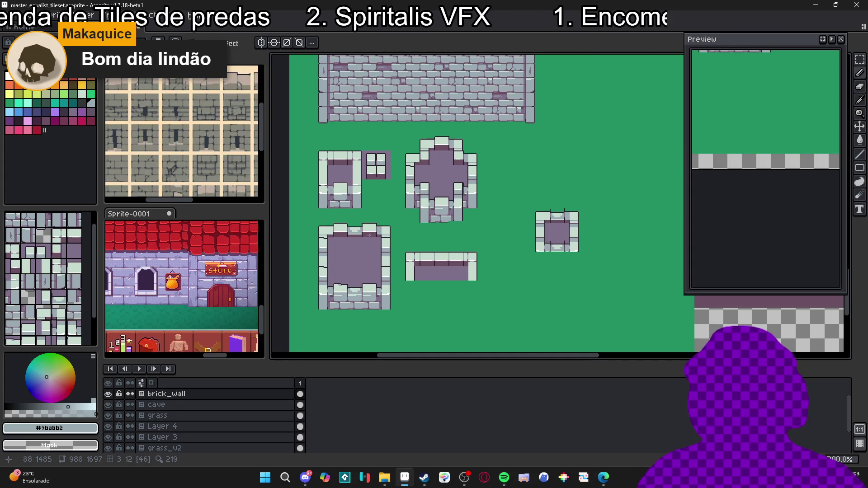
pyautogui.hotkey('ctrl', 's')
# - Check the brick wall, save again, and undo an accidental 2-pixel tile nudge
pyautogui.scroll(-2, 405, 250)
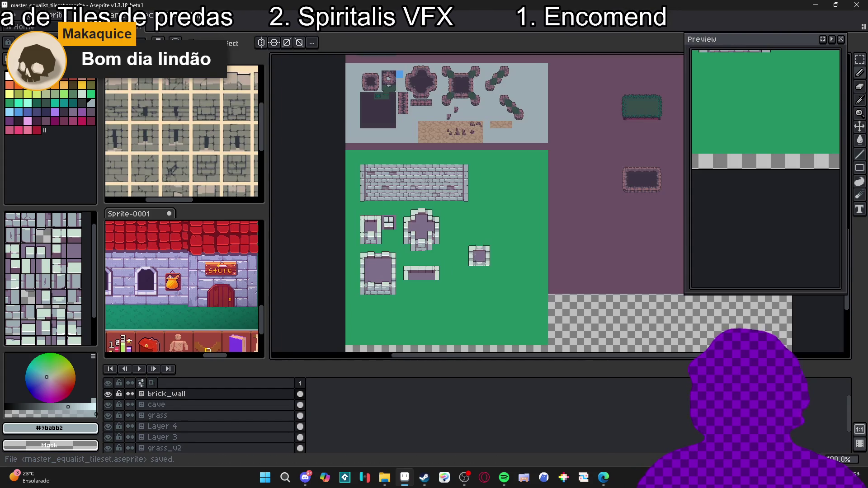
pyautogui.scroll(2, 419, 266)
pyautogui.scroll(-2, 448, 271)
pyautogui.scroll(2, 376, 228)
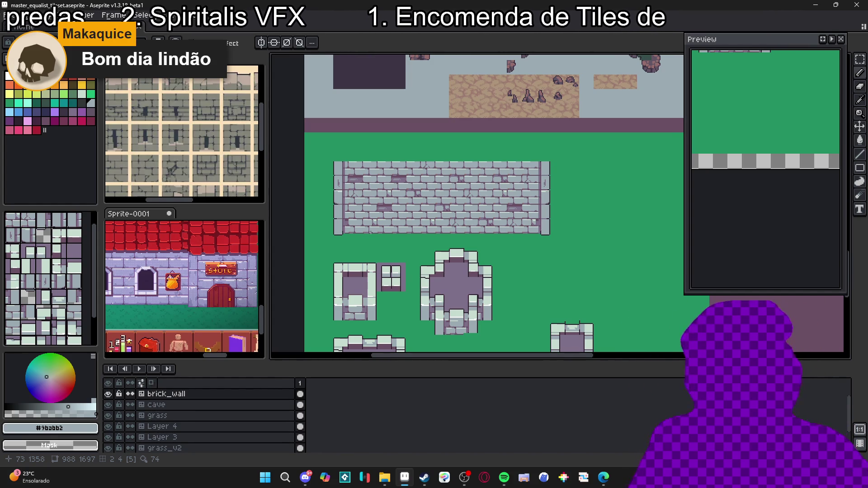
pyautogui.scroll(-2, 452, 246)
pyautogui.scroll(2, 451, 251)
pyautogui.moveTo(451, 251)
pyautogui.mouseDown()
pyautogui.moveTo(437, 216)
pyautogui.moveTo(432, 224)
pyautogui.moveTo(457, 239)
pyautogui.moveTo(442, 253)
pyautogui.moveTo(476, 237)
pyautogui.mouseUp()
pyautogui.hotkey('ctrl', 's')
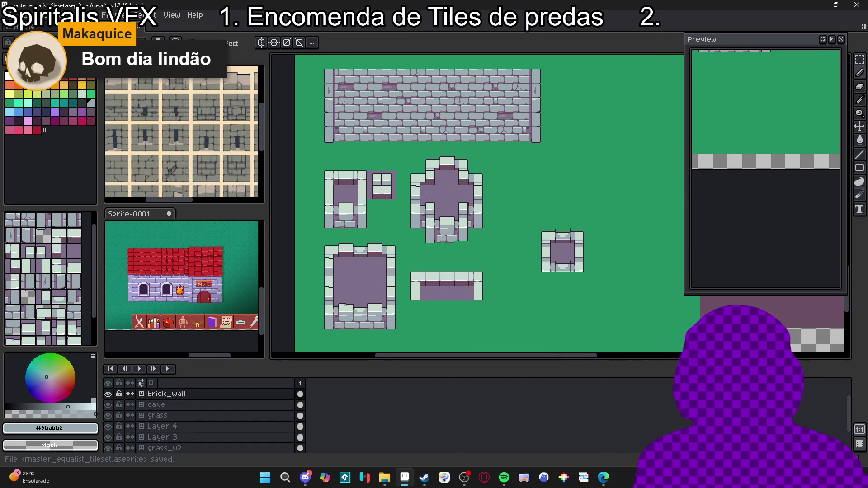
pyautogui.moveTo(463, 187); pyautogui.dragTo(461, 193)
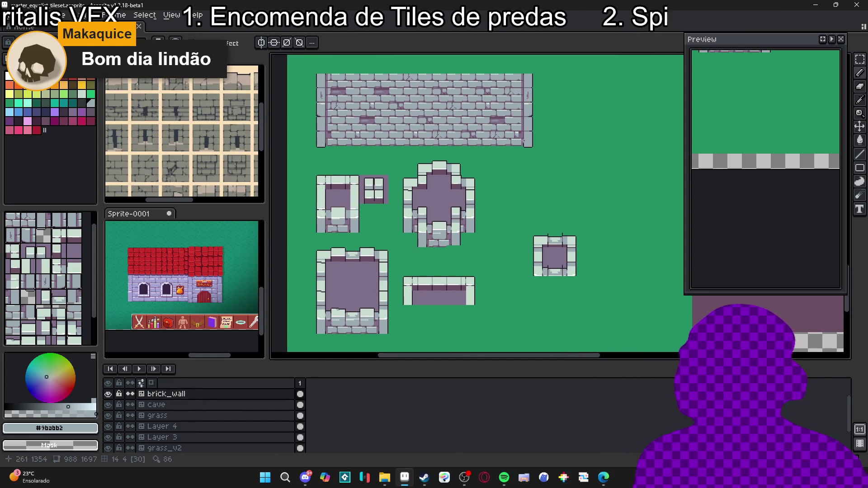
pyautogui.moveTo(373, 130); pyautogui.dragTo(374, 130)
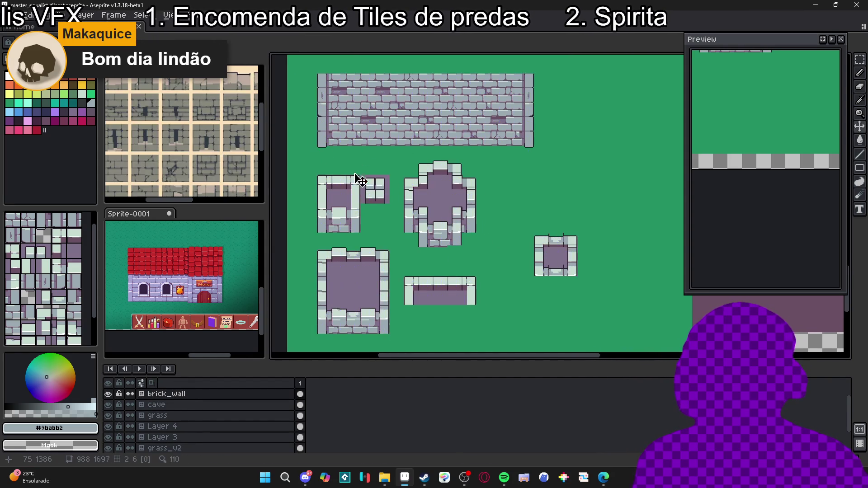
pyautogui.hotkey('ctrl', 'z')
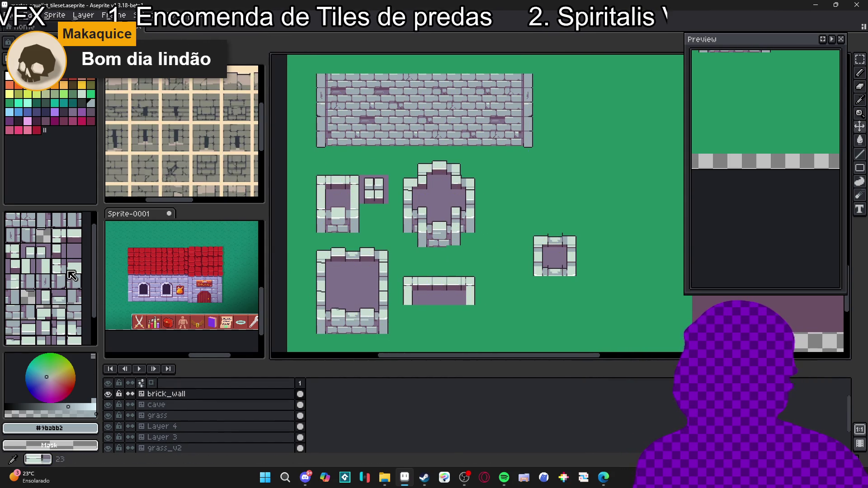
# - Convert the brick_wall layer into a normal pixel layer
pyautogui.click(77, 310)
pyautogui.scroll(2, 83, 297)
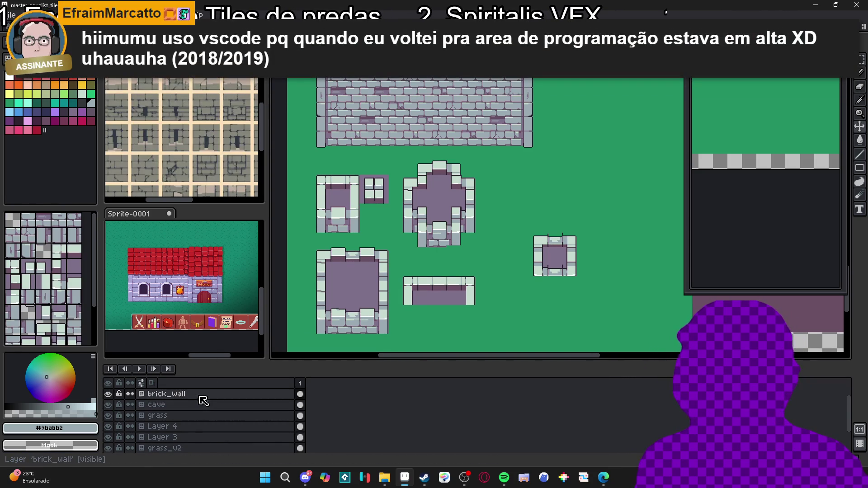
pyautogui.rightClick(203, 394)
pyautogui.moveTo(244, 413)
pyautogui.click(302, 428)
# - Convert brick_wall back to a tilemap with a new 16×16 tileset and show the tile grid
pyautogui.rightClick(207, 394)
pyautogui.moveTo(278, 418)
pyautogui.click(316, 440)
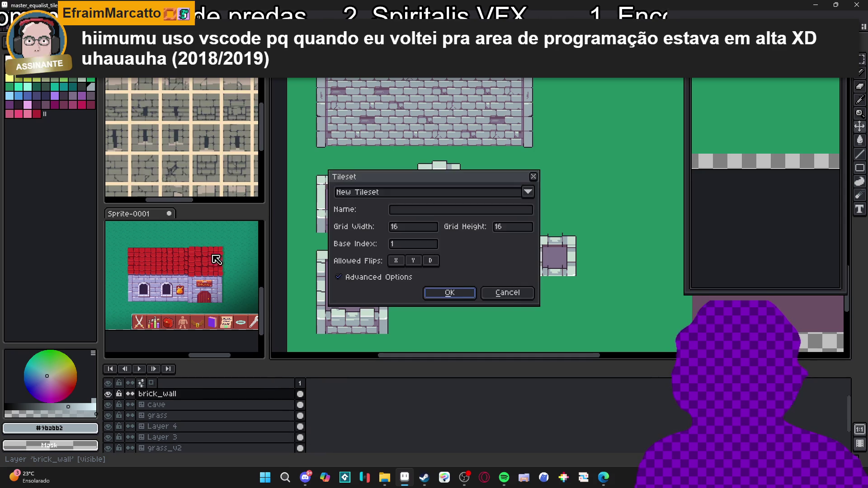
pyautogui.click(449, 292)
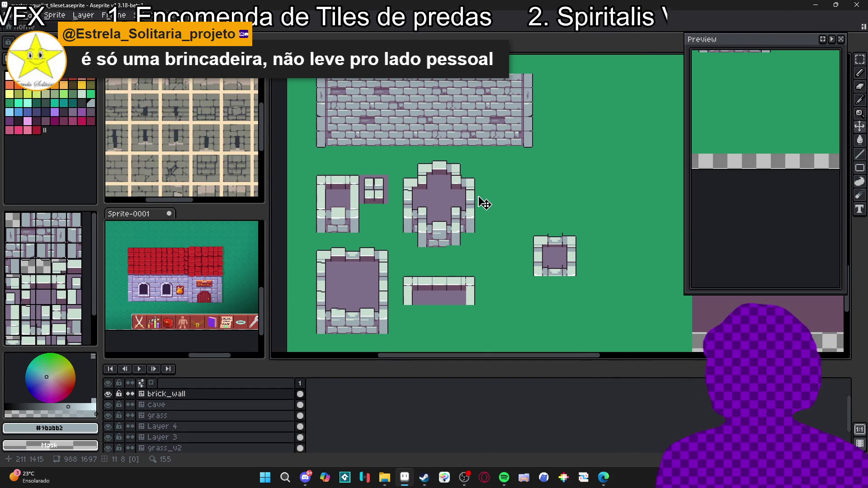
pyautogui.moveTo(434, 194); pyautogui.dragTo(416, 196)
pyautogui.hotkey('ctrl', "'")
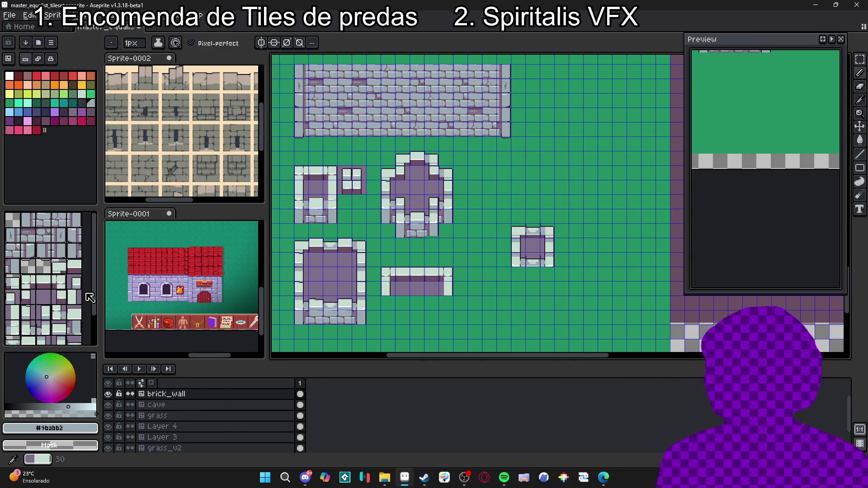
# - Try tile 15 at the lower wall's left end, undo it, and save the tileset file
pyautogui.press('Tab')
pyautogui.click(393, 283)
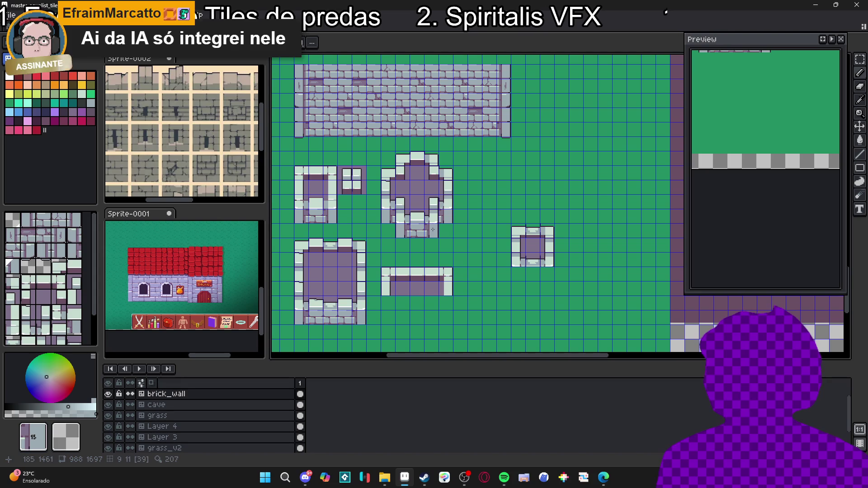
pyautogui.hotkey('ctrl', 'z')
pyautogui.hotkey('ctrl', 's')
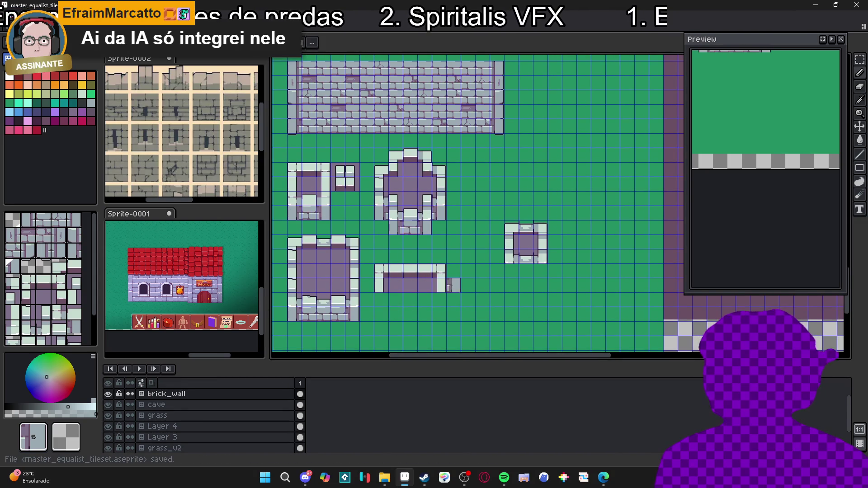
pyautogui.scroll(2, 406, 203)
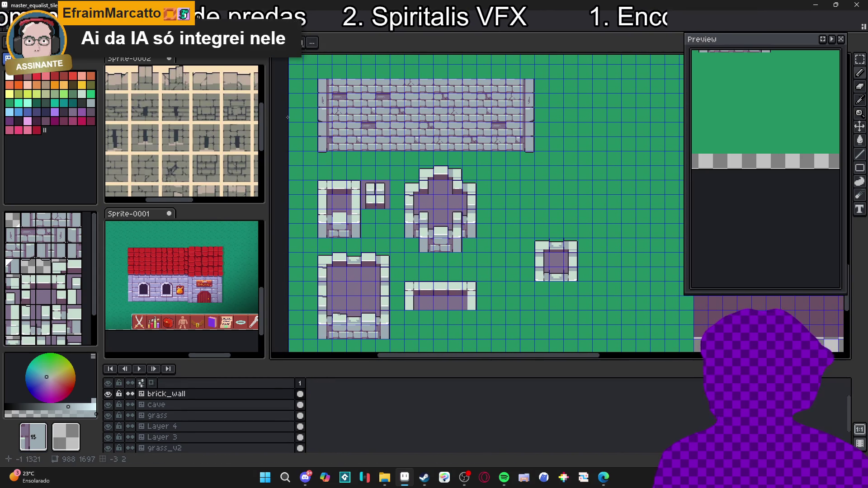
# - Open master_equalist_tileset.png in a new tab and look around its tile sheet
pyautogui.click(265, 477)
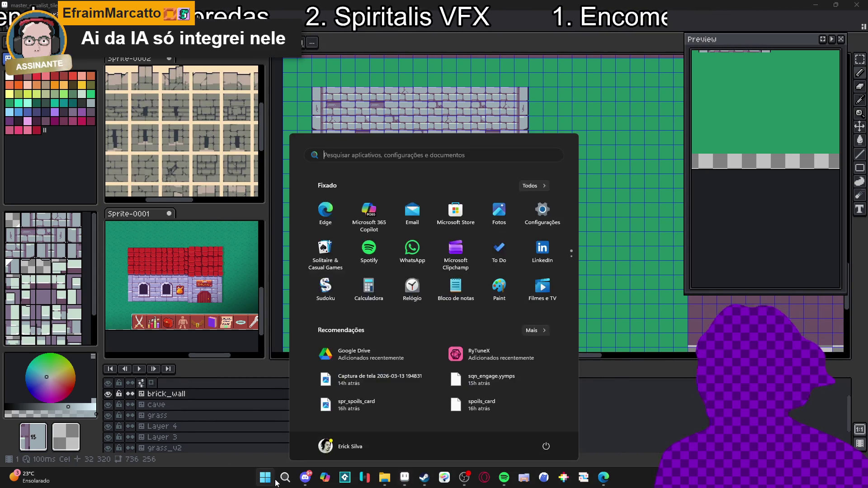
pyautogui.write('tiled')
pyautogui.click(384, 482)
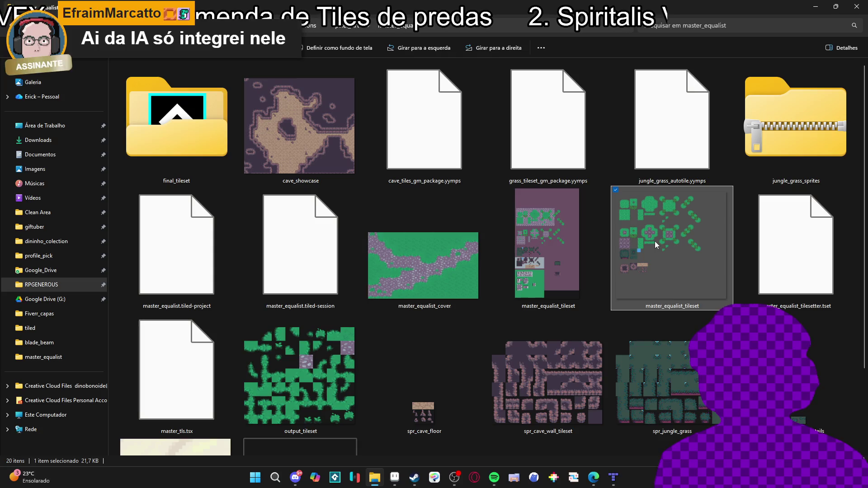
pyautogui.press('Return')
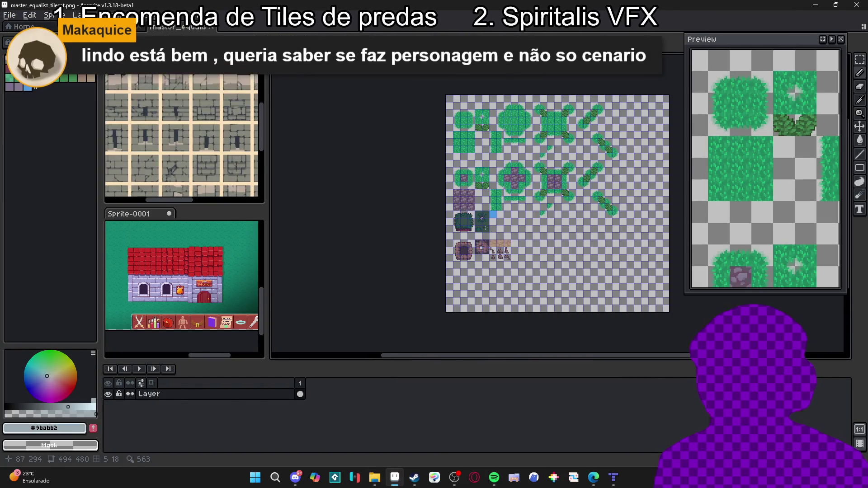
pyautogui.moveTo(485, 228)
pyautogui.mouseDown()
pyautogui.moveTo(457, 227)
pyautogui.moveTo(436, 211)
pyautogui.moveTo(457, 234)
pyautogui.moveTo(456, 252)
pyautogui.mouseUp()
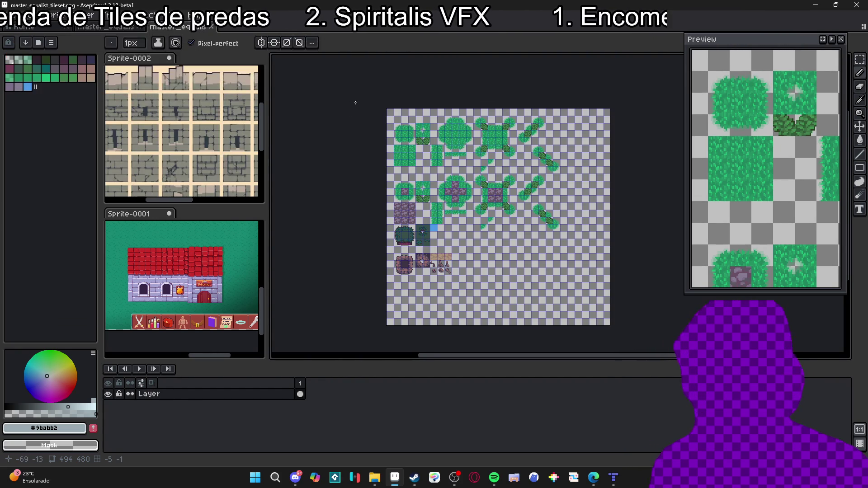
# - Marquee-select the upper-left room, cross-shaped room and large square room on the brick map
pyautogui.scroll(2, 456, 205)
pyautogui.scroll(-2, 456, 204)
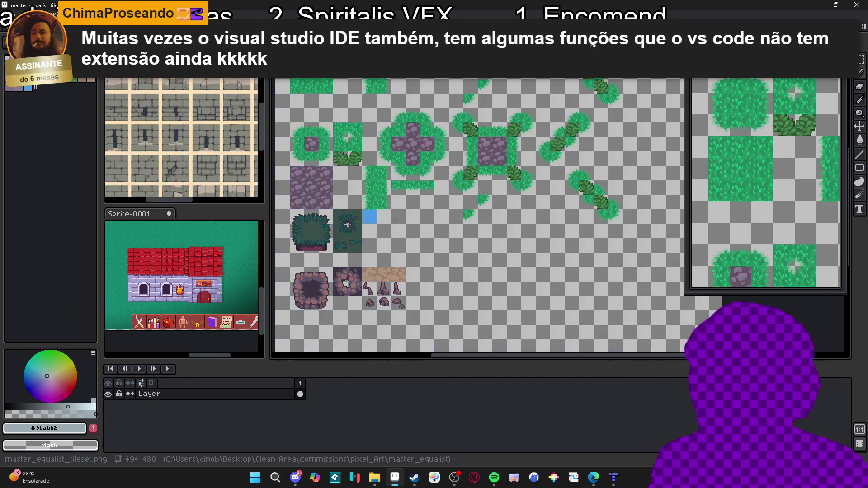
pyautogui.hotkey('ctrl', 'Tab')
pyautogui.press('m')
pyautogui.scroll(-2, 332, 228)
pyautogui.press('m')
pyautogui.moveTo(318, 161)
pyautogui.mouseDown()
pyautogui.moveTo(356, 201)
pyautogui.moveTo(353, 220)
pyautogui.mouseUp()
pyautogui.scroll(-2, 368, 244)
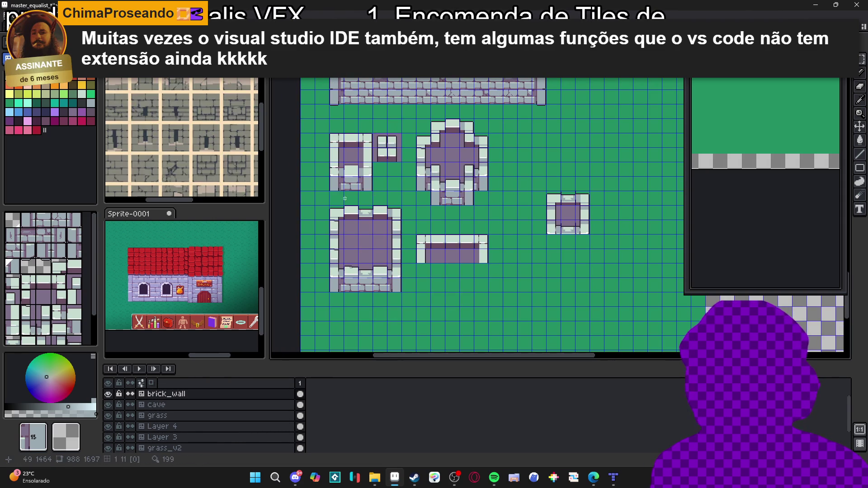
pyautogui.moveTo(331, 134)
pyautogui.mouseDown()
pyautogui.moveTo(370, 176)
pyautogui.moveTo(401, 162)
pyautogui.mouseUp()
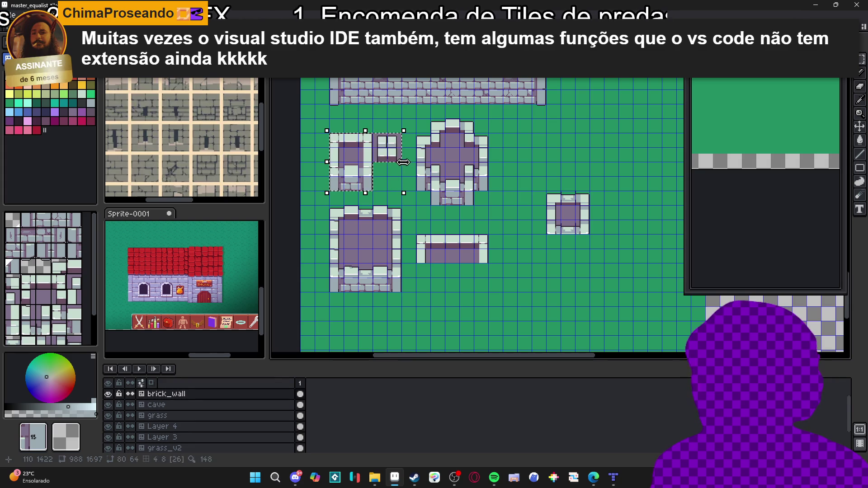
pyautogui.moveTo(424, 128); pyautogui.dragTo(488, 205)
pyautogui.moveTo(331, 207); pyautogui.dragTo(400, 292)
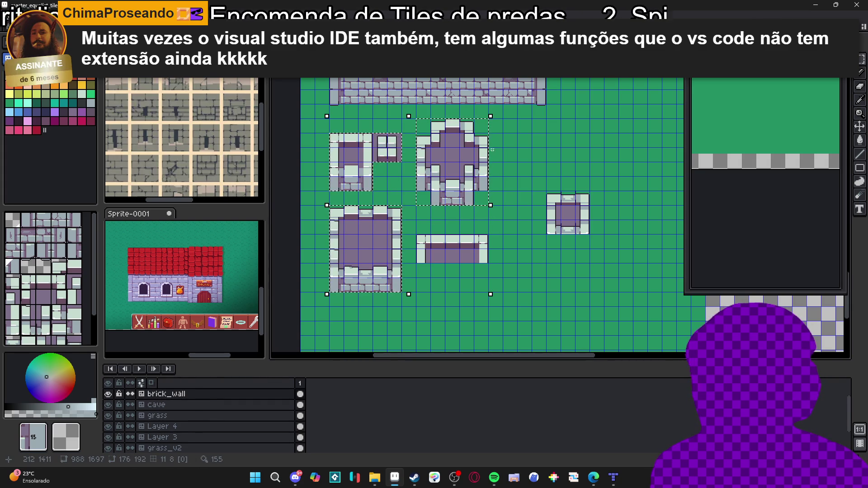
# - Check the PNG sheet's empty space, extend the selection to the cross-shaped room, and copy it
pyautogui.hotkey('ctrl', 'Tab')
pyautogui.moveTo(504, 258); pyautogui.dragTo(438, 206)
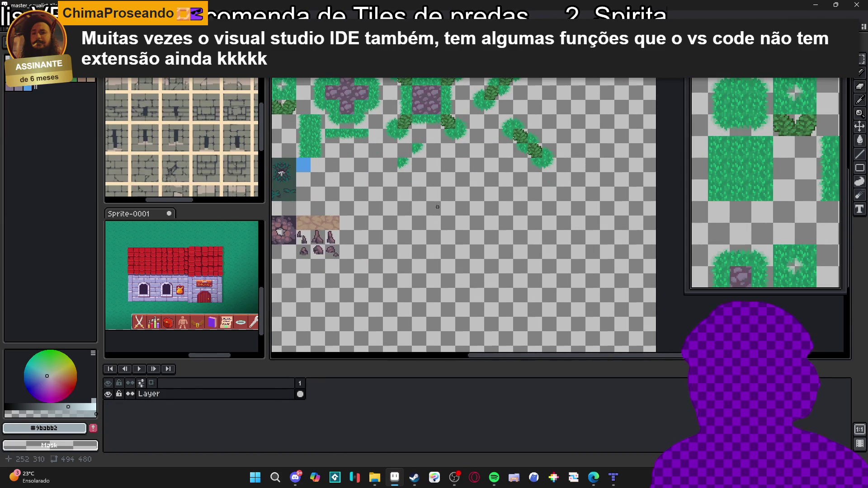
pyautogui.hotkey('ctrl', 'Tab')
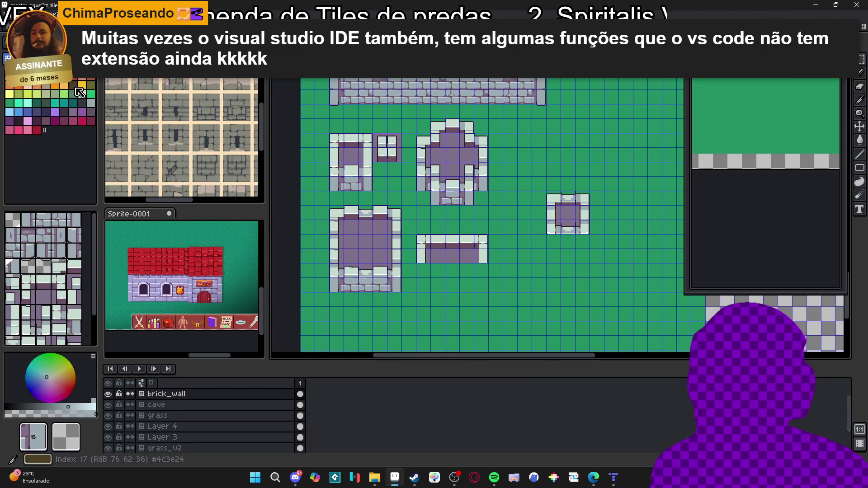
pyautogui.moveTo(417, 217); pyautogui.dragTo(421, 218)
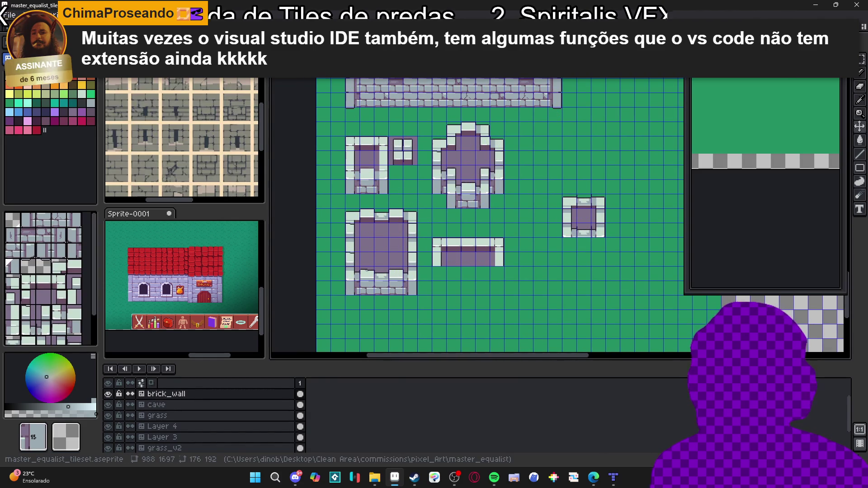
pyautogui.hotkey('space', 'Tab')
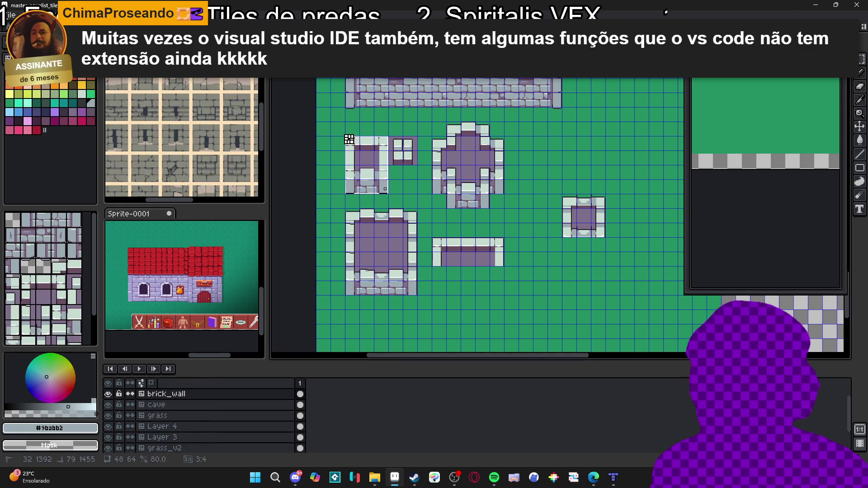
pyautogui.scroll(1, 395, 140)
pyautogui.moveTo(452, 115); pyautogui.dragTo(544, 239)
pyautogui.scroll(-1, 511, 150)
pyautogui.hotkey('ctrl', 'd')
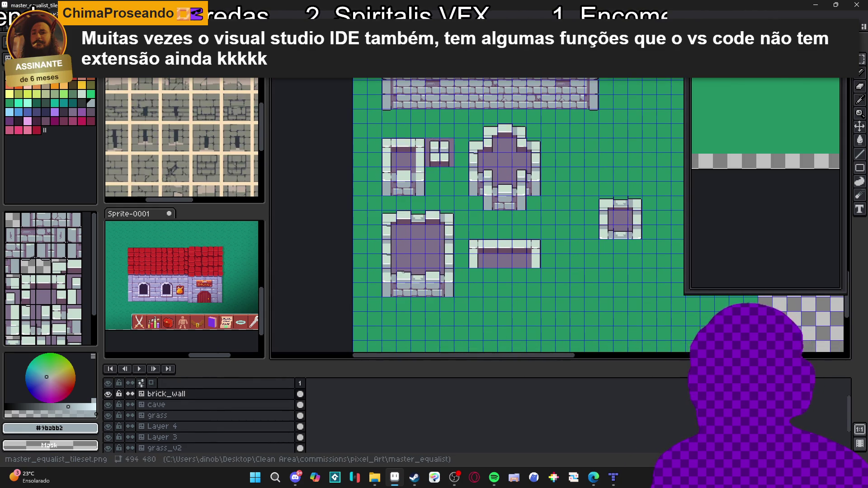
# - Paste the room pieces into the empty area of master_equalist_tileset.png and drop them in place
pyautogui.hotkey('ctrl', 'Tab')
pyautogui.hotkey('ctrl', 'v')
pyautogui.moveTo(563, 220); pyautogui.dragTo(585, 232)
pyautogui.scroll(1, 455, 190)
pyautogui.scroll(1, 465, 256)
pyautogui.moveTo(465, 256); pyautogui.dragTo(435, 241)
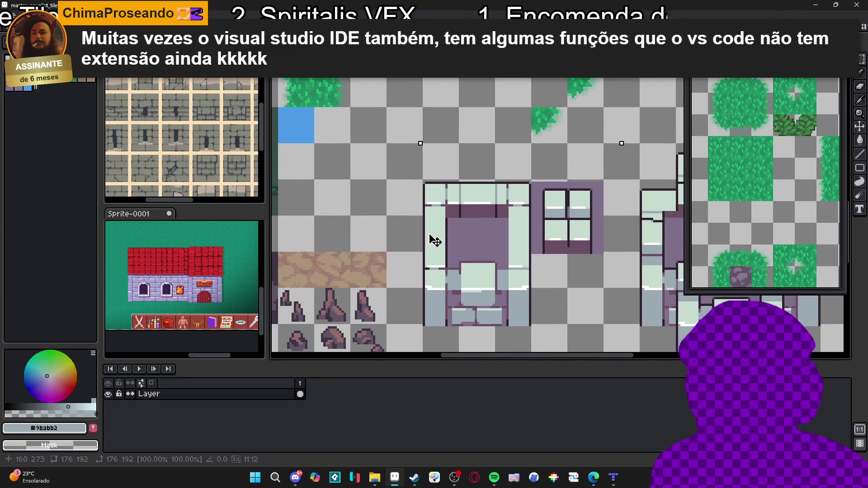
pyautogui.scroll(-3, 435, 241)
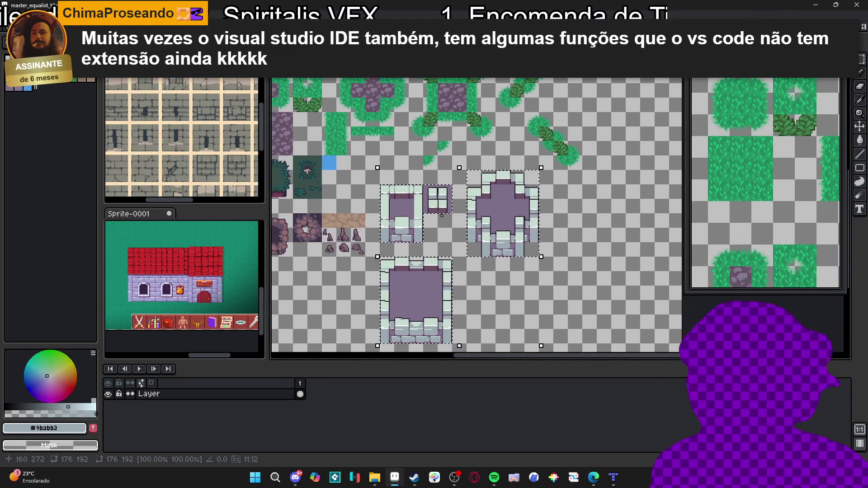
pyautogui.click(442, 218)
pyautogui.scroll(-3, 407, 221)
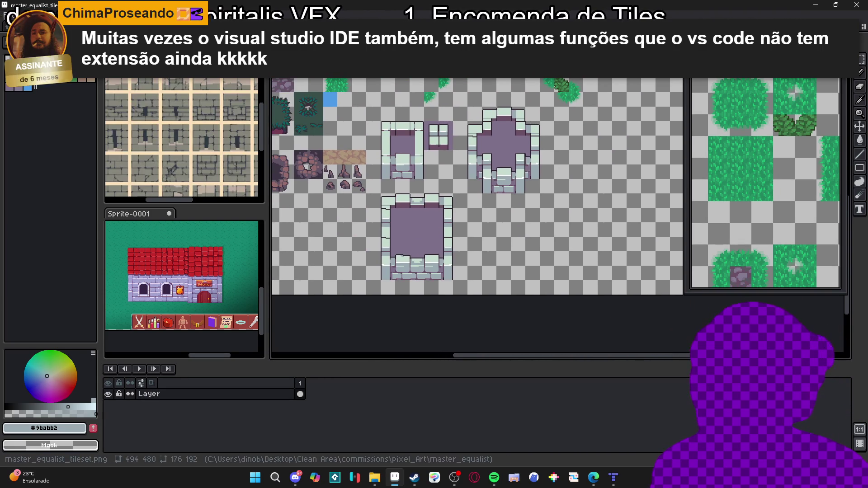
pyautogui.hotkey('ctrl', 'Tab')
pyautogui.scroll(1, 359, 122)
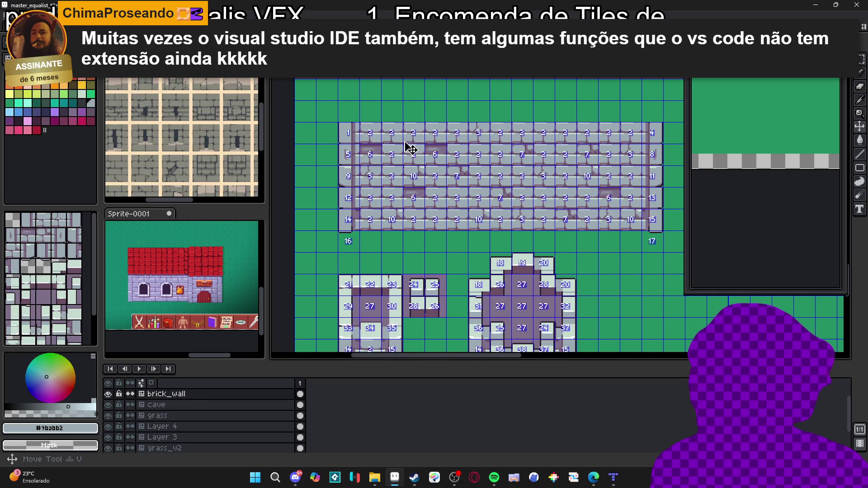
# - Return to tile mode with the Pencil and stamp a brick tile on the brick_wall map
pyautogui.press('Tab')
pyautogui.hscroll(5, 333, 248)
pyautogui.scroll(1, 407, 203)
pyautogui.press('b')
pyautogui.click(495, 155)
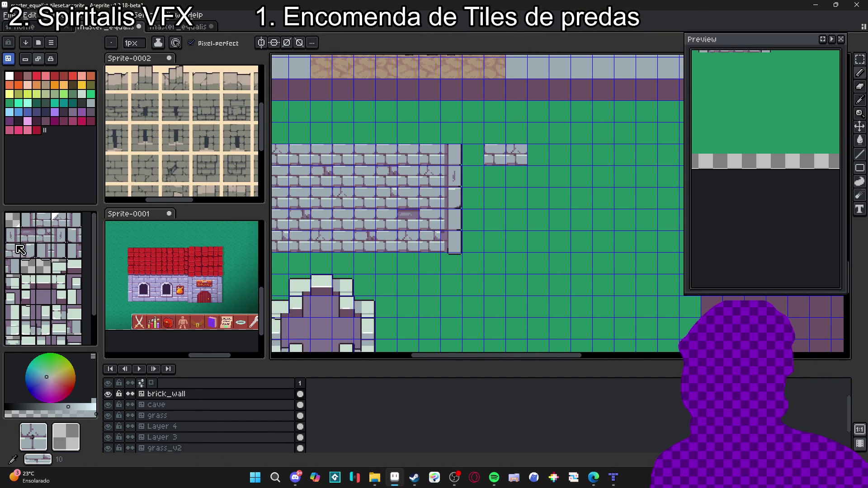
pyautogui.moveTo(408, 237)
pyautogui.mouseDown()
pyautogui.moveTo(577, 219)
pyautogui.moveTo(484, 240)
pyautogui.mouseUp()
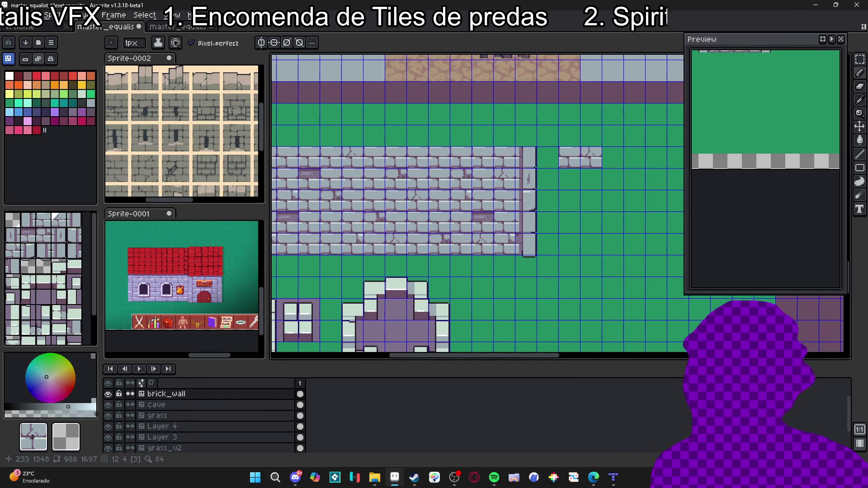
# - Extend the top brick row past the wall's right end, undoing the misplaced tiles
pyautogui.click(29, 235)
pyautogui.click(611, 157)
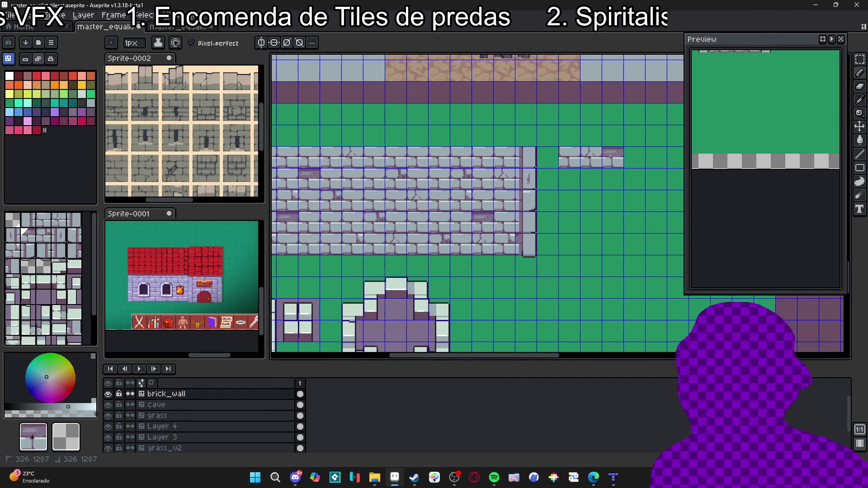
pyautogui.click(42, 233)
pyautogui.click(634, 157)
pyautogui.click(608, 183)
pyautogui.hotkey('ctrl', 'z')
pyautogui.click(547, 301)
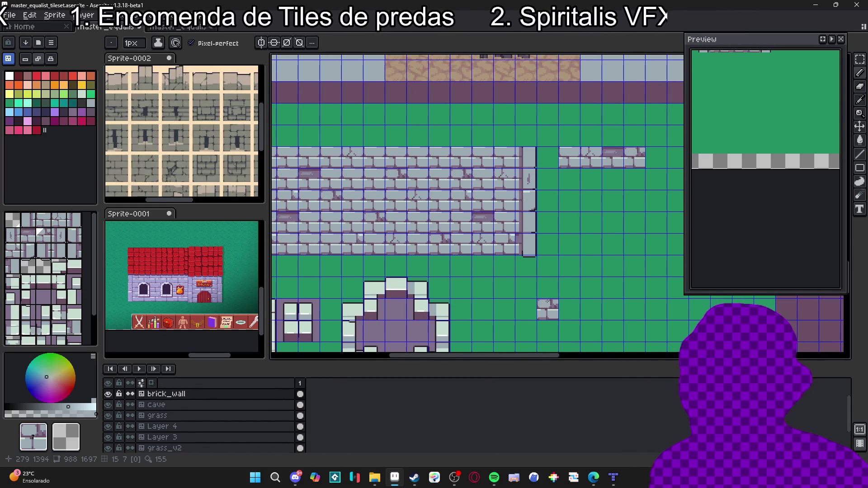
pyautogui.hotkey('ctrl', 'z')
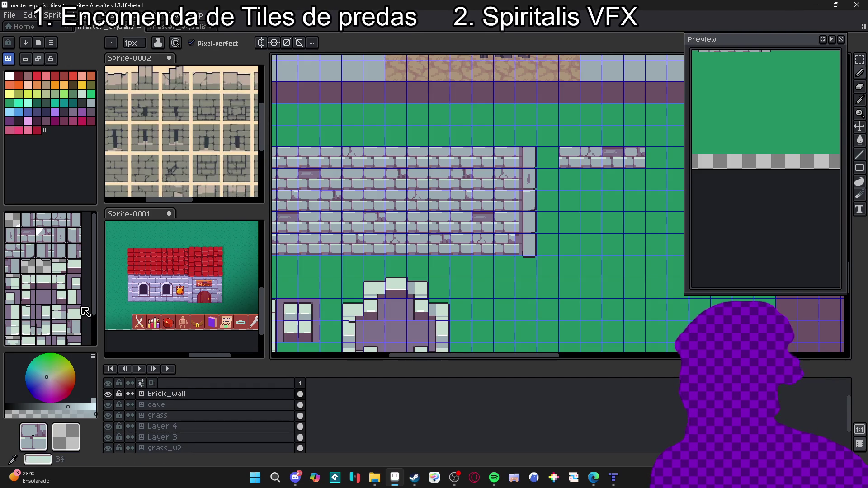
pyautogui.hscroll(-3, 380, 237)
# - Stamp a column of wall-edge tiles down the wall's right end, picking them from the map
pyautogui.keyDown('alt'); pyautogui.click(619, 160); pyautogui.keyUp('alt')
pyautogui.keyDown('alt'); pyautogui.click(291, 169); pyautogui.keyUp('alt')
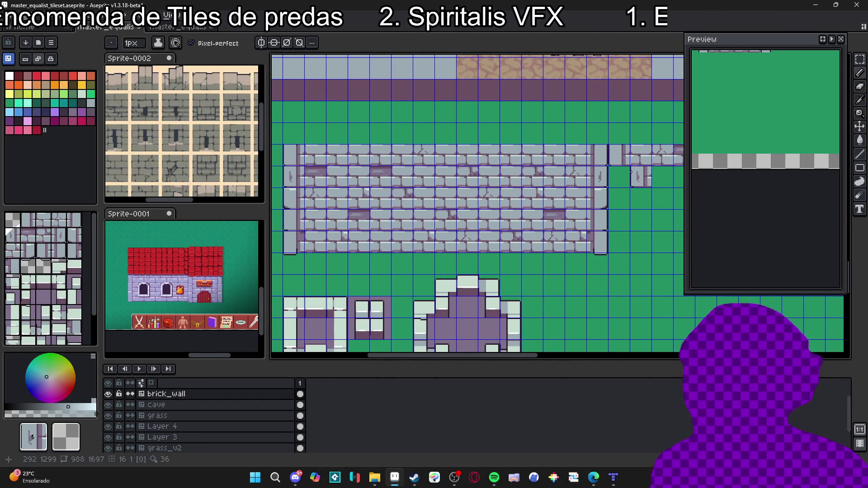
pyautogui.click(618, 176)
pyautogui.click(618, 199)
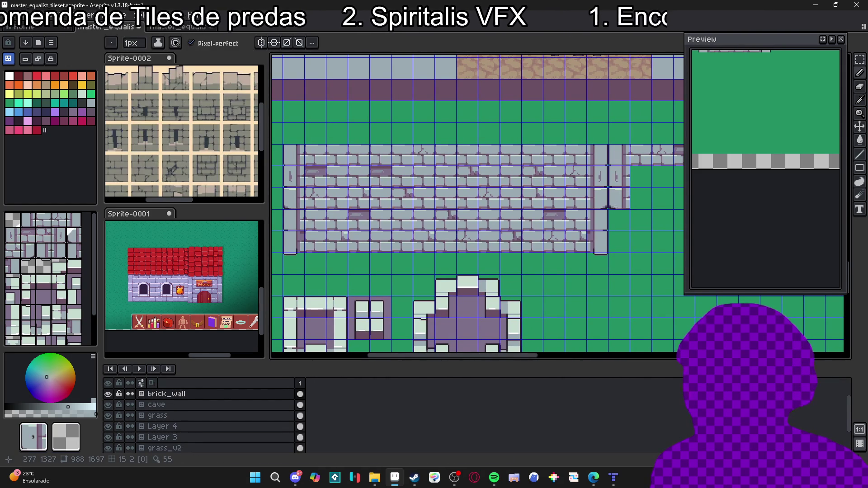
pyautogui.keyDown('alt'); pyautogui.click(289, 222); pyautogui.keyUp('alt')
pyautogui.click(509, 220)
pyautogui.hotkey('ctrl', 'z')
pyautogui.click(618, 220)
pyautogui.keyDown('alt'); pyautogui.click(289, 242); pyautogui.keyUp('alt')
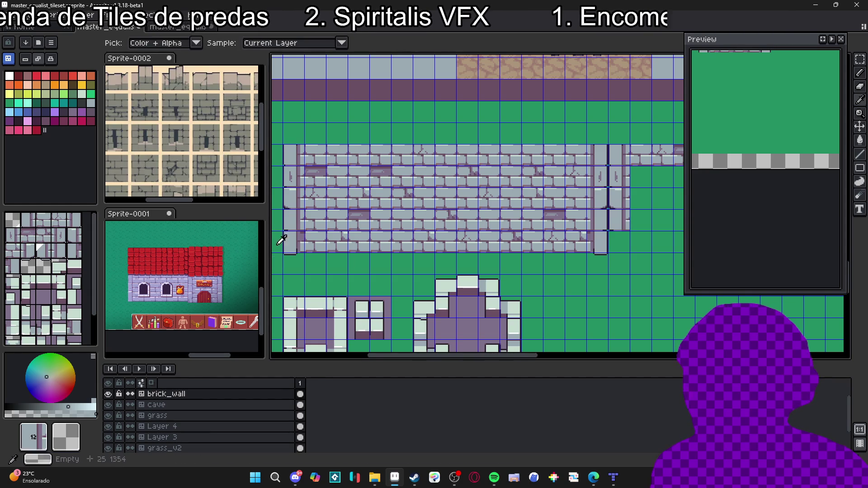
pyautogui.click(617, 242)
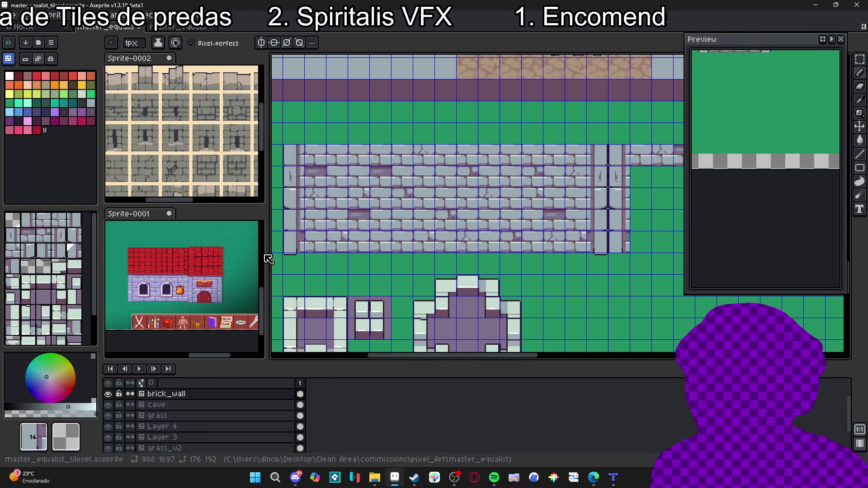
pyautogui.keyDown('alt'); pyautogui.click(290, 246); pyautogui.keyUp('alt')
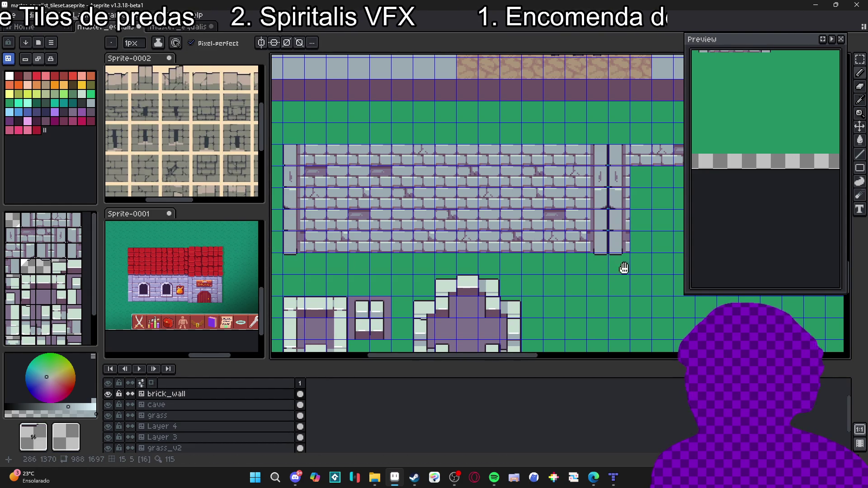
pyautogui.moveTo(630, 266); pyautogui.dragTo(558, 280)
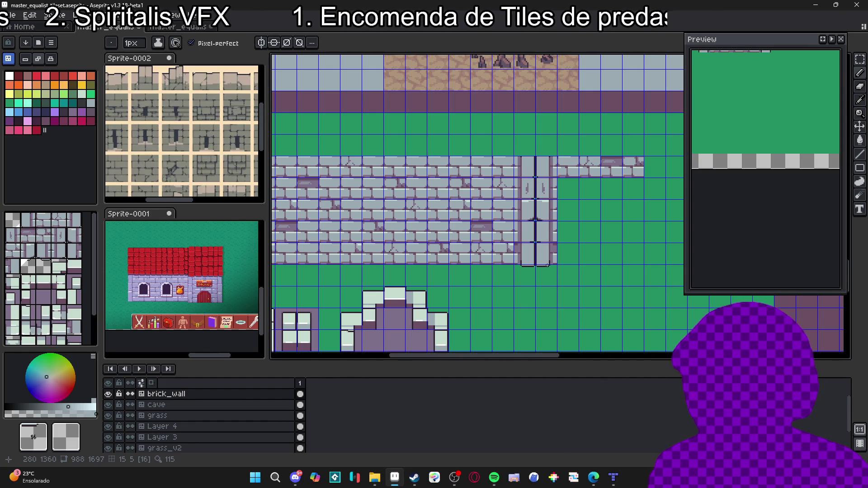
# - Cut the wall's right end and brick extension, paste it back in place, and deselect
pyautogui.press('m')
pyautogui.moveTo(552, 163)
pyautogui.mouseDown()
pyautogui.moveTo(638, 258)
pyautogui.moveTo(643, 284)
pyautogui.mouseUp()
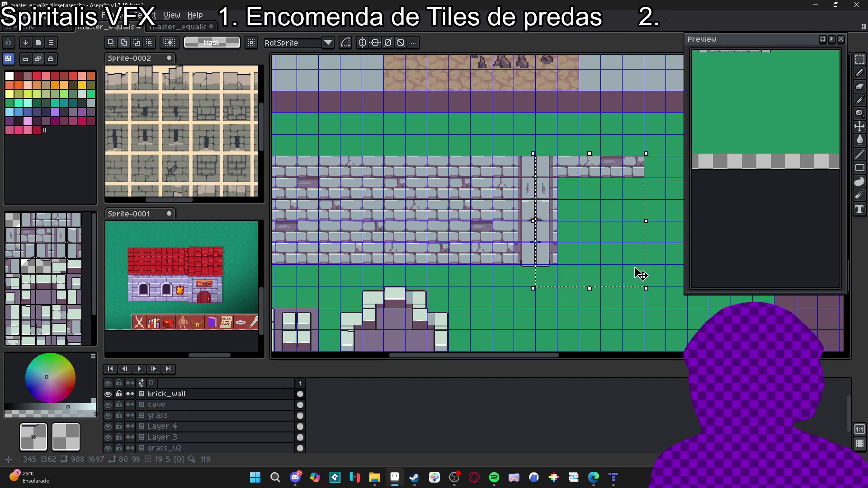
pyautogui.hotkey('ctrl', 'x')
pyautogui.hotkey('ctrl', 'v')
pyautogui.press('Return')
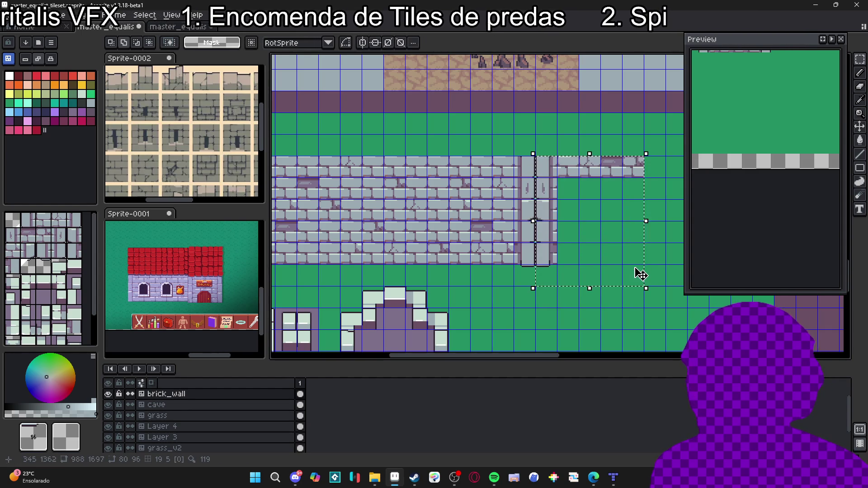
pyautogui.scroll(-1, 582, 258)
pyautogui.moveTo(582, 258)
pyautogui.mouseDown()
pyautogui.moveTo(511, 269)
pyautogui.moveTo(476, 304)
pyautogui.moveTo(489, 291)
pyautogui.mouseUp()
pyautogui.hotkey('ctrl', 'd')
# - Review the pasted room pieces on the tileset sheet, then return to the tile map
pyautogui.click(193, 28)
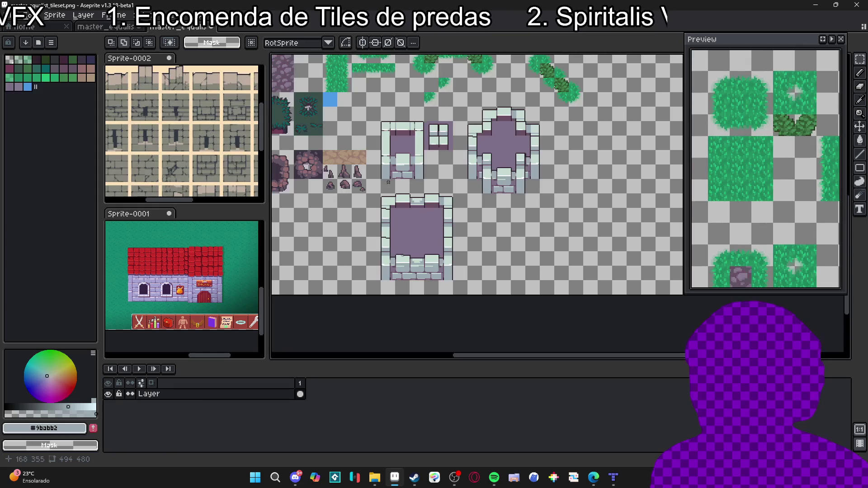
pyautogui.moveTo(469, 197); pyautogui.dragTo(339, 252)
pyautogui.moveTo(389, 215); pyautogui.dragTo(443, 195)
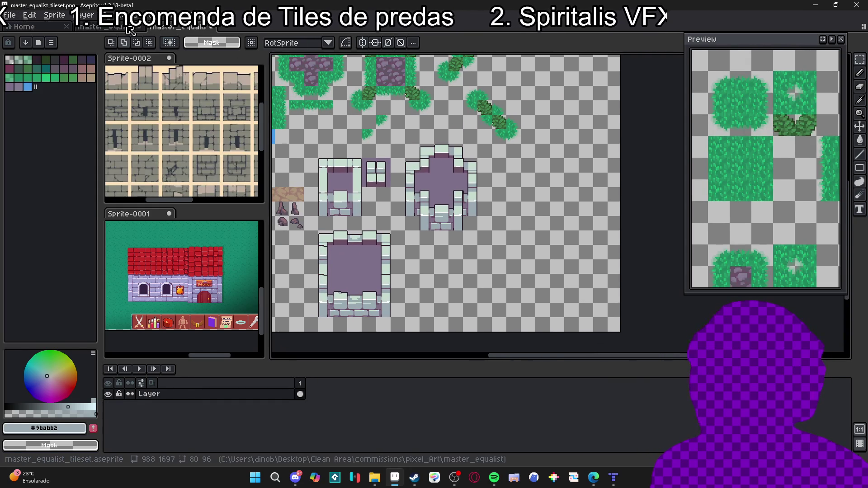
pyautogui.hotkey('ctrl', 'w')
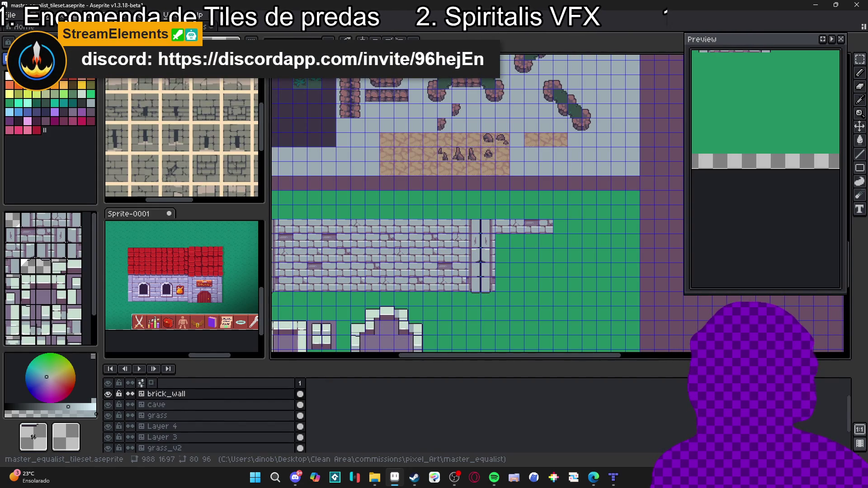
# - In pixel mode, copy the wall-end pieces and paste them beside the rooms in master_equalist_tileset.png
pyautogui.press('Tab')
pyautogui.moveTo(487, 225)
pyautogui.mouseDown()
pyautogui.moveTo(551, 289)
pyautogui.moveTo(553, 305)
pyautogui.mouseUp()
pyautogui.hotkey('ctrl', 'Tab')
pyautogui.hotkey('ctrl', 'v')
pyautogui.moveTo(445, 212)
pyautogui.mouseDown()
pyautogui.moveTo(445, 271)
pyautogui.moveTo(407, 245)
pyautogui.moveTo(404, 202)
pyautogui.mouseUp()
pyautogui.scroll(3, 465, 253)
pyautogui.press('Return')
pyautogui.scroll(-3, 464, 238)
pyautogui.scroll(3, 484, 233)
pyautogui.scroll(-3, 480, 234)
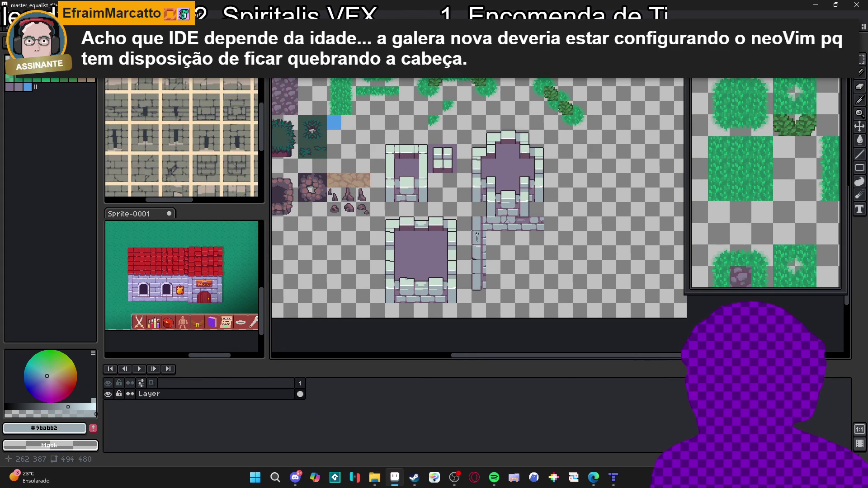
pyautogui.moveTo(487, 231); pyautogui.dragTo(546, 278)
pyautogui.click(397, 160)
pyautogui.moveTo(397, 147); pyautogui.dragTo(442, 205)
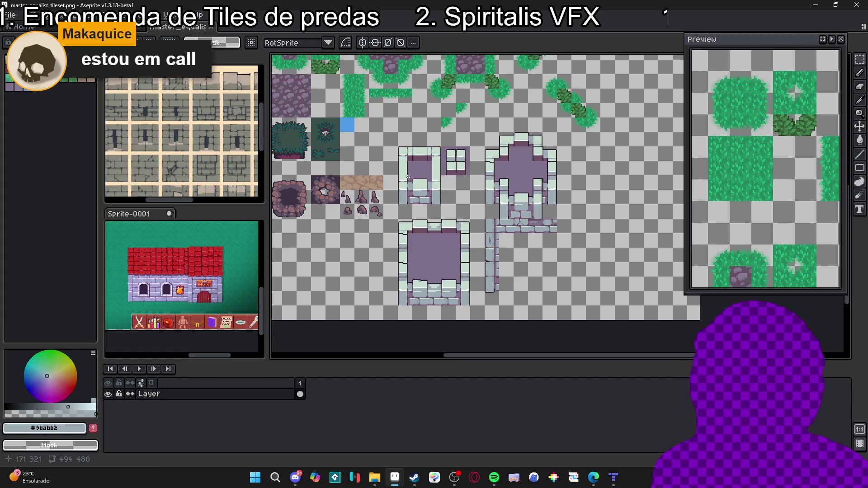
pyautogui.scroll(2, 481, 253)
pyautogui.moveTo(507, 207); pyautogui.dragTo(625, 335)
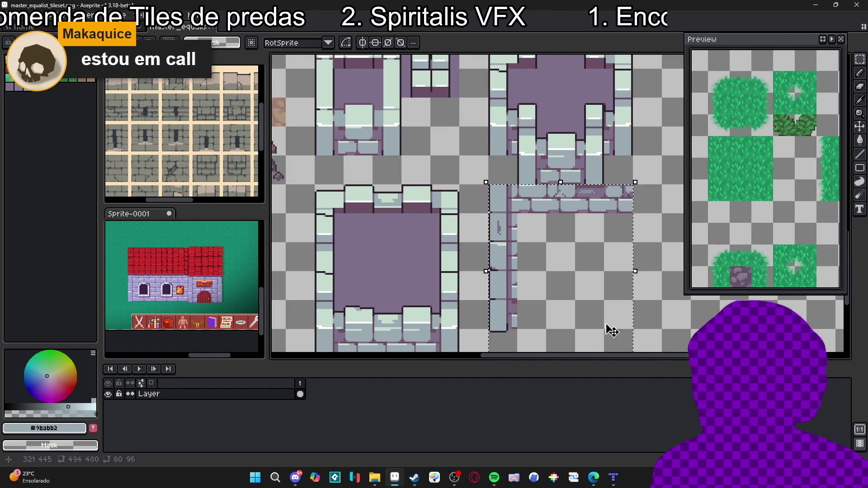
pyautogui.scroll(-2, 601, 326)
pyautogui.press('v')
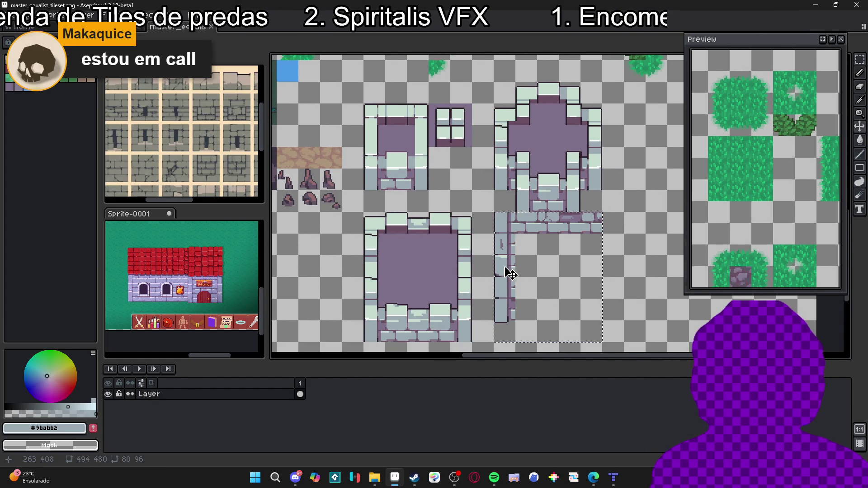
pyautogui.scroll(2, 508, 278)
pyautogui.scroll(-2, 509, 281)
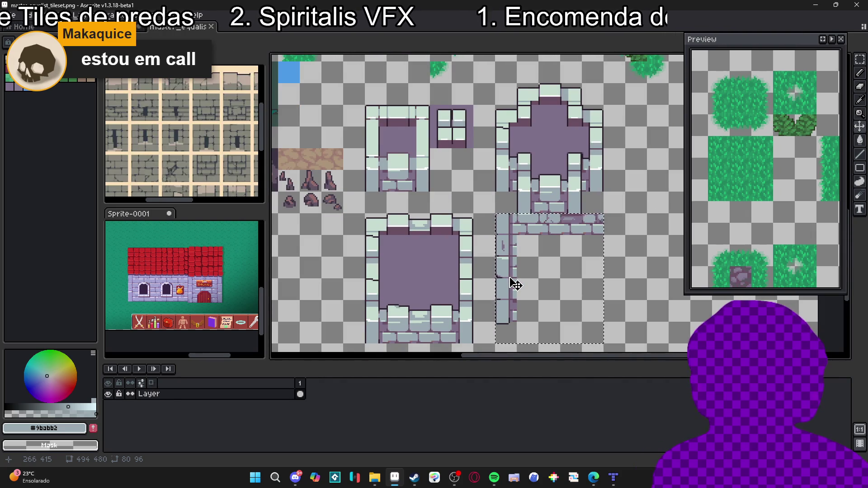
pyautogui.scroll(1, 500, 282)
pyautogui.scroll(-1, 497, 271)
pyautogui.hotkey('ctrl', 'd')
pyautogui.press('m')
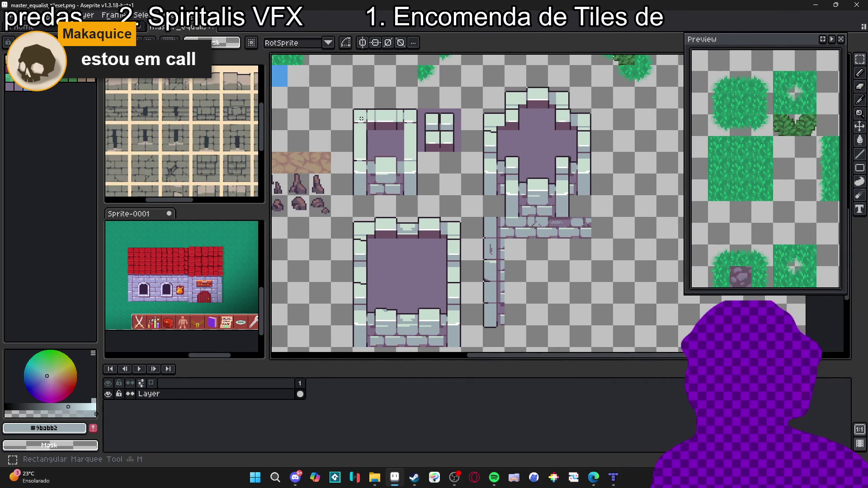
pyautogui.moveTo(361, 118); pyautogui.dragTo(407, 178)
pyautogui.press('v')
# - Marquee-select the large wall tile and the cross-shaped tower tile, then clear the selections
pyautogui.click(486, 141)
pyautogui.press('m')
pyautogui.moveTo(481, 85)
pyautogui.mouseDown()
pyautogui.moveTo(570, 219)
pyautogui.moveTo(593, 221)
pyautogui.moveTo(559, 219)
pyautogui.mouseUp()
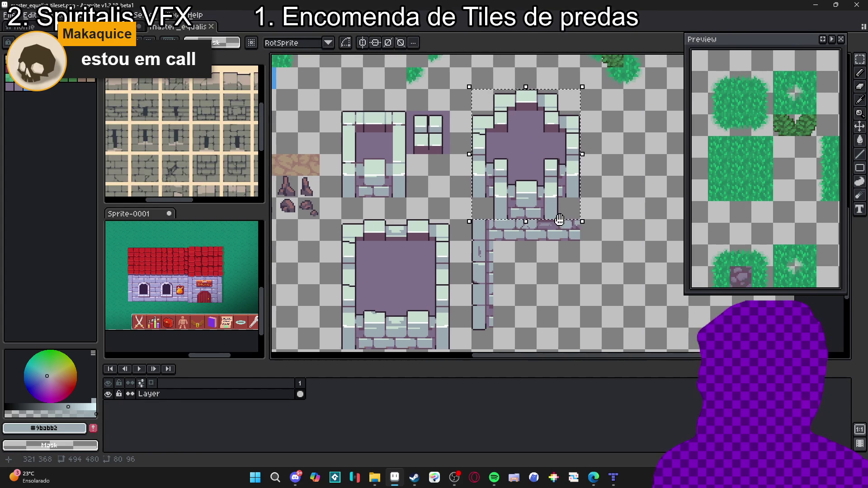
pyautogui.hotkey('ctrl', 'd')
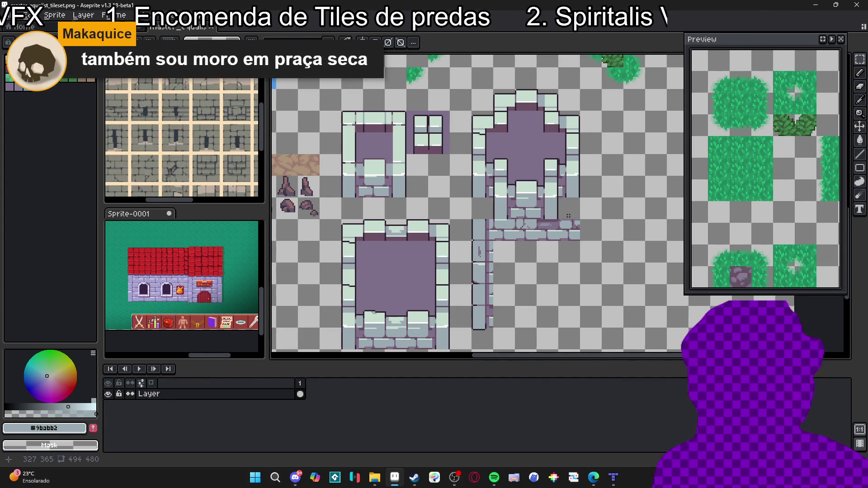
pyautogui.press('m')
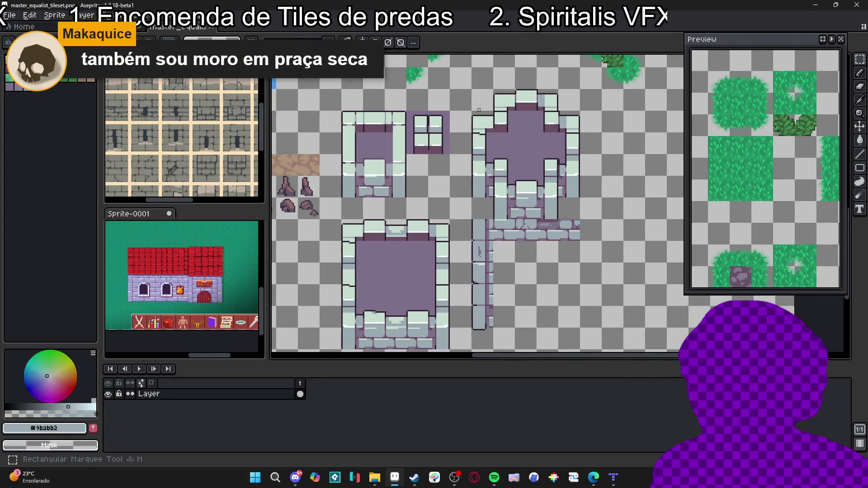
pyautogui.moveTo(474, 90); pyautogui.dragTo(574, 213)
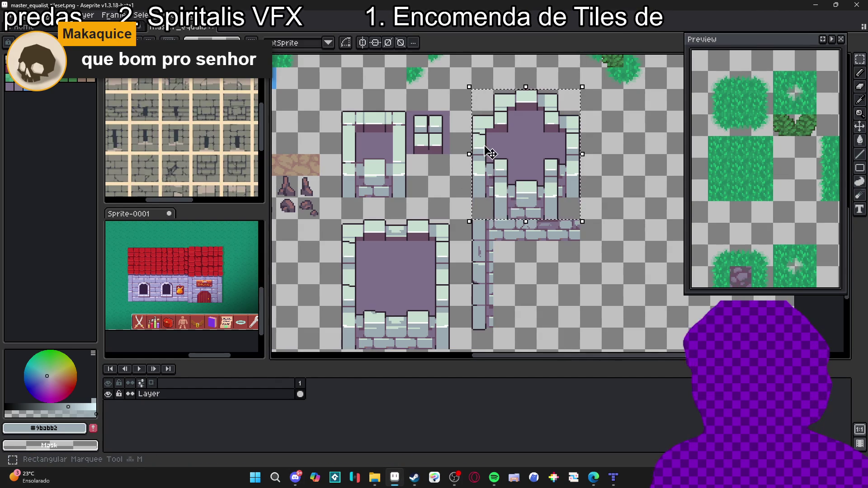
pyautogui.click(483, 103)
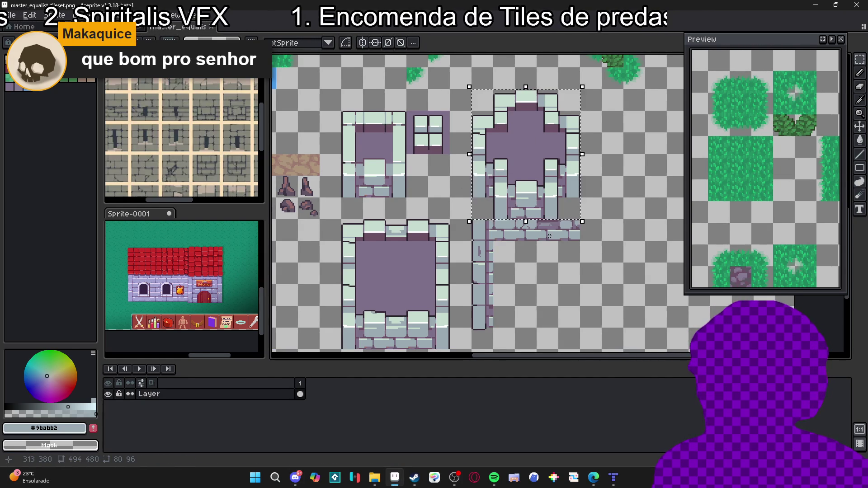
pyautogui.hotkey('ctrl', 'z')
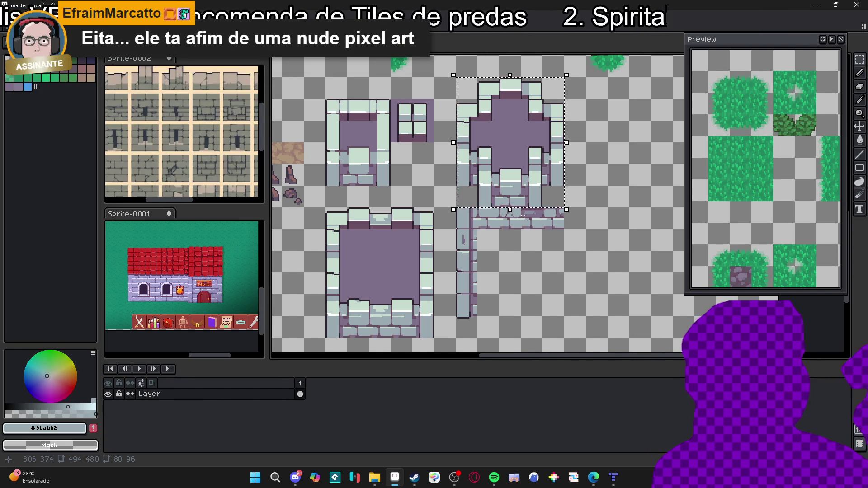
pyautogui.click(522, 216)
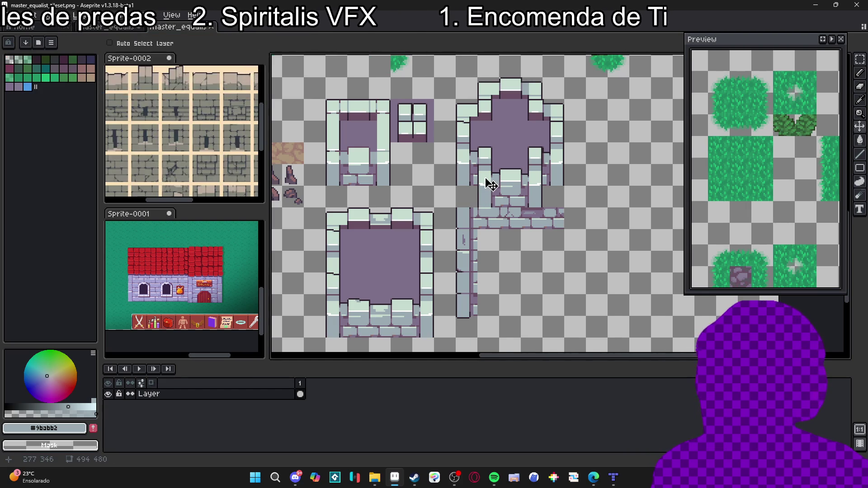
# - Select the central tower tile block on the tileset sheet
pyautogui.press('m')
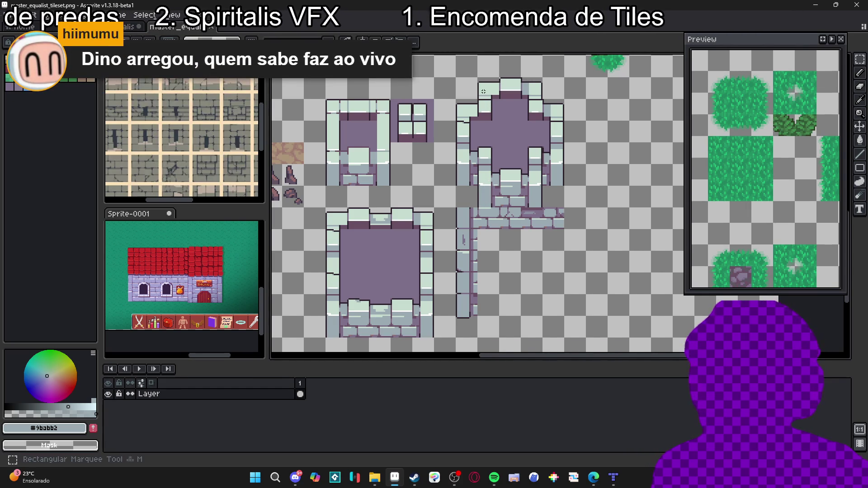
pyautogui.moveTo(454, 77); pyautogui.dragTo(564, 208)
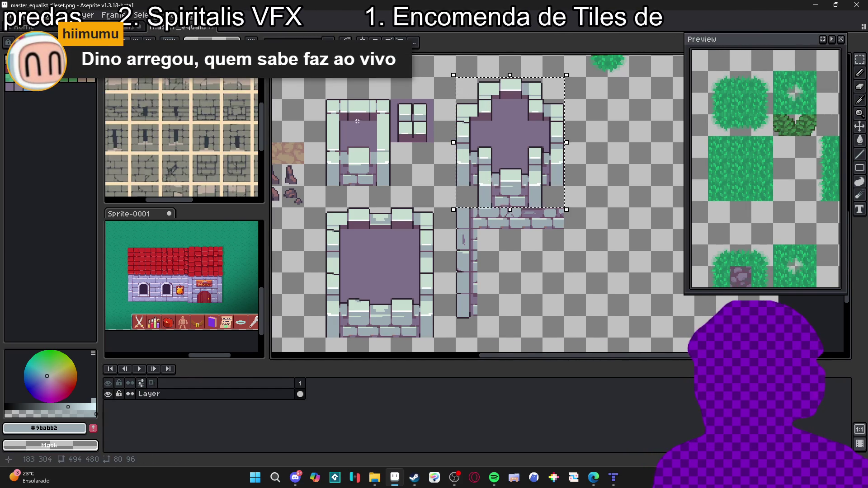
pyautogui.click(135, 27)
pyautogui.click(187, 29)
pyautogui.scroll(-2, 488, 238)
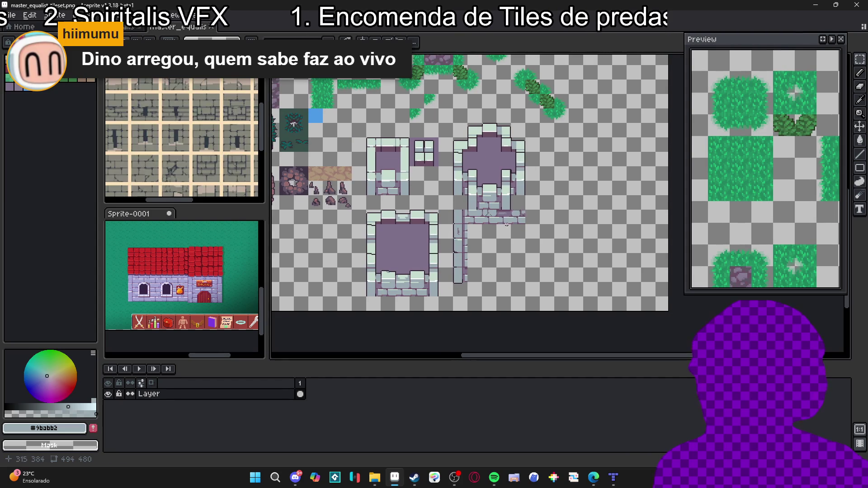
pyautogui.press('v')
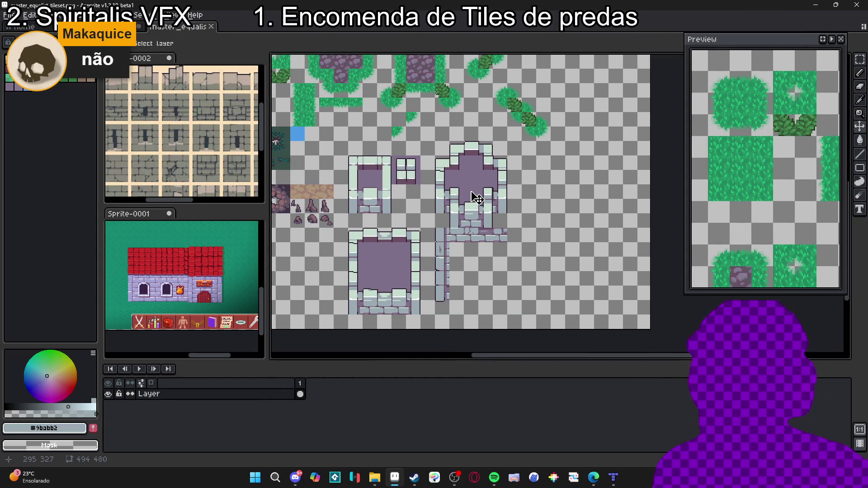
pyautogui.scroll(-1, 477, 199)
pyautogui.scroll(2, 470, 196)
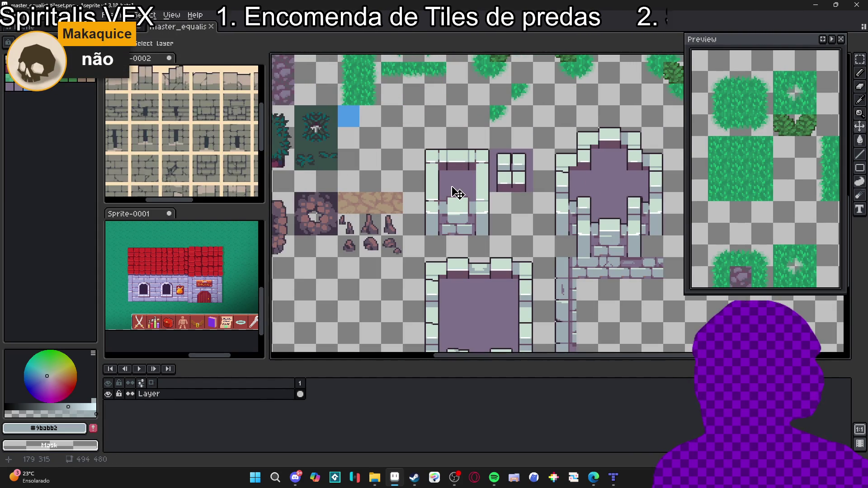
# - Select the small square room and window tiles, then switch to Tiled
pyautogui.press('m')
pyautogui.moveTo(430, 158); pyautogui.dragTo(488, 232)
pyautogui.moveTo(500, 158); pyautogui.dragTo(533, 190)
pyautogui.scroll(-2, 452, 171)
pyautogui.scroll(1, 451, 172)
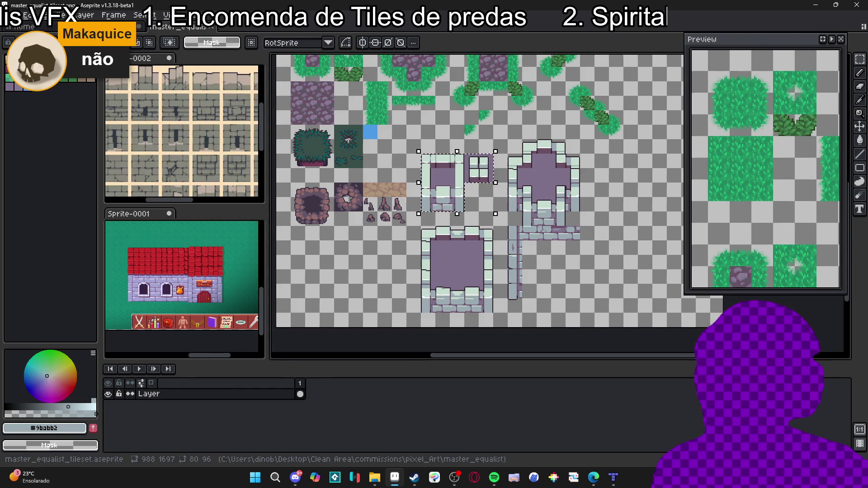
pyautogui.scroll(-3, 438, 211)
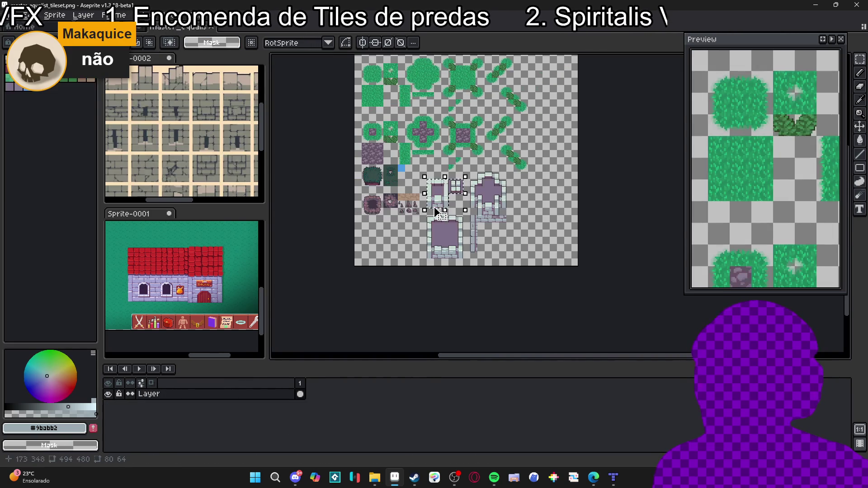
pyautogui.hotkey('alt', 'Tab')
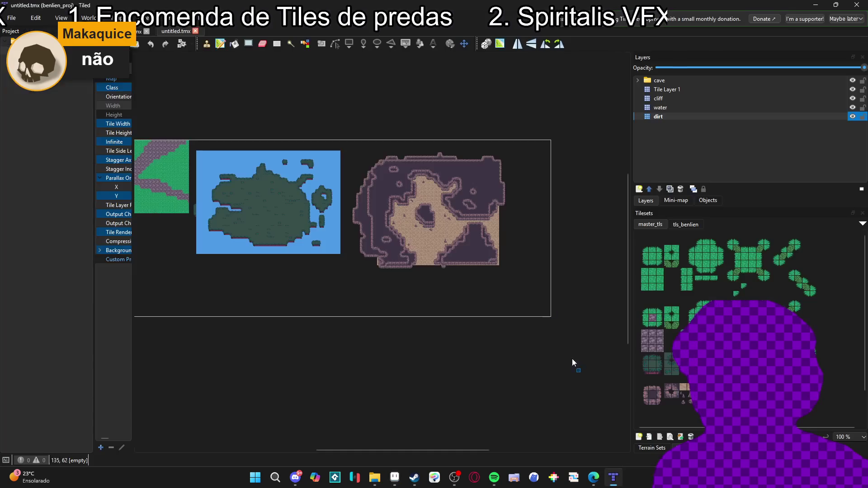
# - Select Tile Layer 1, water and cave_wall_2 in the Layers panel
pyautogui.scroll(3, 405, 262)
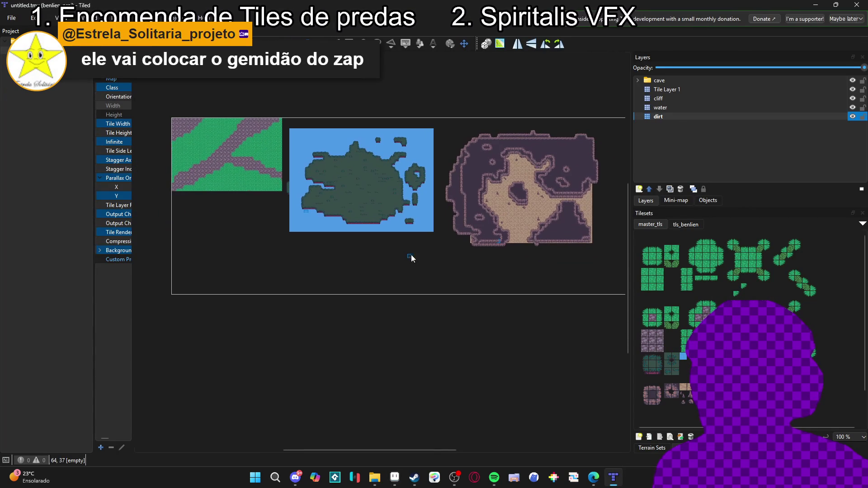
pyautogui.click(666, 90)
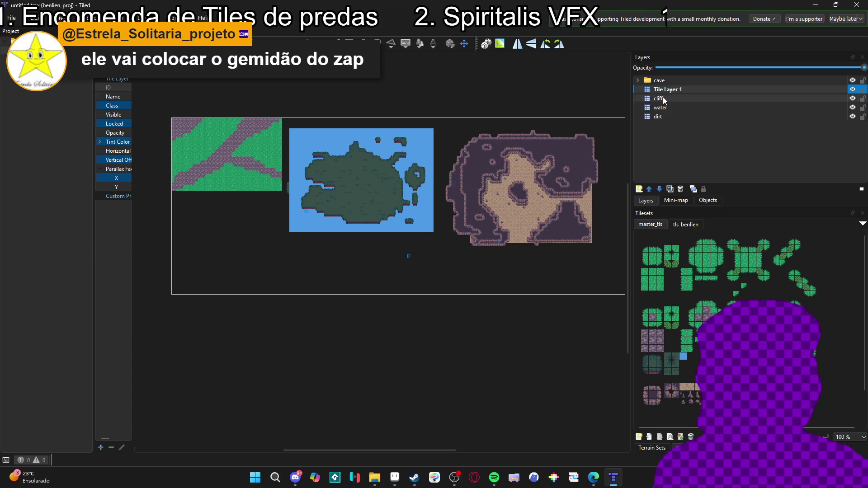
pyautogui.click(667, 109)
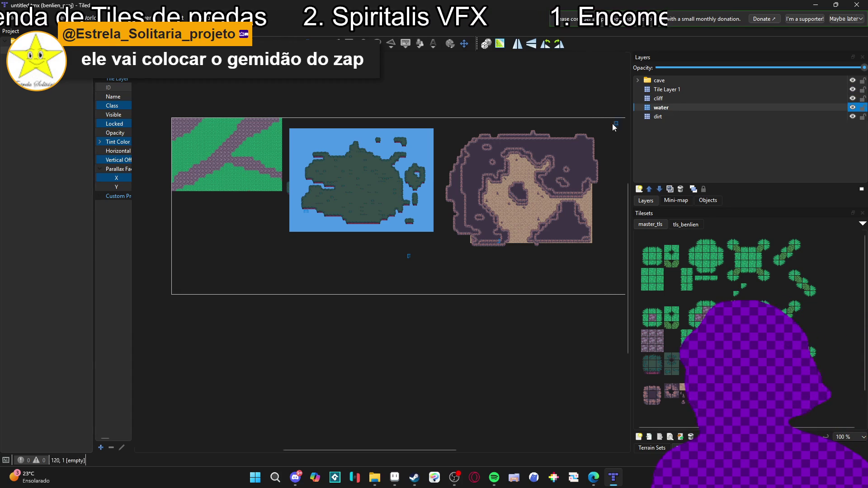
pyautogui.scroll(2, 688, 88)
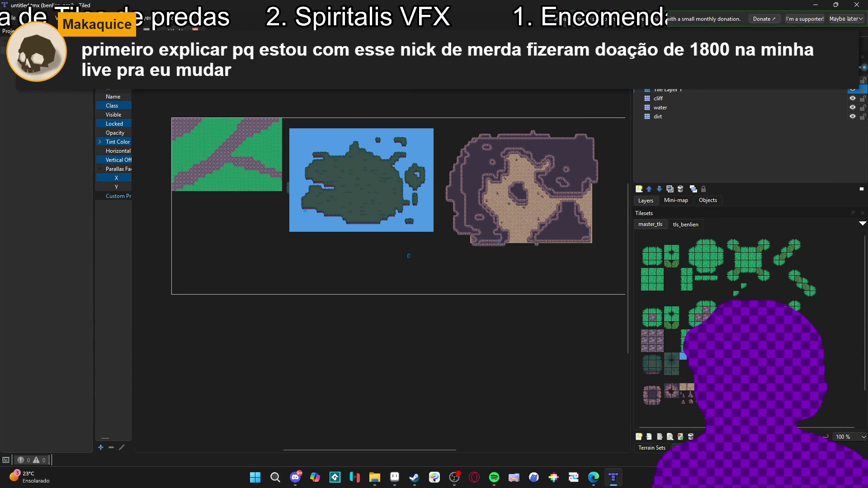
pyautogui.click(677, 98)
# - Open the master_tls tileset for editing from the Tilesets panel
pyautogui.scroll(-2, 664, 163)
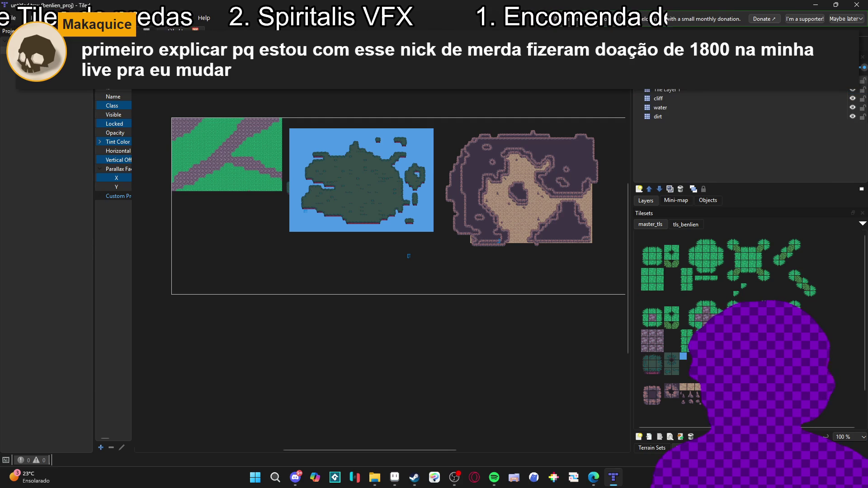
pyautogui.scroll(-3, 467, 217)
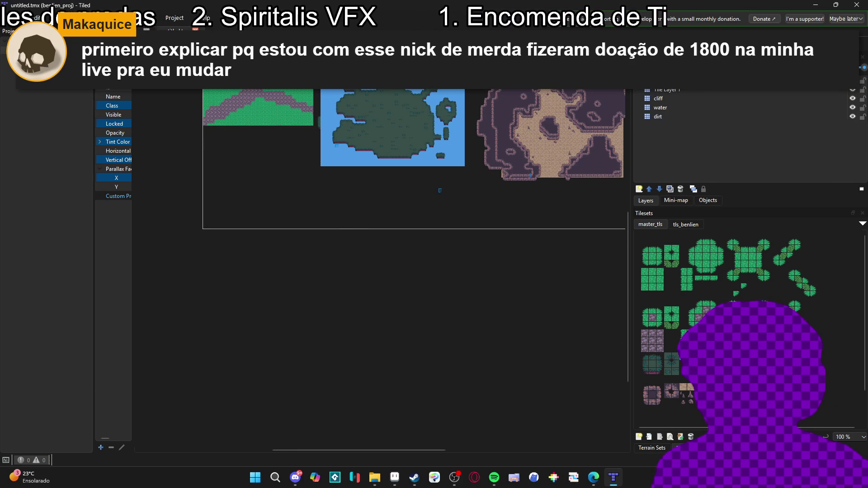
pyautogui.scroll(-2, 669, 294)
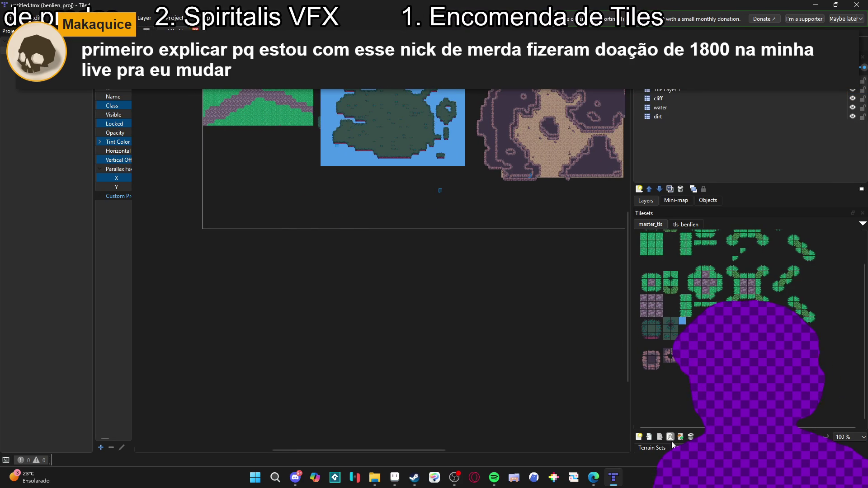
pyautogui.click(670, 436)
pyautogui.scroll(3, 407, 226)
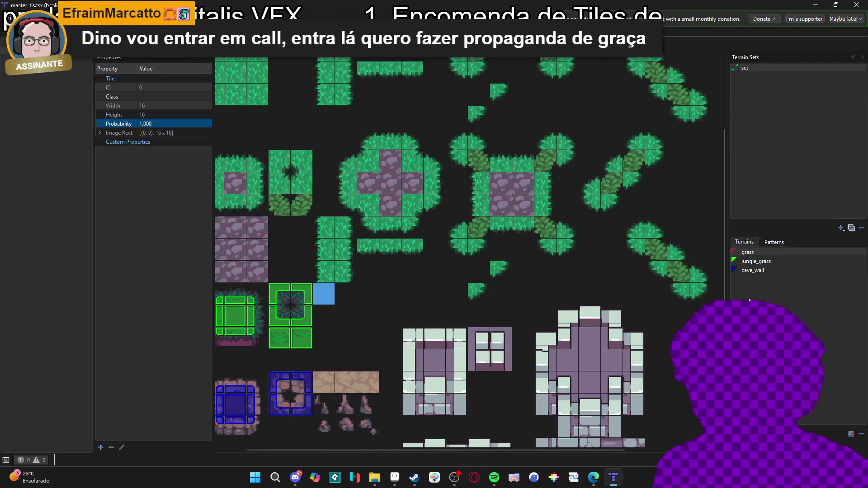
# - Add a new terrain named castle_bricks to the terrain set
pyautogui.click(851, 433)
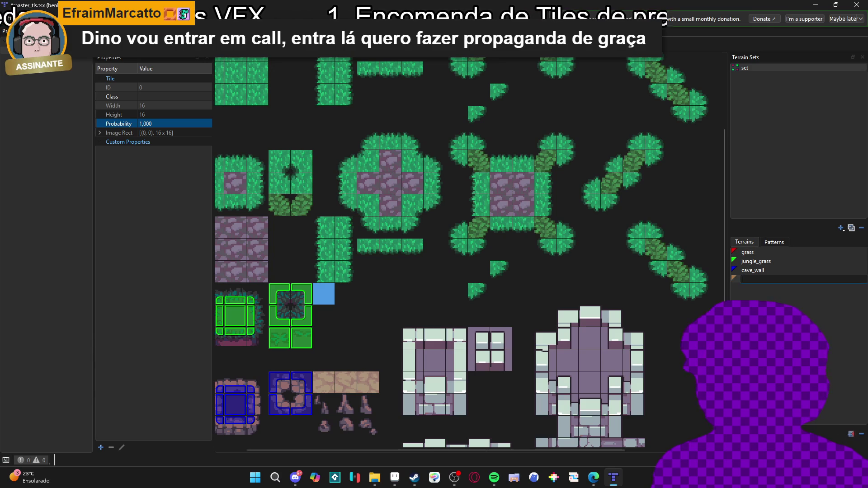
pyautogui.write('castle_brick')
pyautogui.write('s')
pyautogui.press('Return')
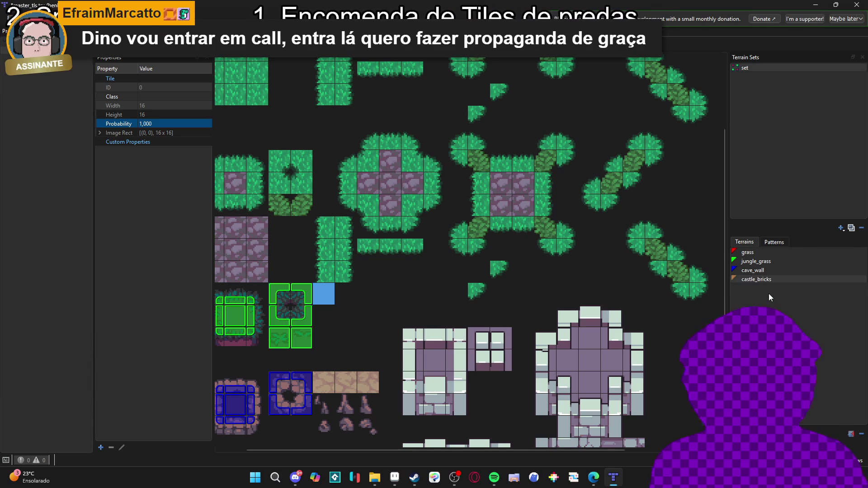
pyautogui.scroll(-3, 349, 202)
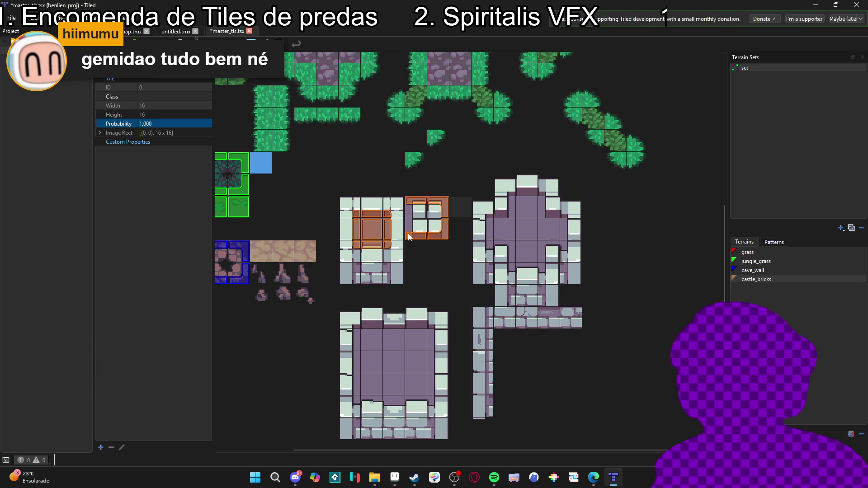
# - Mark the room tiles and bottom castle tile edge as castle_bricks, then return to untitled.tmx
pyautogui.click(406, 210)
pyautogui.scroll(-1, 405, 272)
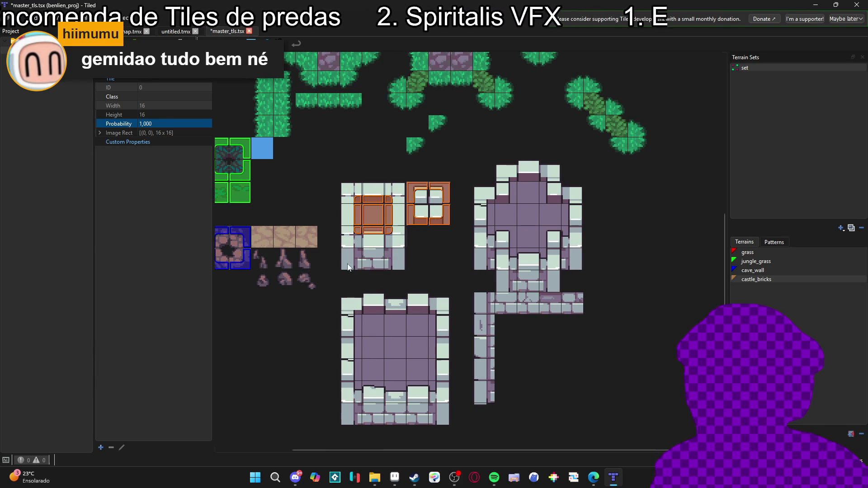
pyautogui.hscroll(1, 366, 325)
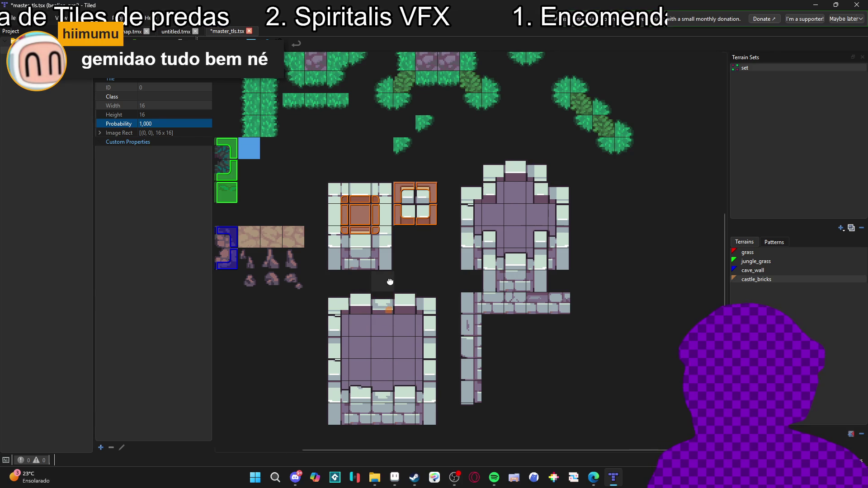
pyautogui.scroll(1, 389, 285)
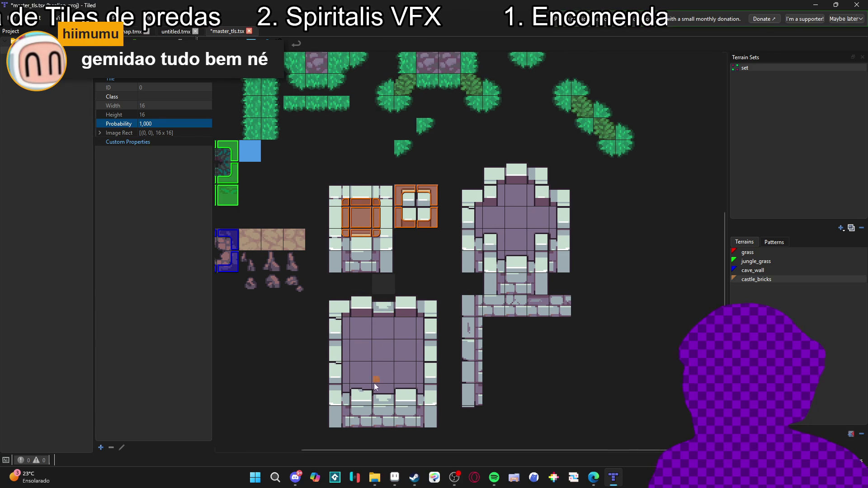
pyautogui.click(387, 403)
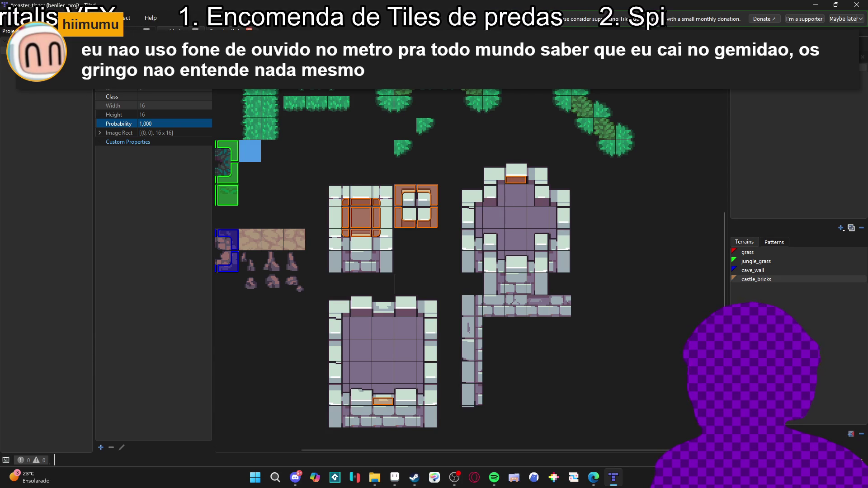
pyautogui.click(176, 31)
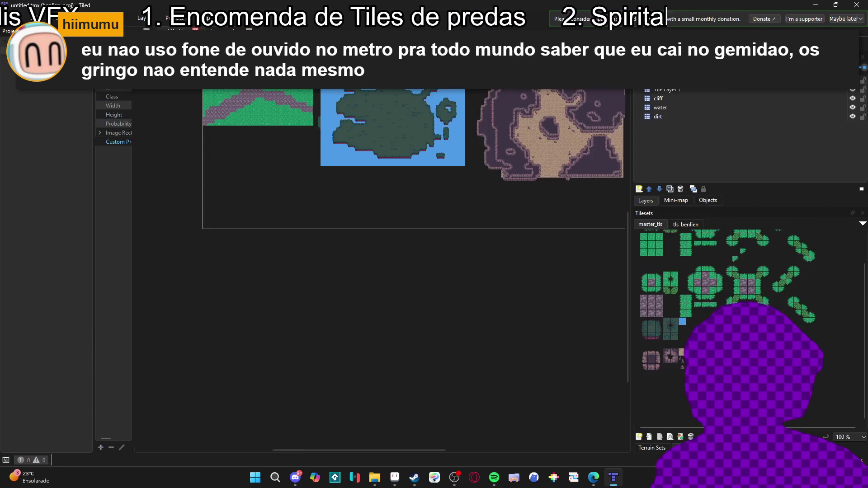
# - Paint a rectangular castle_bricks room on the map, undoing the oversized first attempt
pyautogui.click(650, 448)
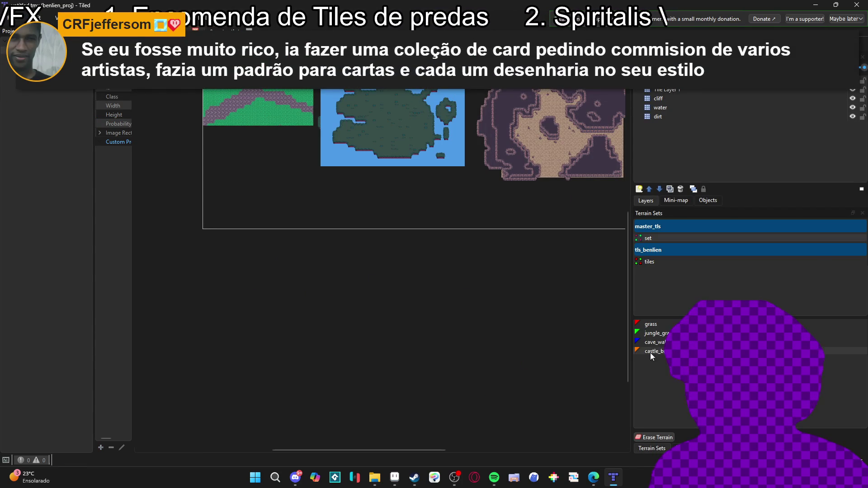
pyautogui.scroll(2, 354, 297)
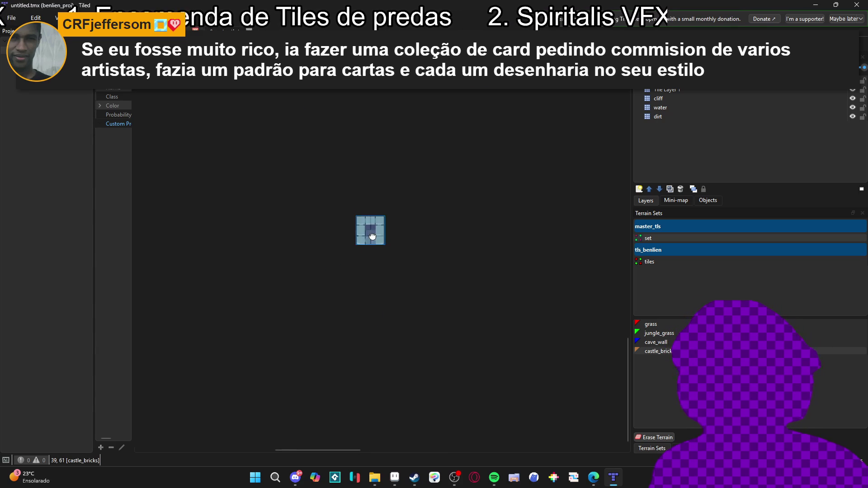
pyautogui.moveTo(334, 186)
pyautogui.mouseDown()
pyautogui.moveTo(329, 206)
pyautogui.moveTo(357, 149)
pyautogui.moveTo(359, 180)
pyautogui.moveTo(305, 208)
pyautogui.moveTo(415, 258)
pyautogui.moveTo(441, 197)
pyautogui.moveTo(416, 230)
pyautogui.moveTo(301, 174)
pyautogui.moveTo(229, 251)
pyautogui.moveTo(261, 219)
pyautogui.moveTo(357, 270)
pyautogui.moveTo(283, 251)
pyautogui.moveTo(351, 288)
pyautogui.moveTo(420, 223)
pyautogui.moveTo(316, 251)
pyautogui.mouseUp()
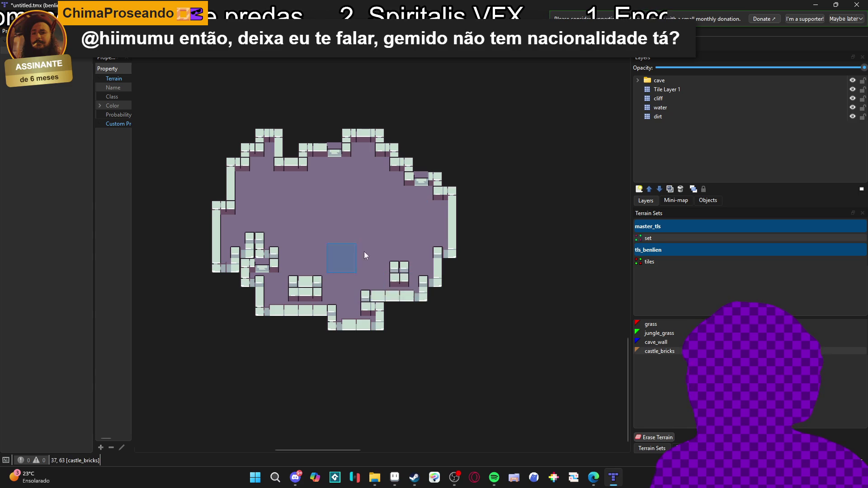
pyautogui.hotkey('ctrl', 'z')
pyautogui.hotkey('ctrl', 'z')
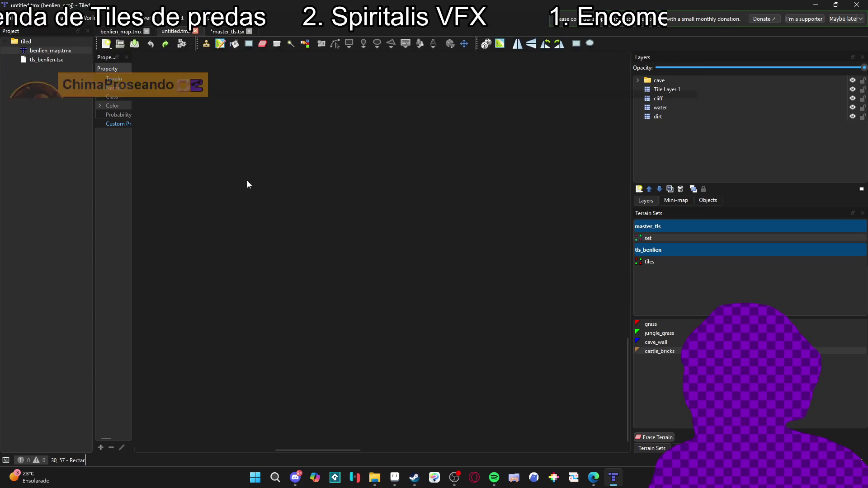
pyautogui.moveTo(253, 127); pyautogui.dragTo(337, 220)
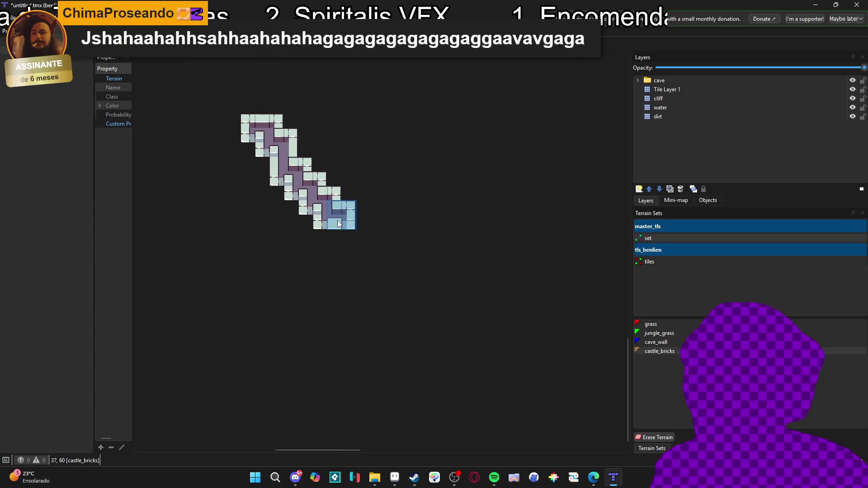
pyautogui.moveTo(282, 131)
pyautogui.mouseDown()
pyautogui.moveTo(400, 138)
pyautogui.moveTo(310, 121)
pyautogui.moveTo(384, 125)
pyautogui.moveTo(276, 126)
pyautogui.moveTo(302, 122)
pyautogui.moveTo(403, 135)
pyautogui.moveTo(414, 167)
pyautogui.moveTo(408, 227)
pyautogui.moveTo(254, 227)
pyautogui.moveTo(256, 155)
pyautogui.moveTo(366, 141)
pyautogui.moveTo(402, 156)
pyautogui.moveTo(267, 208)
pyautogui.moveTo(394, 207)
pyautogui.moveTo(397, 175)
pyautogui.moveTo(326, 175)
pyautogui.moveTo(294, 197)
pyautogui.mouseUp()
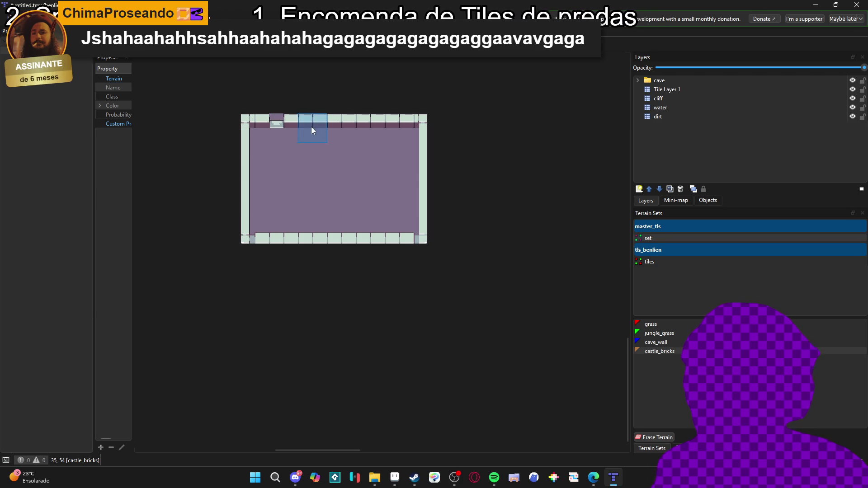
# - Add notches along the room's top wall and widen the Properties panel
pyautogui.click(397, 128)
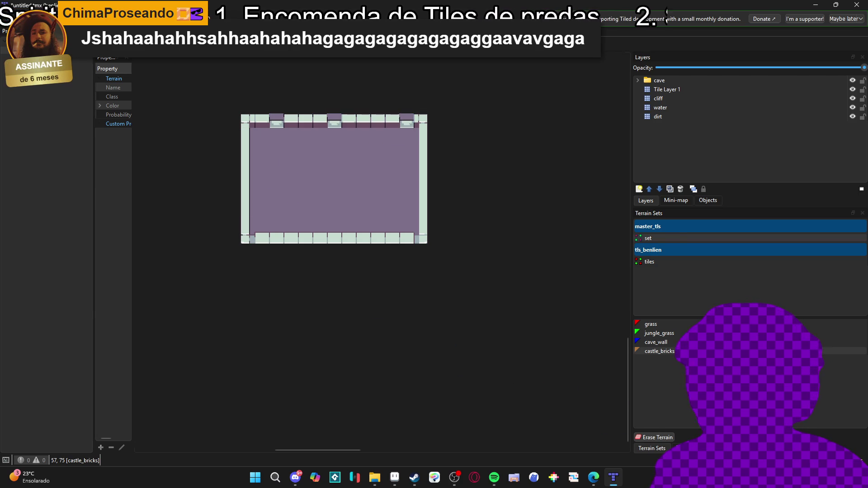
pyautogui.click(685, 448)
pyautogui.click(648, 448)
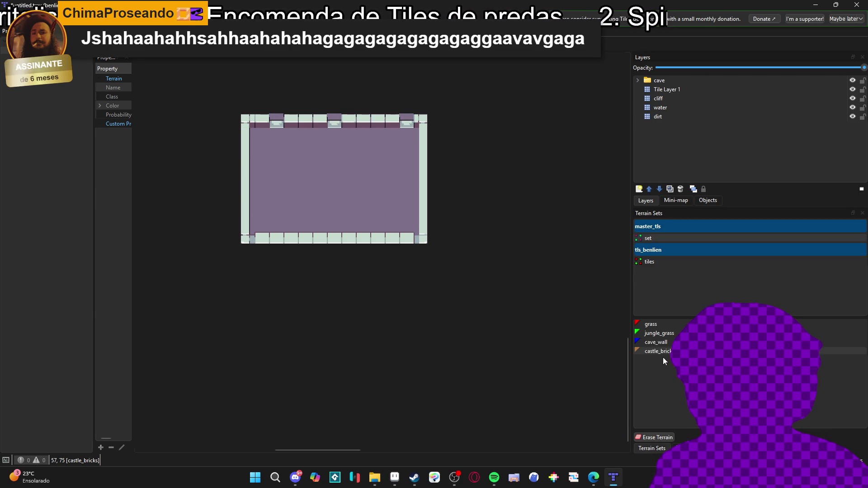
pyautogui.moveTo(666, 351); pyautogui.dragTo(528, 291)
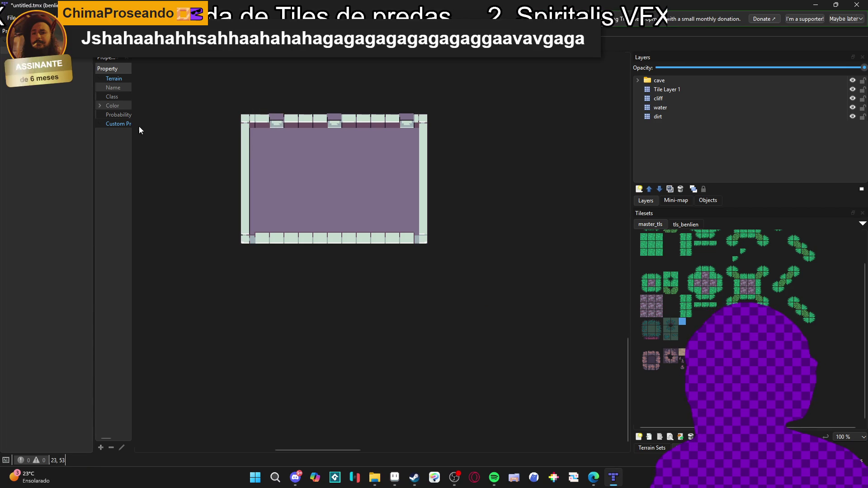
pyautogui.moveTo(134, 131); pyautogui.dragTo(226, 139)
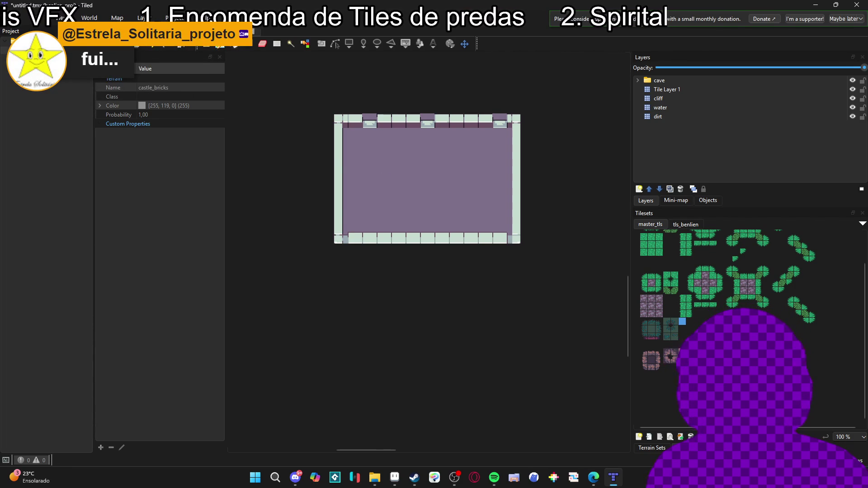
# - Reopen the master_tls tileset for editing from the Tilesets panel
pyautogui.click(670, 437)
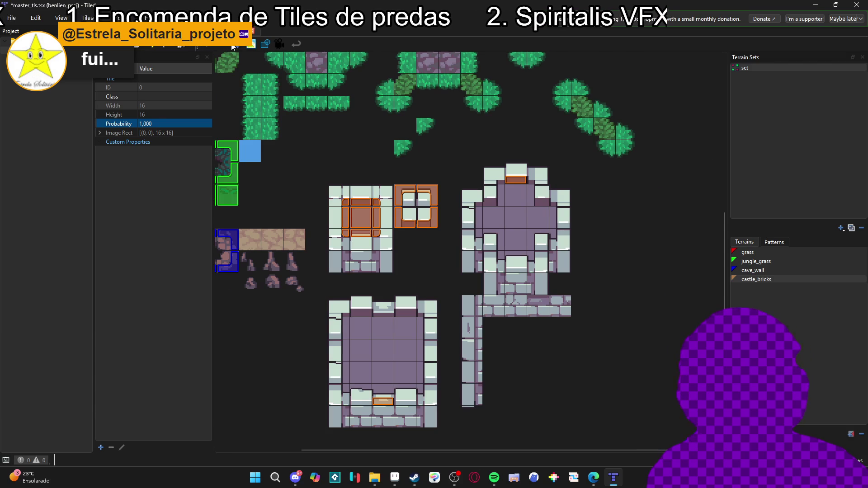
# - Toggle the terrain overlay off and on, save master_tls, and return to untitled.tmx
pyautogui.click(233, 44)
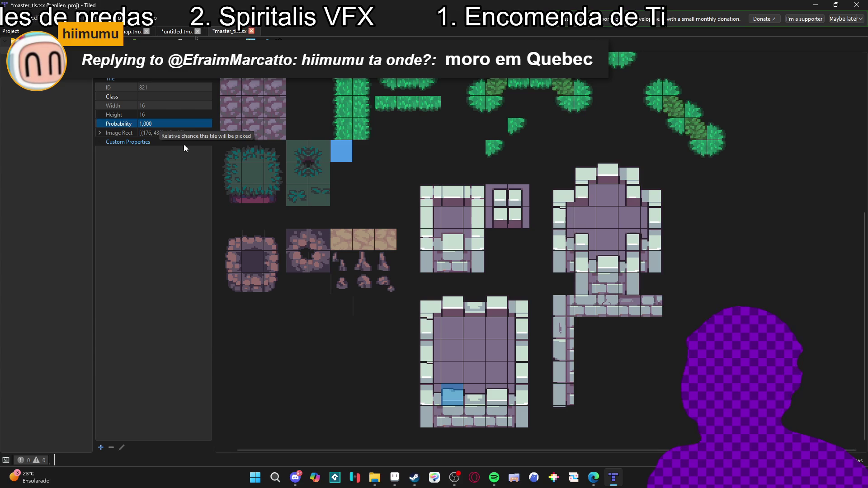
pyautogui.press('t')
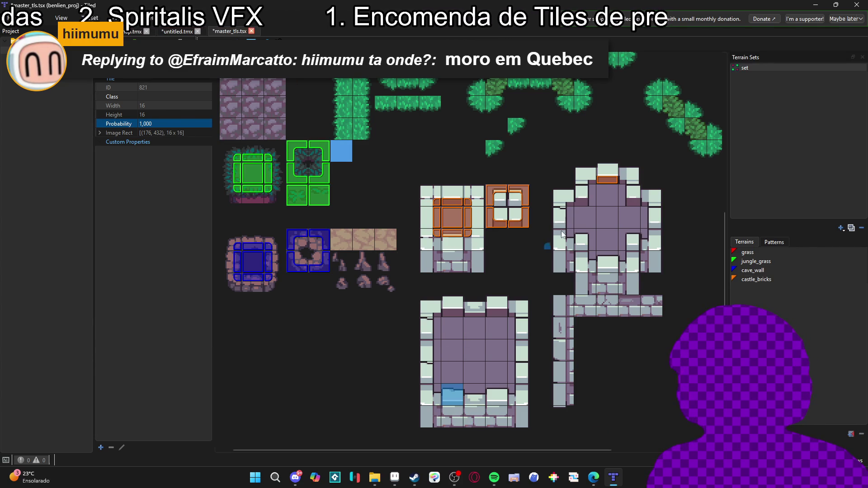
pyautogui.hscroll(1, 603, 245)
pyautogui.hotkey('ctrl', 's')
pyautogui.click(176, 31)
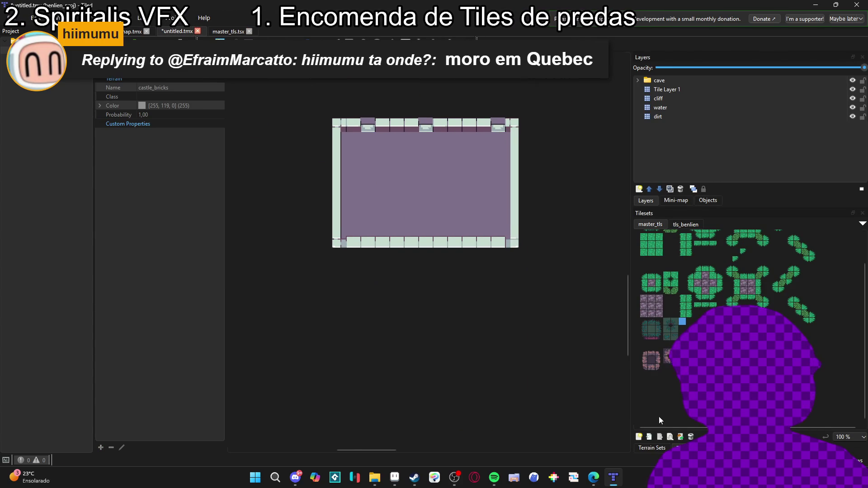
# - Pick a brick wall tile and paint it along the room's bottom and top walls
pyautogui.click(645, 448)
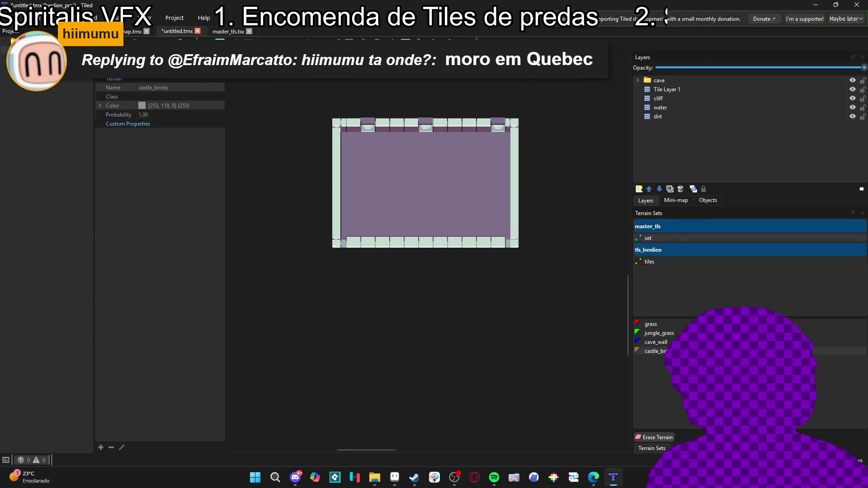
pyautogui.click(680, 448)
pyautogui.scroll(2, 677, 316)
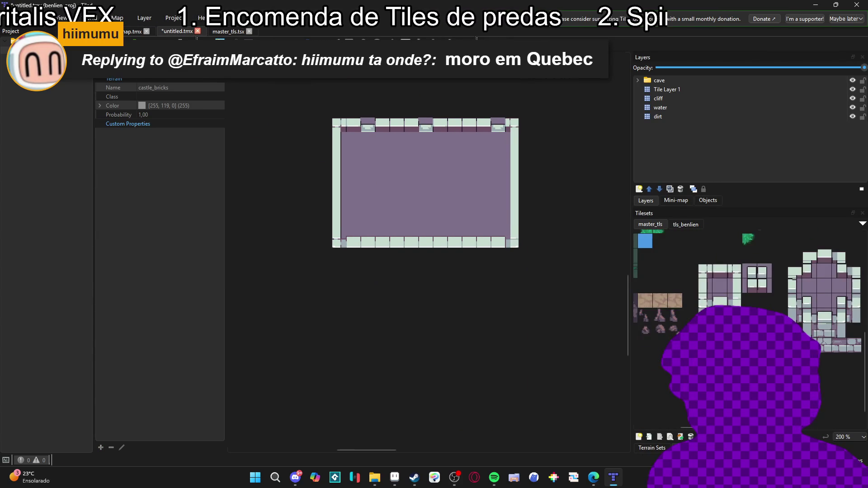
pyautogui.click(645, 240)
pyautogui.click(368, 242)
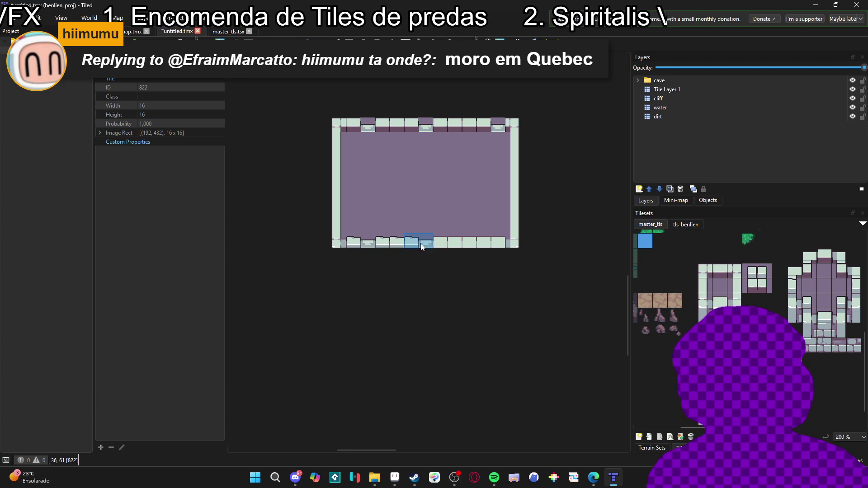
pyautogui.moveTo(400, 250); pyautogui.dragTo(489, 246)
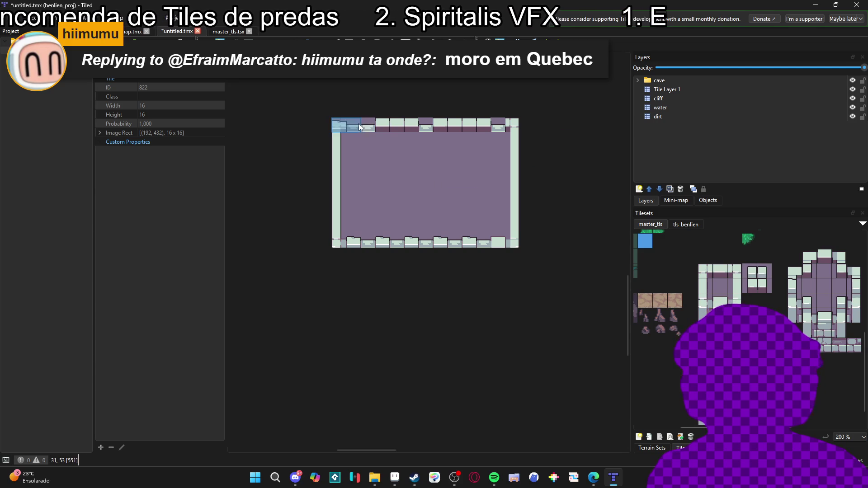
pyautogui.moveTo(399, 129); pyautogui.dragTo(481, 126)
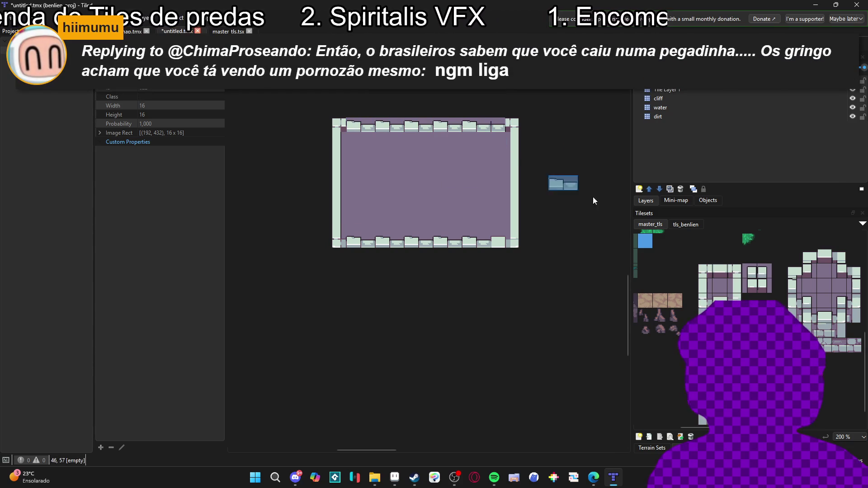
# - Paint wall tiles down the room's right edge and at its top-right corner
pyautogui.moveTo(529, 109)
pyautogui.mouseDown()
pyautogui.moveTo(500, 269)
pyautogui.moveTo(522, 272)
pyautogui.mouseUp()
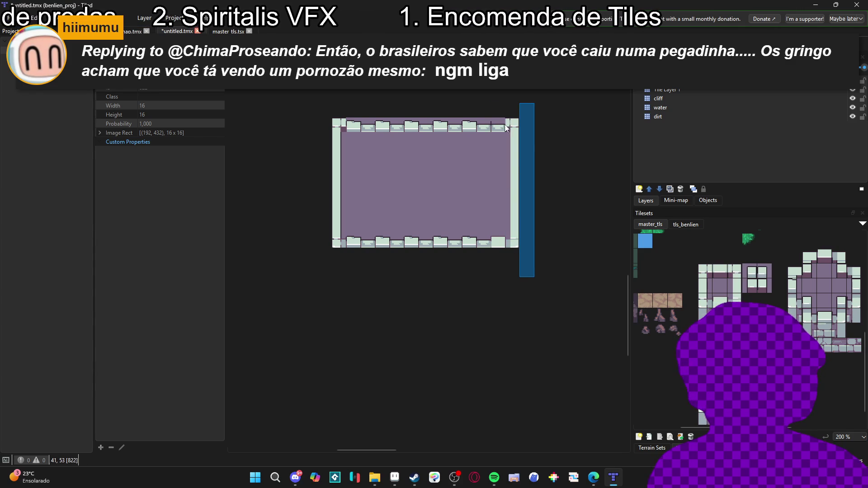
pyautogui.click(462, 126)
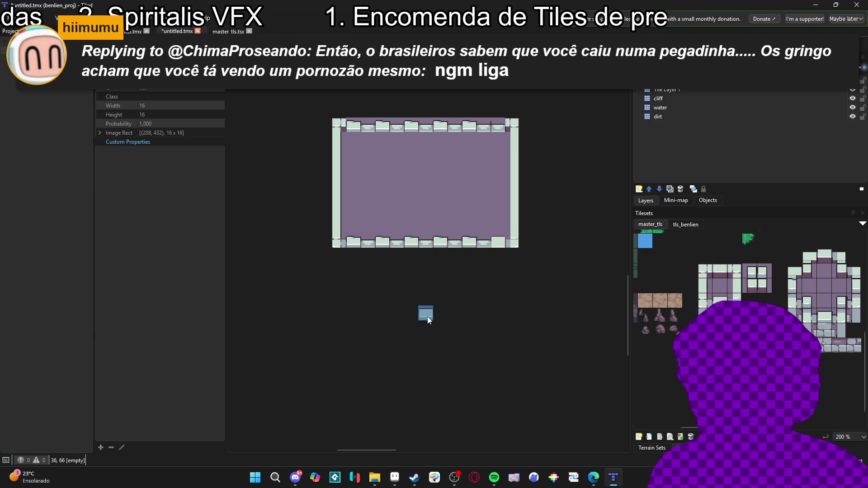
pyautogui.scroll(-2, 745, 289)
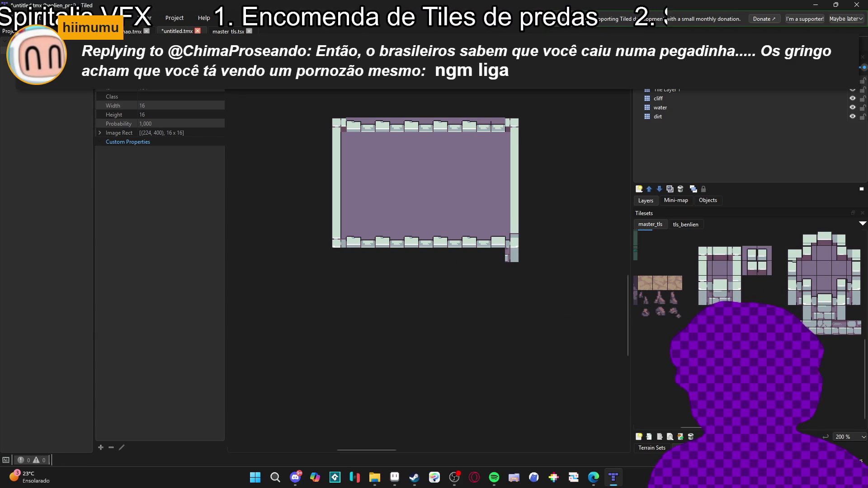
pyautogui.moveTo(514, 226); pyautogui.dragTo(514, 167)
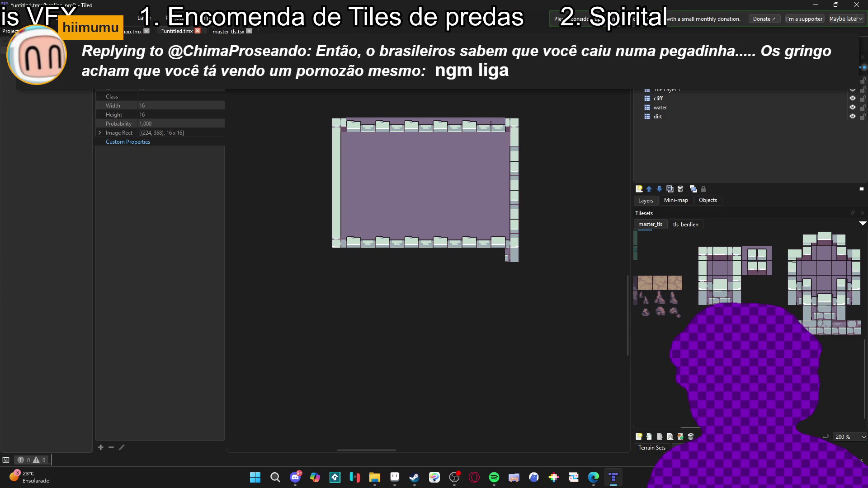
pyautogui.click(512, 129)
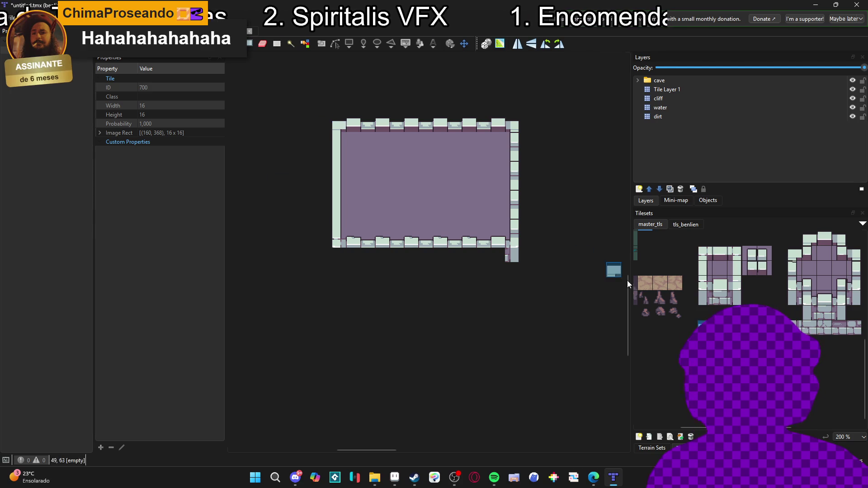
# - Line the left wall with wall tiles and place a different tile at the bottom-left corner
pyautogui.click(334, 151)
pyautogui.moveTo(338, 183); pyautogui.dragTo(335, 237)
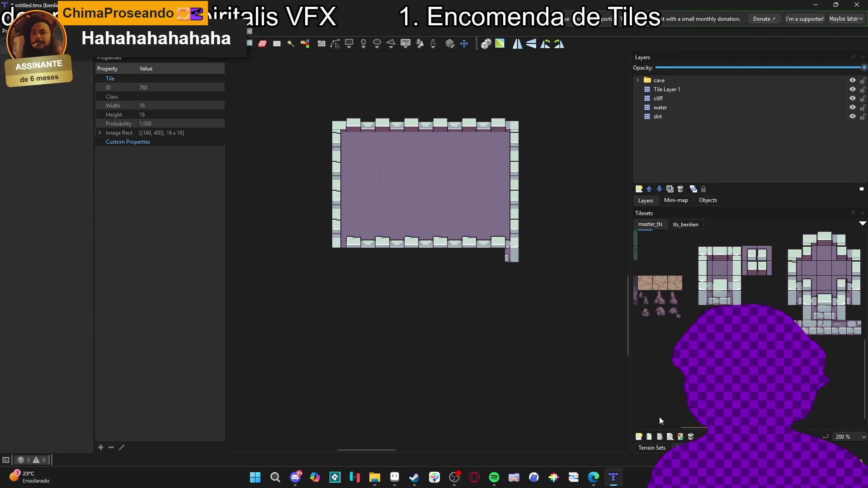
pyautogui.click(663, 379)
pyautogui.click(340, 256)
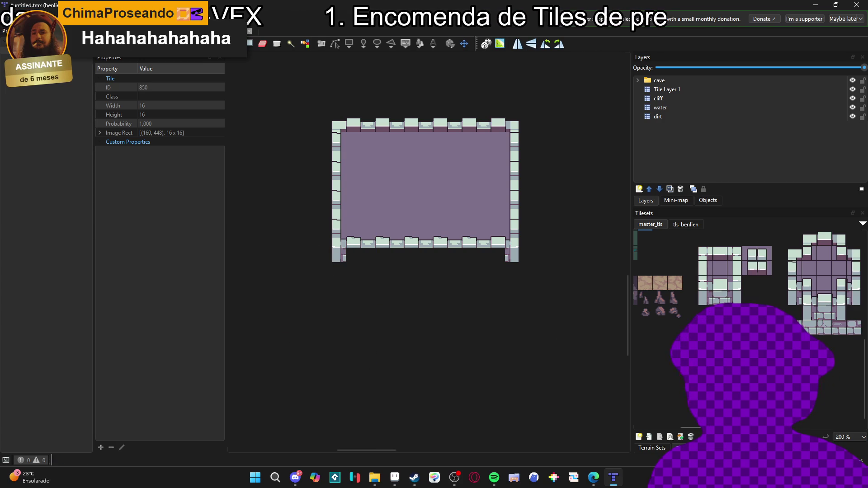
pyautogui.hscroll(3, 746, 285)
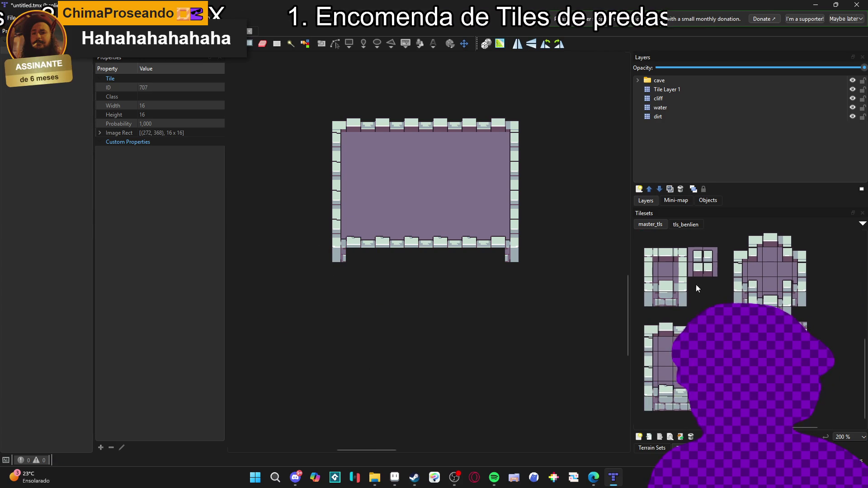
pyautogui.press('Right')
# - Pick a four-tile wall strip and fill a rectangle of brick tiles beneath the room
pyautogui.moveTo(755, 330); pyautogui.dragTo(799, 330)
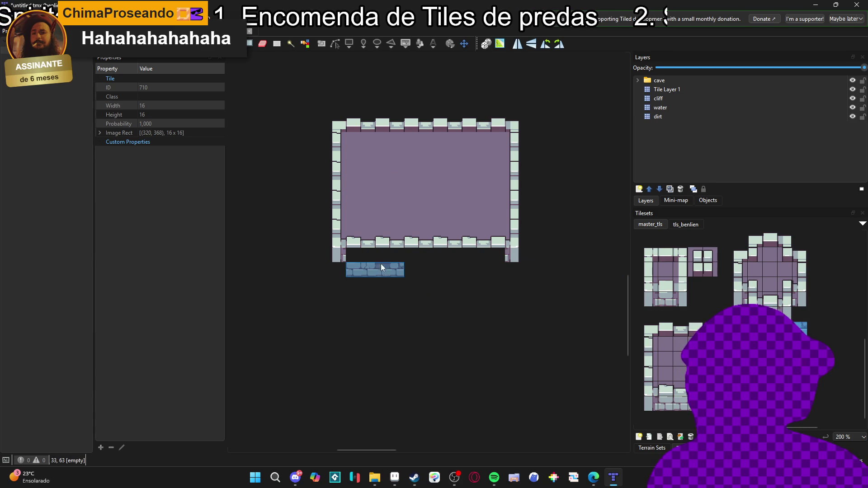
pyautogui.rightClick(351, 267)
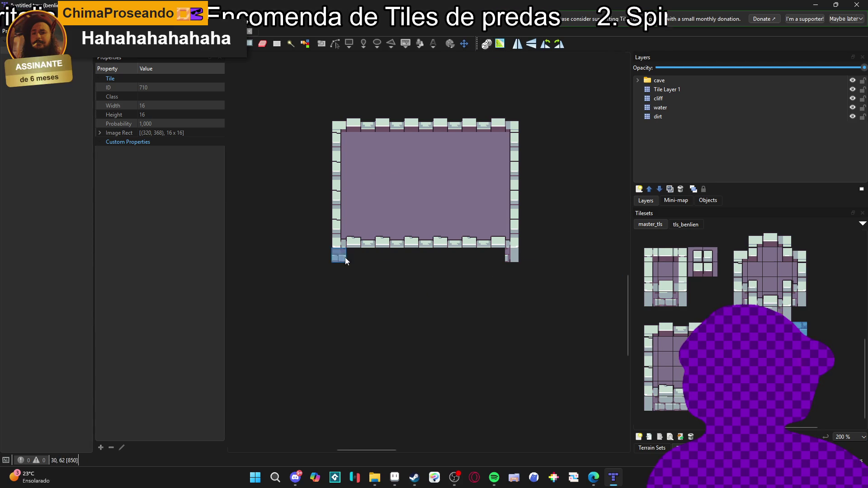
pyautogui.moveTo(349, 256)
pyautogui.mouseDown()
pyautogui.moveTo(490, 338)
pyautogui.moveTo(494, 306)
pyautogui.moveTo(497, 318)
pyautogui.mouseUp()
pyautogui.click(704, 305)
pyautogui.press('e')
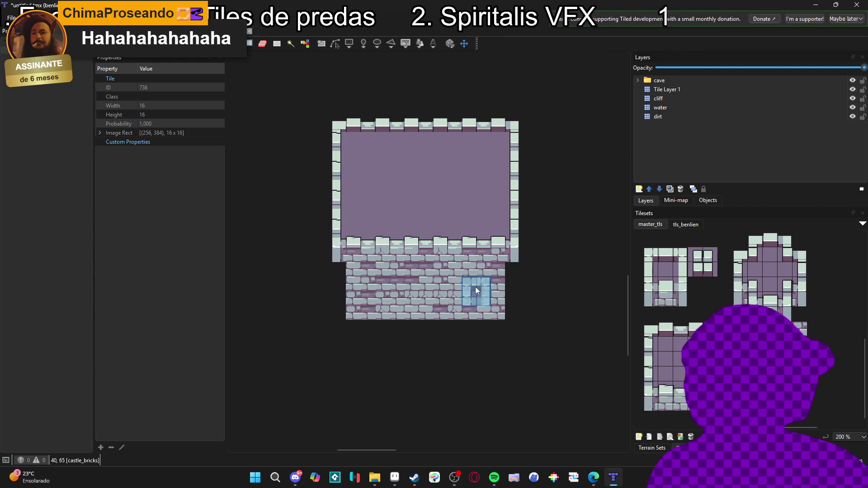
pyautogui.click(207, 44)
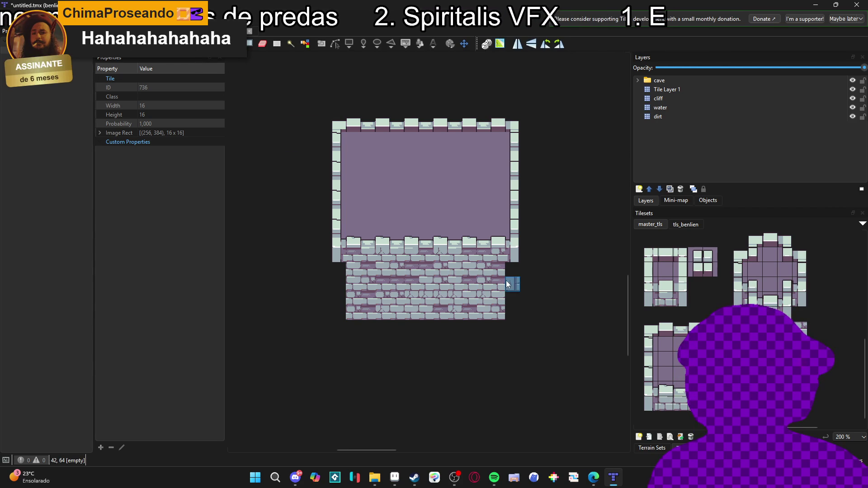
# - Erase the stray tiles right of the brick wall, then switch to the master_tls tileset
pyautogui.rightClick(511, 269)
pyautogui.moveTo(508, 268); pyautogui.dragTo(511, 325)
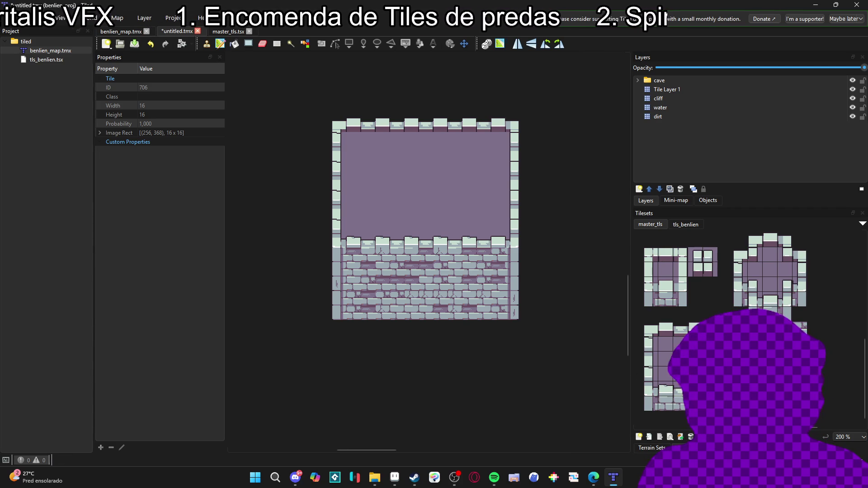
pyautogui.hotkey('ctrl', 'Tab')
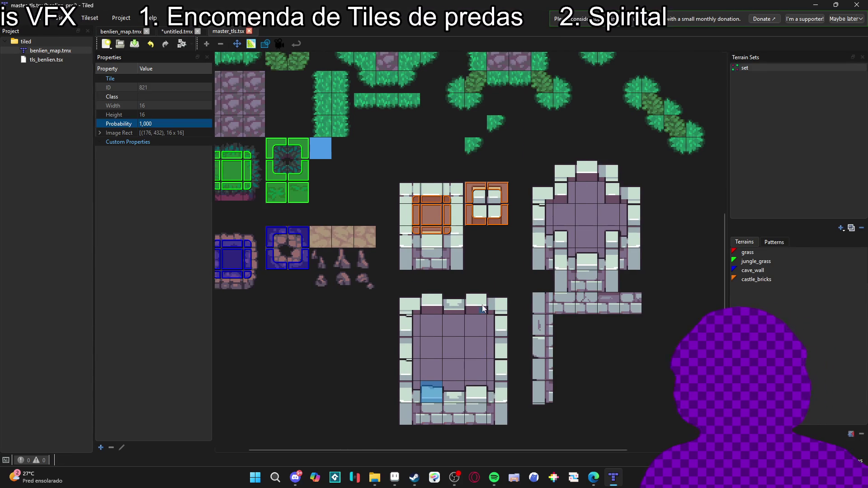
# - Set the master_tls three-tile brick strip's probability to 0.1 and go back to untitled.tmx
pyautogui.click(251, 43)
pyautogui.moveTo(608, 306); pyautogui.dragTo(656, 307)
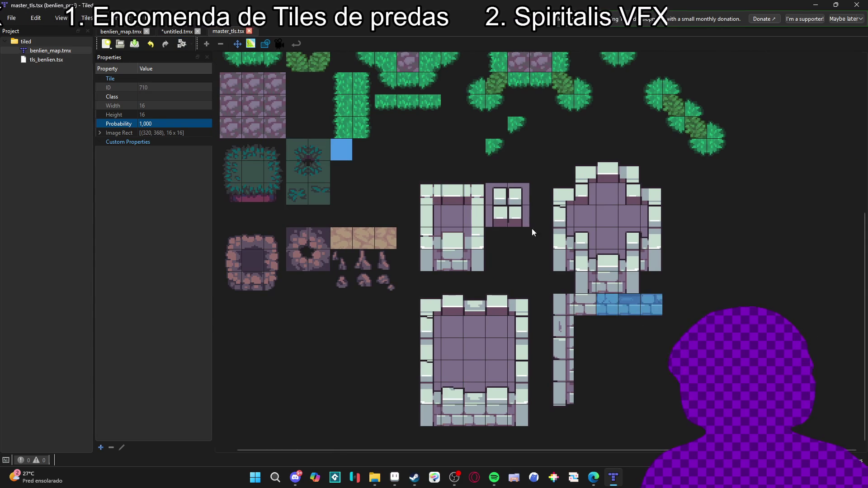
pyautogui.click(167, 125)
pyautogui.press('BackSpace')
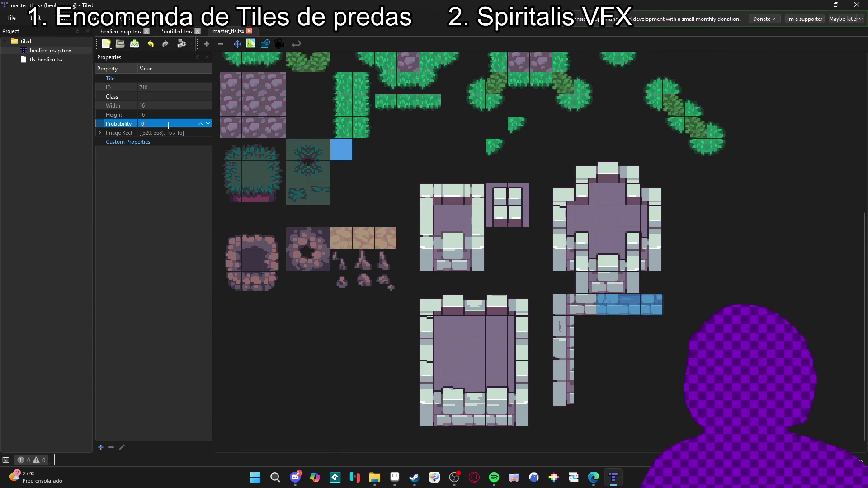
pyautogui.click(171, 123)
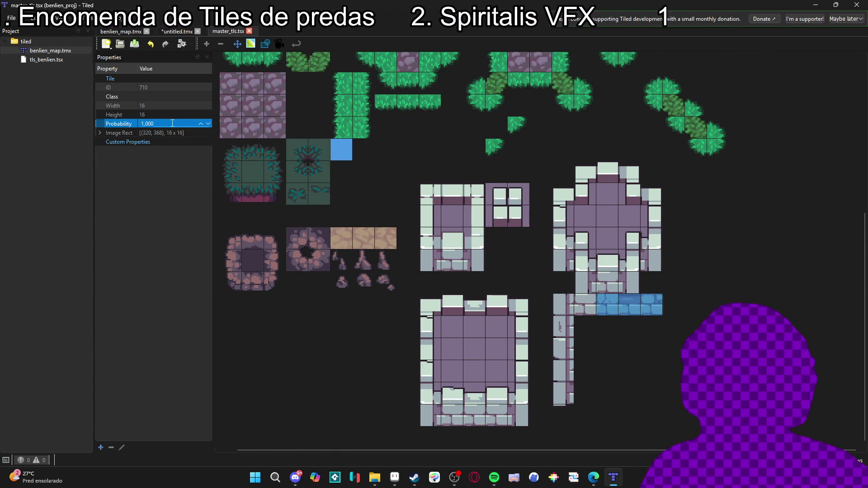
pyautogui.write('0,')
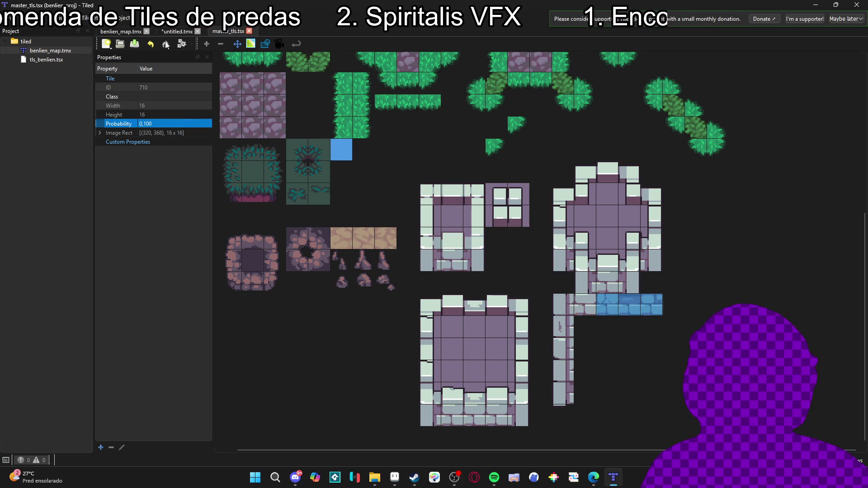
pyautogui.click(176, 32)
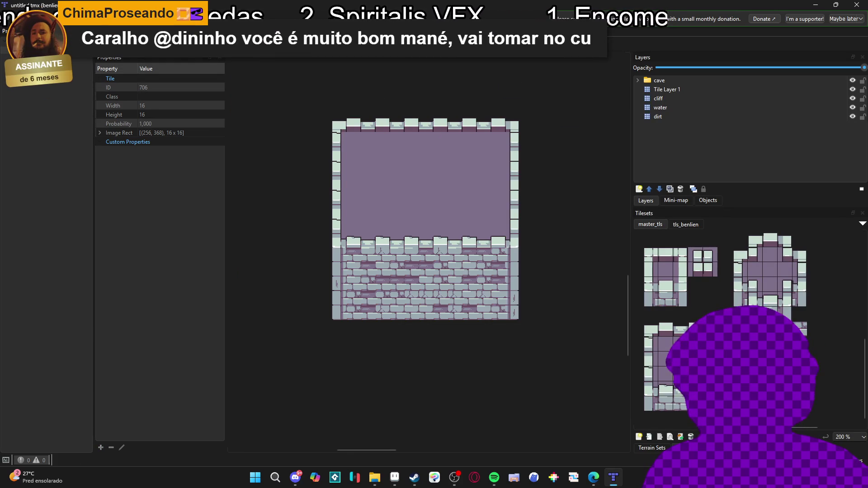
# - Refill the lower brick wall area with brick tile 707 using Rectangle Fill
pyautogui.click(800, 329)
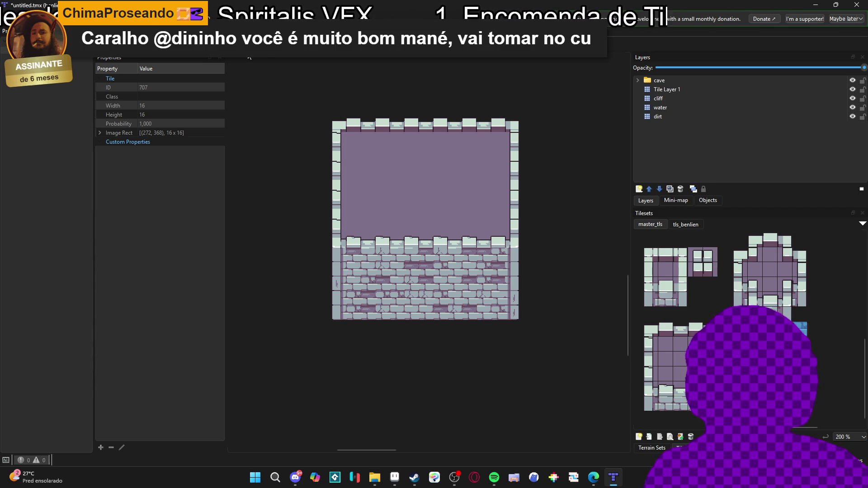
pyautogui.moveTo(354, 260)
pyautogui.mouseDown()
pyautogui.moveTo(430, 304)
pyautogui.moveTo(489, 321)
pyautogui.moveTo(496, 310)
pyautogui.mouseUp()
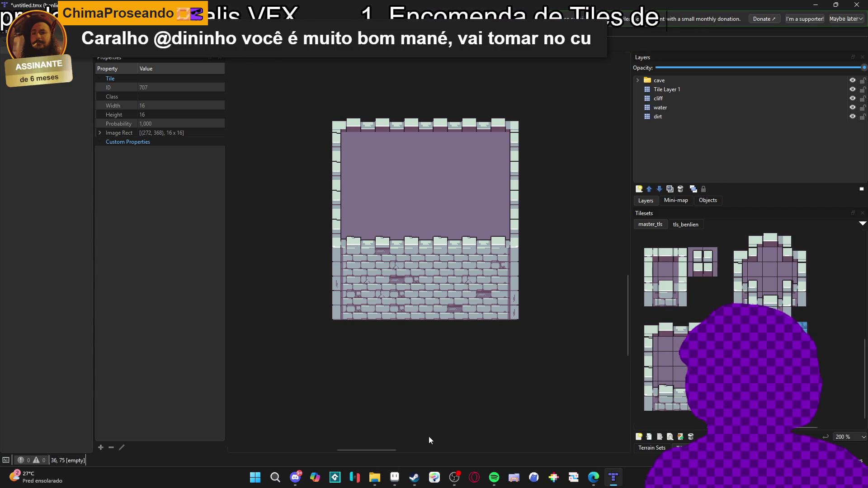
pyautogui.moveTo(356, 259)
pyautogui.mouseDown()
pyautogui.moveTo(469, 314)
pyautogui.moveTo(492, 308)
pyautogui.mouseUp()
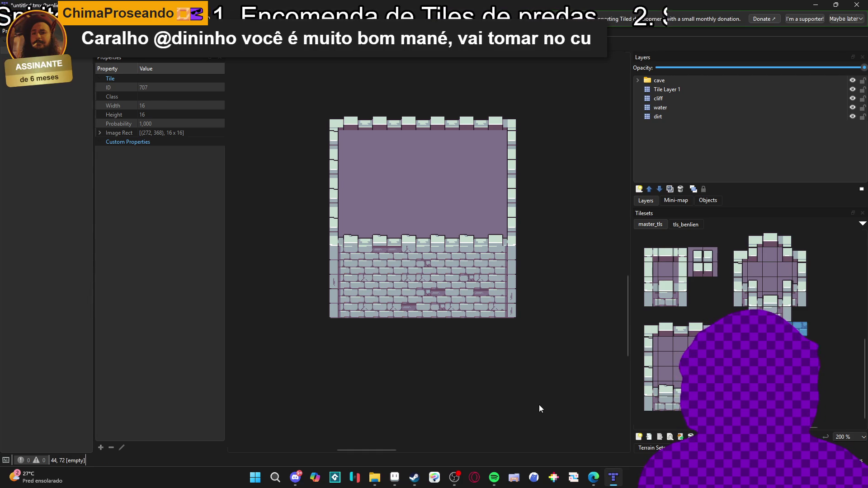
# - Pan the map toward the upper left and pick the purple floor tile
pyautogui.moveTo(539, 405)
pyautogui.mouseDown()
pyautogui.moveTo(467, 401)
pyautogui.moveTo(450, 367)
pyautogui.mouseUp()
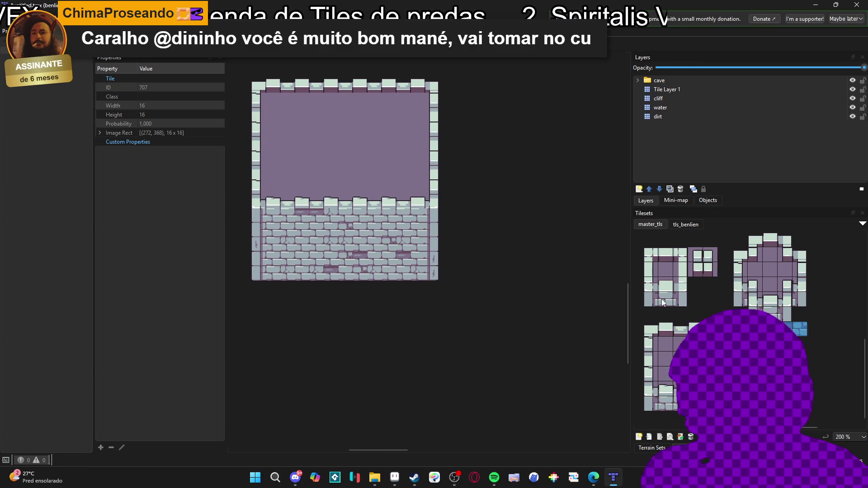
pyautogui.click(647, 331)
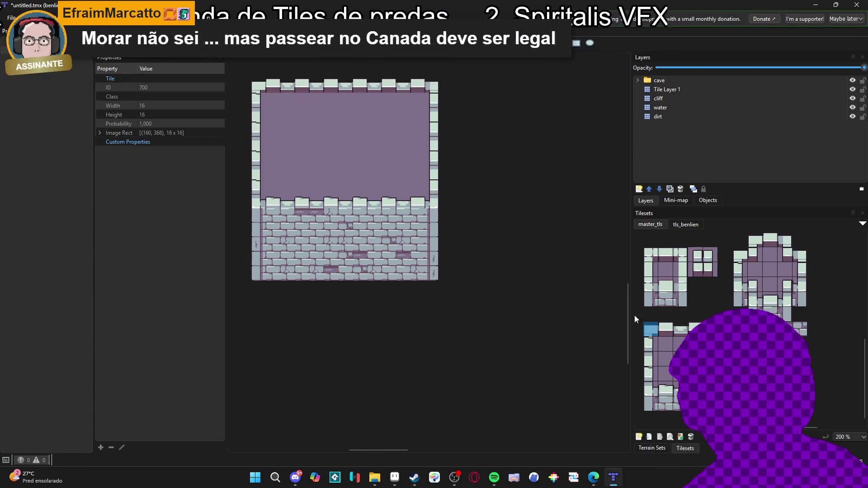
pyautogui.hscroll(1, 489, 195)
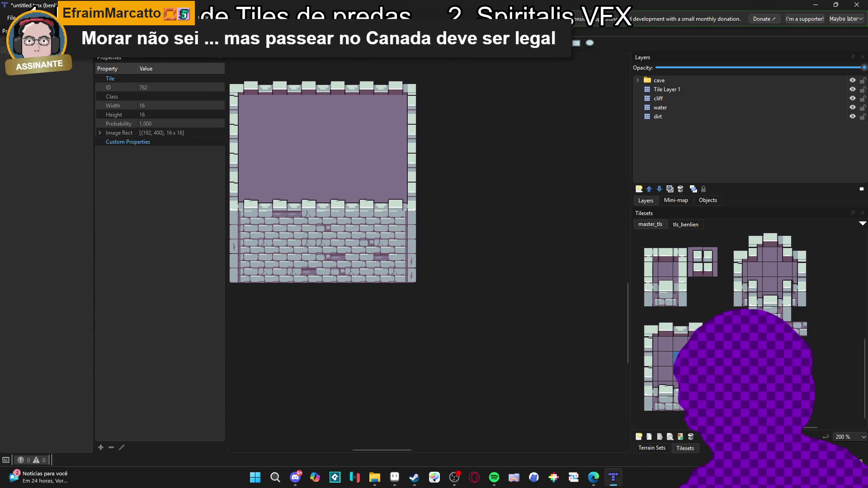
pyautogui.moveTo(492, 192)
pyautogui.mouseDown()
pyautogui.moveTo(379, 188)
pyautogui.moveTo(501, 227)
pyautogui.moveTo(473, 217)
pyautogui.moveTo(452, 183)
pyautogui.mouseUp()
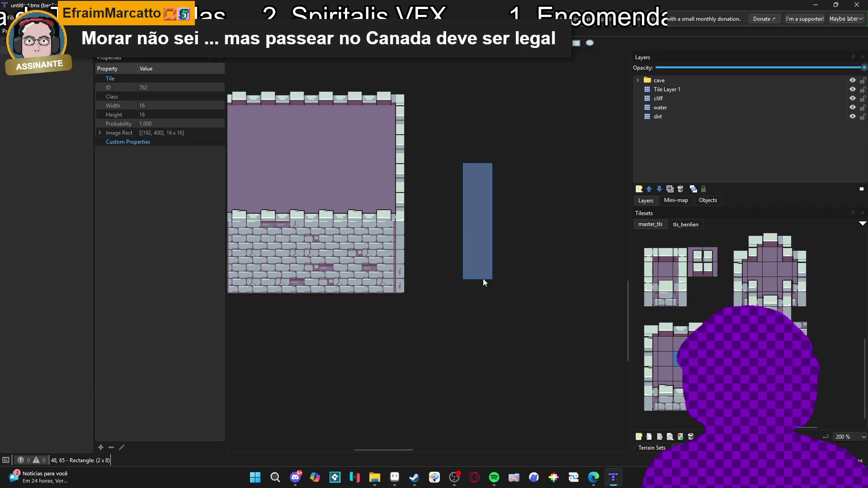
# - Paint a trial purple floor U outline with one stone wall tile below it
pyautogui.moveTo(482, 283)
pyautogui.mouseDown()
pyautogui.moveTo(472, 289)
pyautogui.moveTo(520, 288)
pyautogui.mouseUp()
pyautogui.moveTo(579, 291)
pyautogui.mouseDown()
pyautogui.moveTo(579, 187)
pyautogui.moveTo(587, 180)
pyautogui.mouseUp()
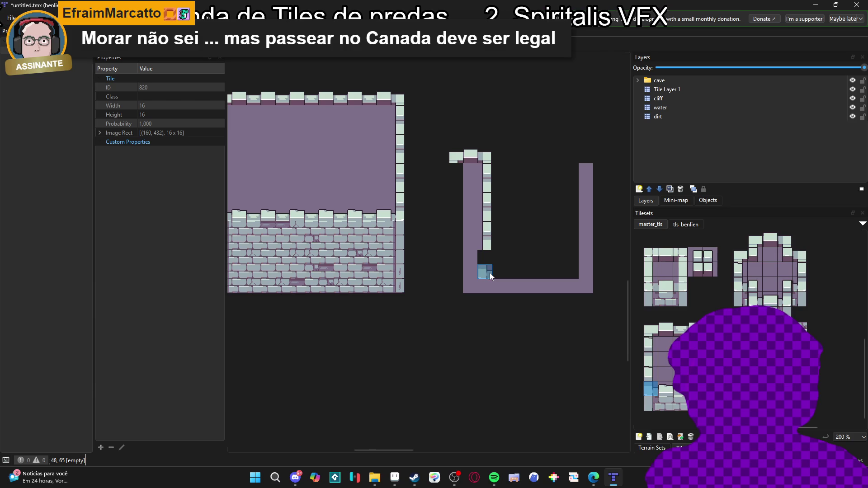
pyautogui.click(482, 271)
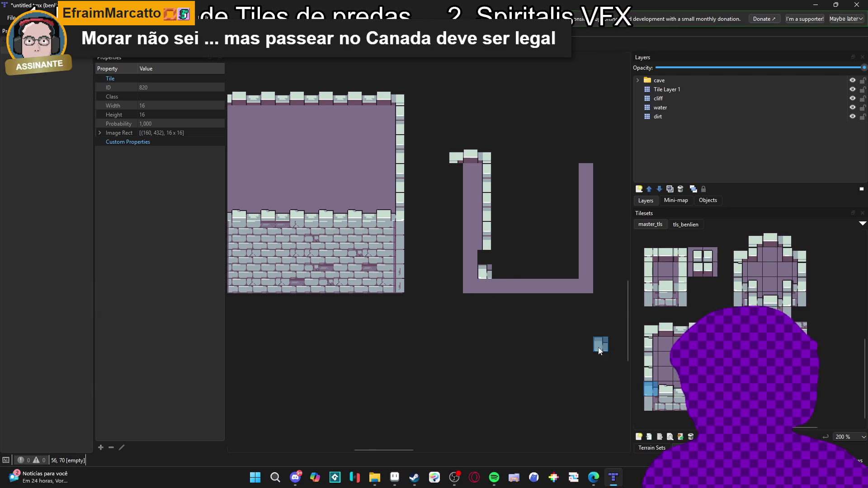
# - Undo the trial painting with Ctrl+Z and show the Terrain Sets panel
pyautogui.hotkey('ctrl', 'z')
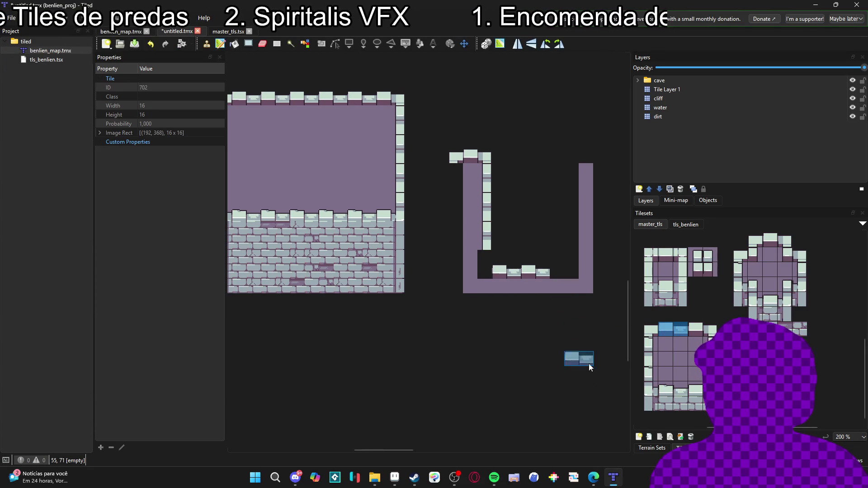
pyautogui.hotkey('ctrl', 'z')
pyautogui.hotkey('ctrl', 'z')
pyautogui.hotkey('ctrl', 'z')
pyautogui.hotkey('ctrl', 'z')
pyautogui.hotkey('ctrl', 'z')
pyautogui.hotkey('ctrl', 'z')
pyautogui.click(651, 448)
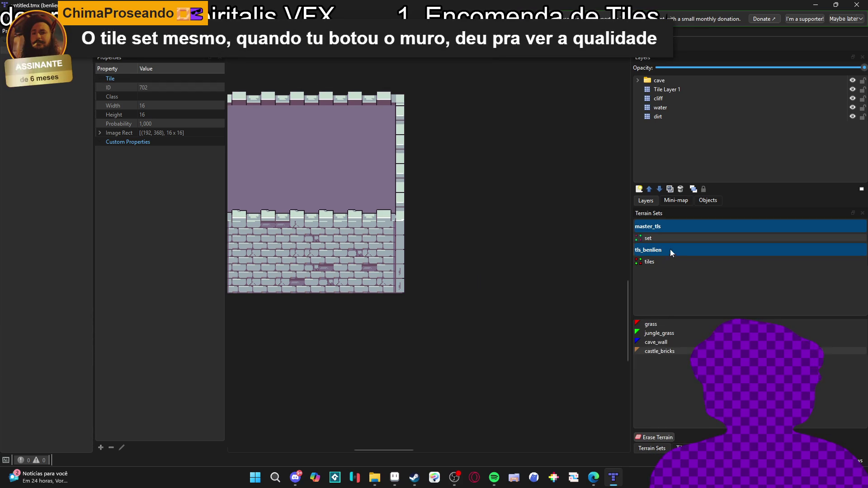
# - Paint a rectangular castle_bricks wall loop beside the first room with the Terrain Brush
pyautogui.click(664, 351)
pyautogui.moveTo(493, 257)
pyautogui.mouseDown()
pyautogui.moveTo(493, 272)
pyautogui.moveTo(586, 275)
pyautogui.moveTo(481, 296)
pyautogui.moveTo(508, 295)
pyautogui.moveTo(504, 206)
pyautogui.moveTo(400, 176)
pyautogui.mouseUp()
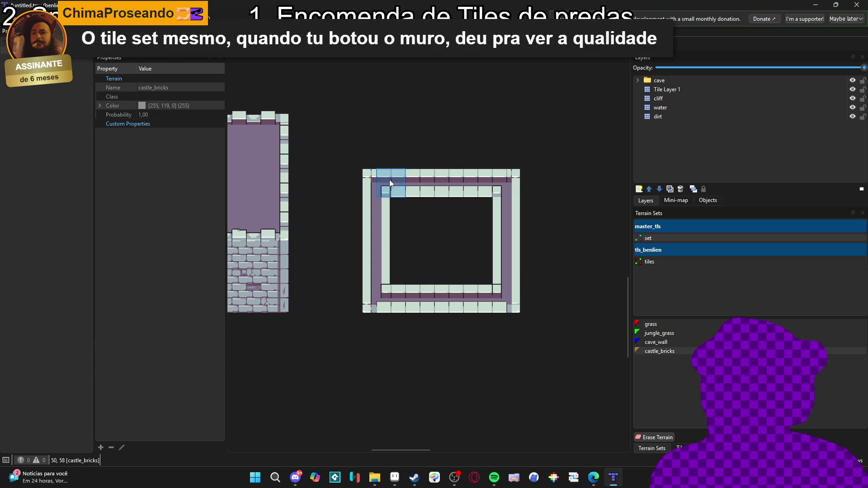
pyautogui.hscroll(-2, 397, 310)
pyautogui.hscroll(-1, 432, 359)
pyautogui.scroll(-1, 425, 325)
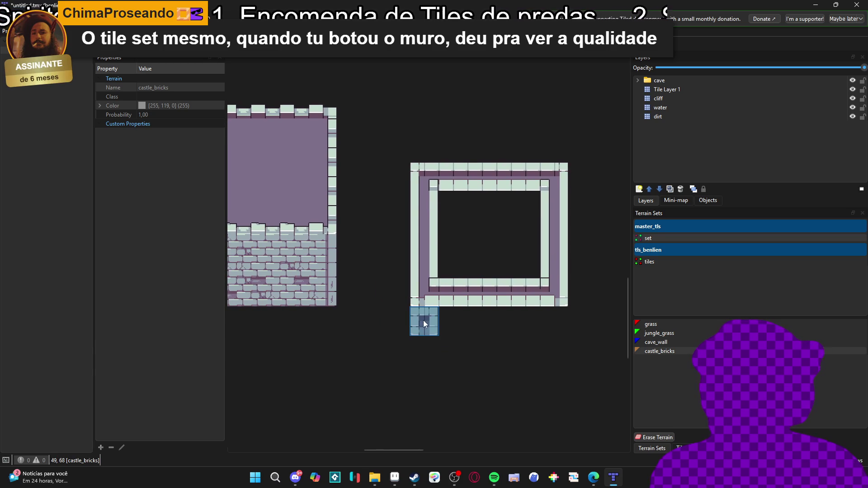
pyautogui.click(678, 448)
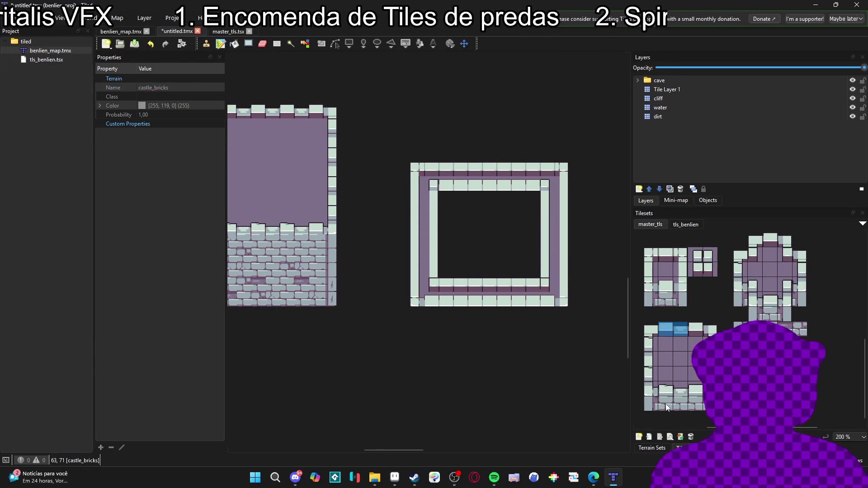
# - Stamp matching pillar tiles at the frame's bottom-left and bottom-right corners
pyautogui.click(650, 403)
pyautogui.click(423, 315)
pyautogui.click(699, 404)
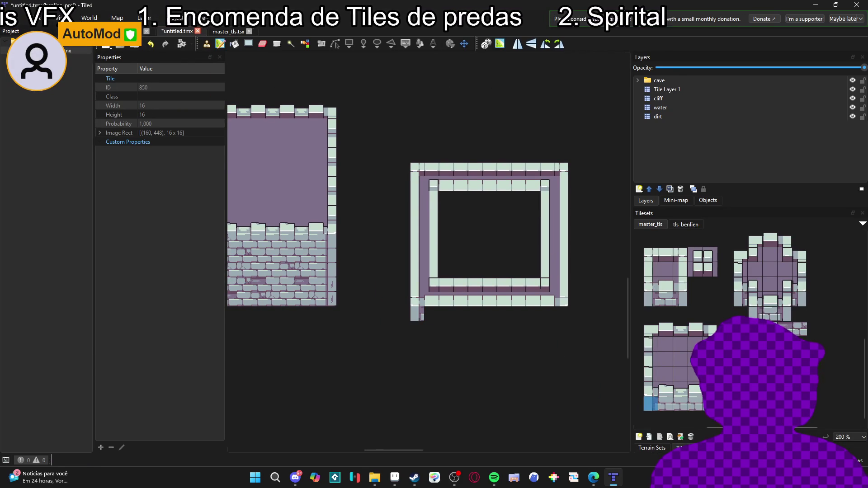
pyautogui.click(566, 316)
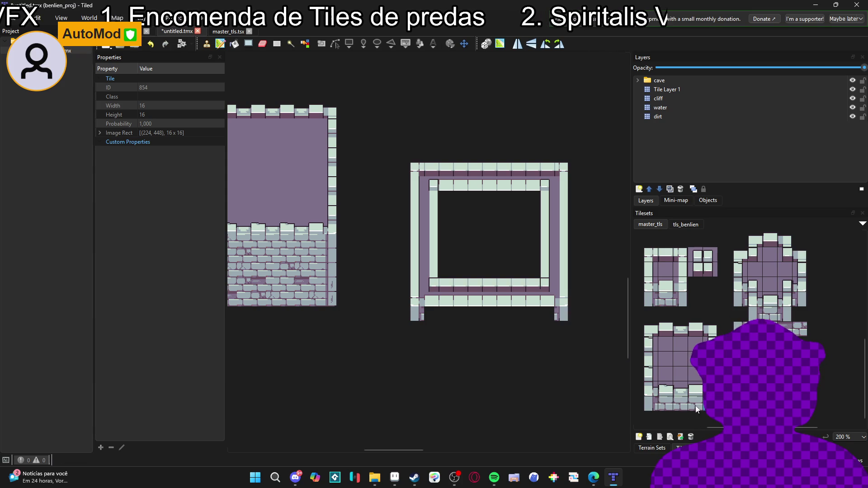
# - Stamp stone bricks along the frame's bottom row, undoing a stray stepped brick run
pyautogui.moveTo(701, 404); pyautogui.dragTo(669, 404)
pyautogui.rightClick(560, 171)
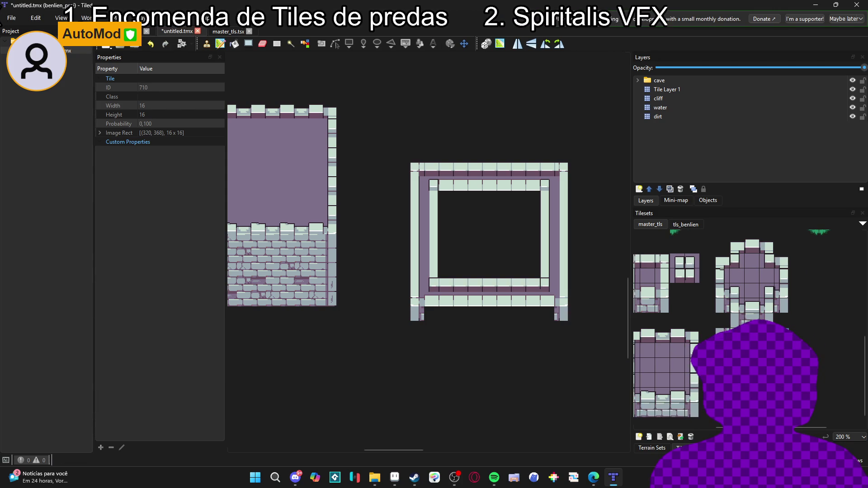
pyautogui.moveTo(421, 313)
pyautogui.mouseDown()
pyautogui.moveTo(532, 316)
pyautogui.moveTo(461, 348)
pyautogui.moveTo(479, 358)
pyautogui.moveTo(492, 321)
pyautogui.moveTo(516, 330)
pyautogui.moveTo(454, 323)
pyautogui.mouseUp()
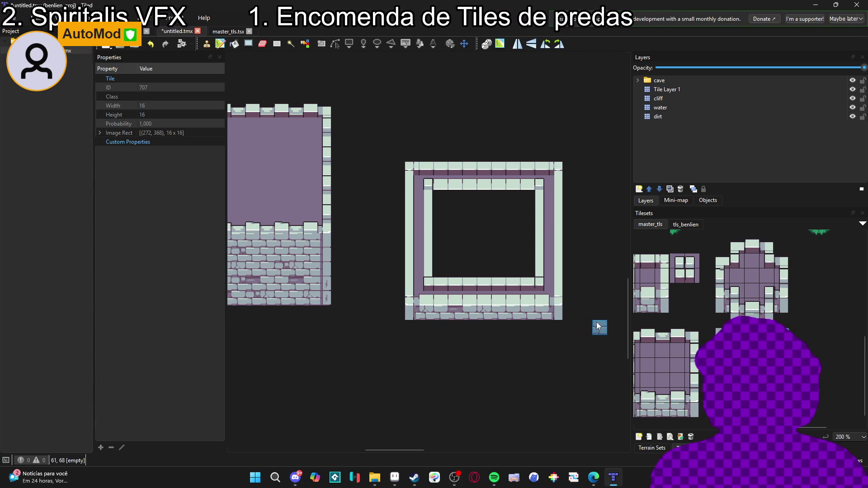
pyautogui.moveTo(422, 327); pyautogui.dragTo(495, 360)
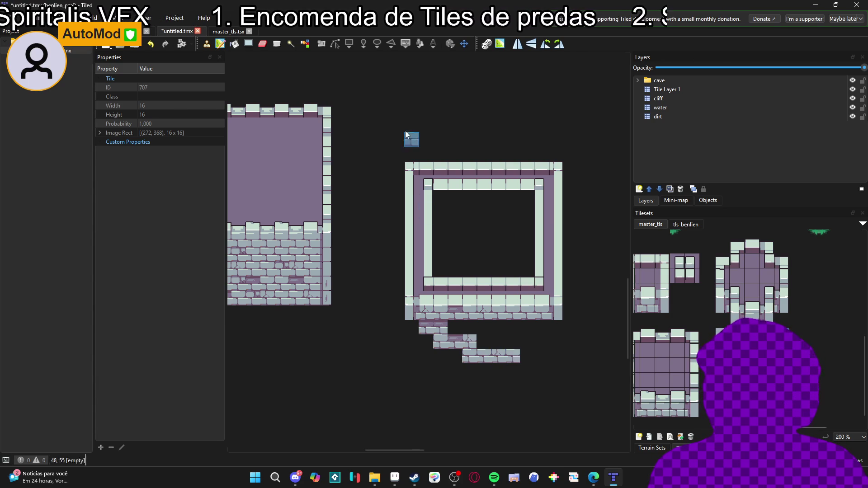
pyautogui.hotkey('ctrl', 'z')
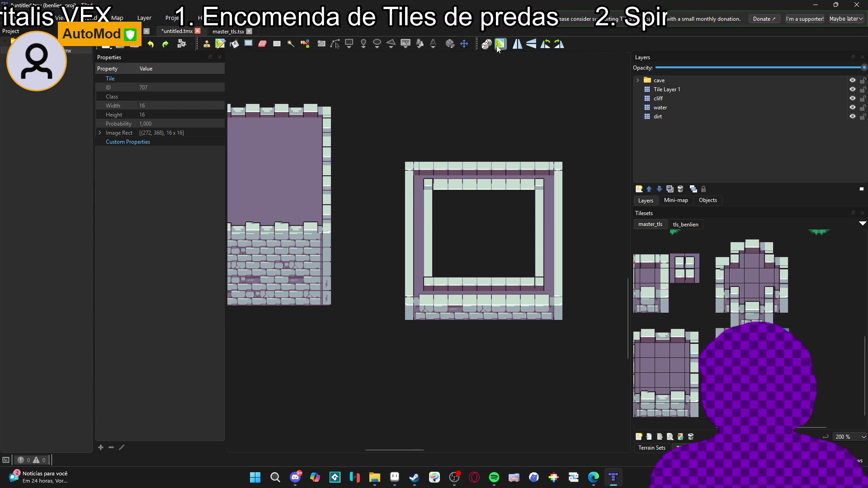
pyautogui.moveTo(695, 288)
pyautogui.mouseDown()
pyautogui.moveTo(709, 288)
pyautogui.moveTo(710, 277)
pyautogui.mouseUp()
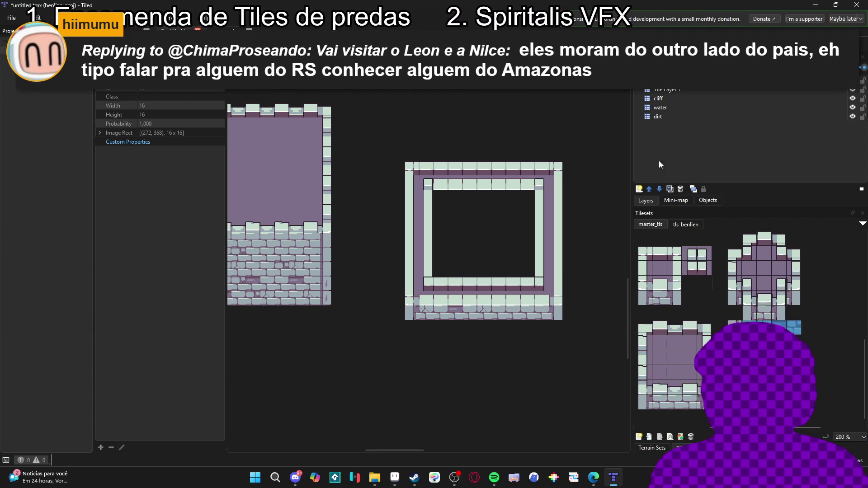